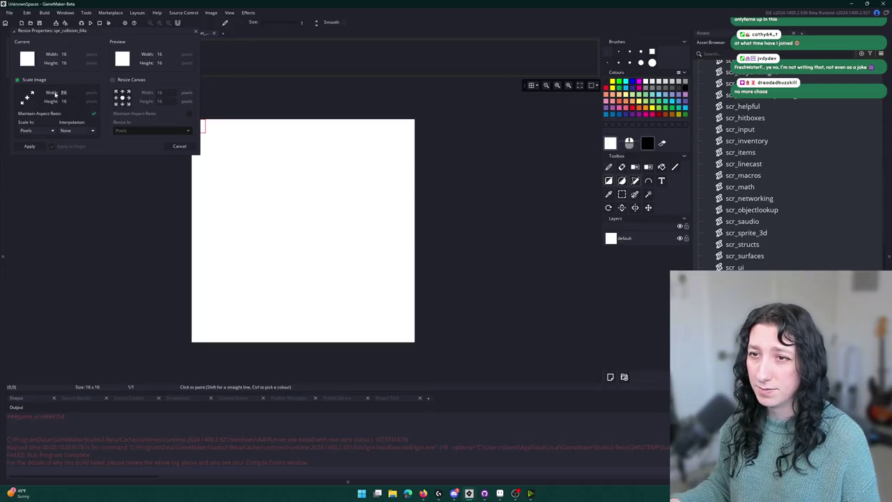
Step: Apply the 64×64 resize to spr_collision_64x, close its editors, and refocus obj_solid_tile's Create code
{"action": "left_click", "coordinate": [29, 146]}
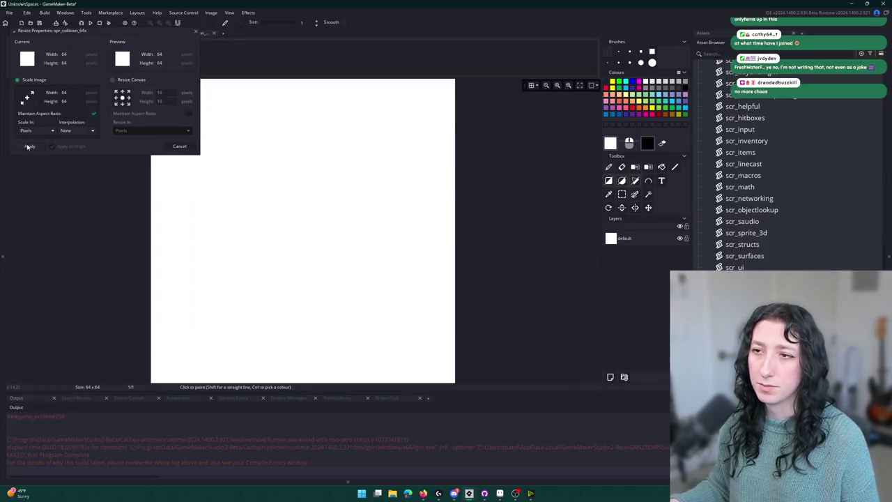
{"action": "left_click", "coordinate": [200, 35]}
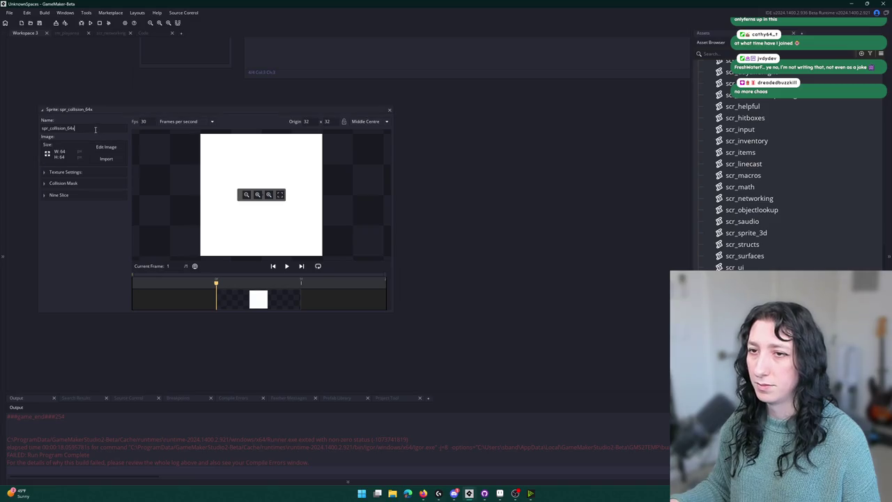
{"action": "left_click", "coordinate": [88, 183]}
{"action": "left_click", "coordinate": [88, 183]}
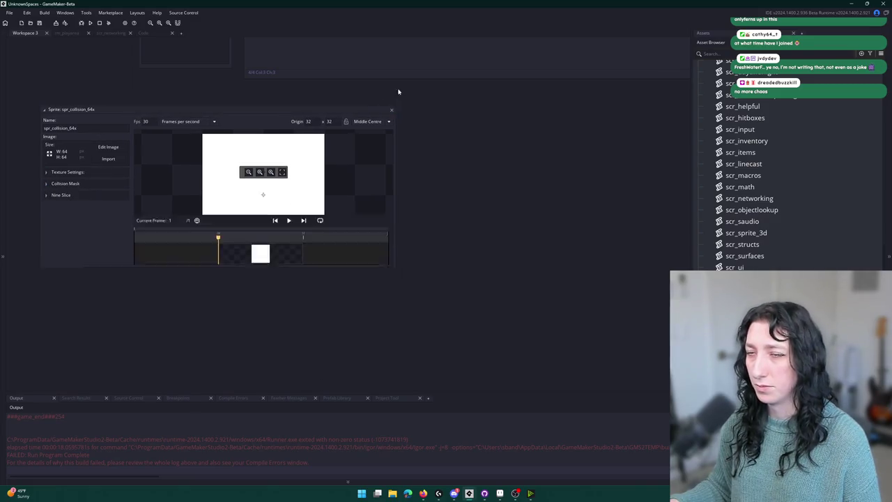
{"action": "left_click", "coordinate": [391, 109]}
{"action": "left_click", "coordinate": [176, 120]}
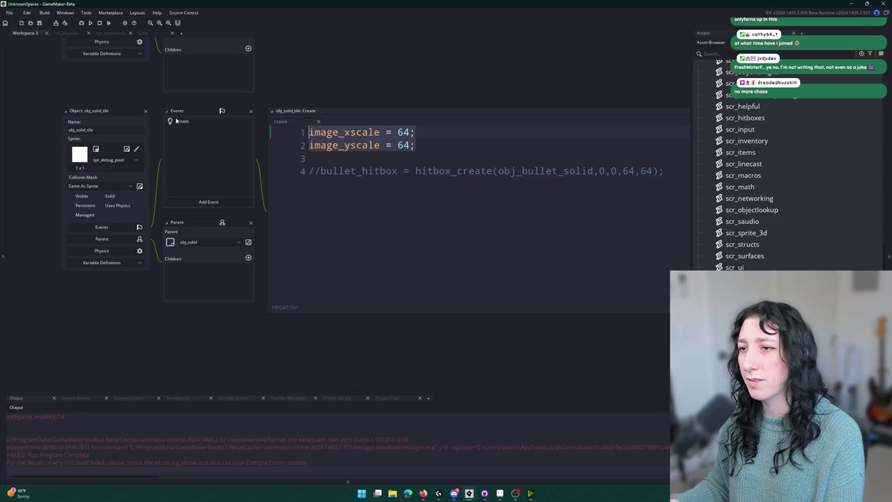
Step: Delete obj_solid_tile's Create event
{"action": "right_click", "coordinate": [212, 127]}
{"action": "left_click", "coordinate": [227, 195]}
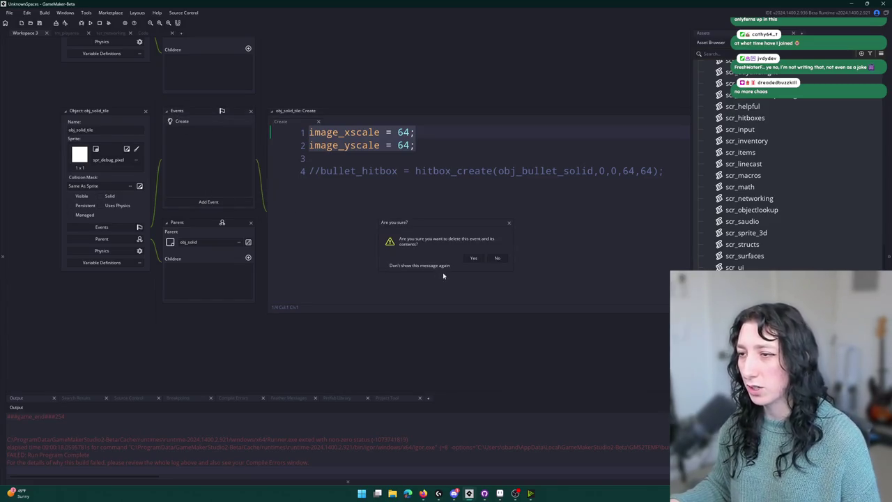
{"action": "left_click", "coordinate": [473, 258]}
Step: Assign spr_collision_64x as obj_solid_tile's sprite and launch the game
{"action": "left_click", "coordinate": [109, 160]}
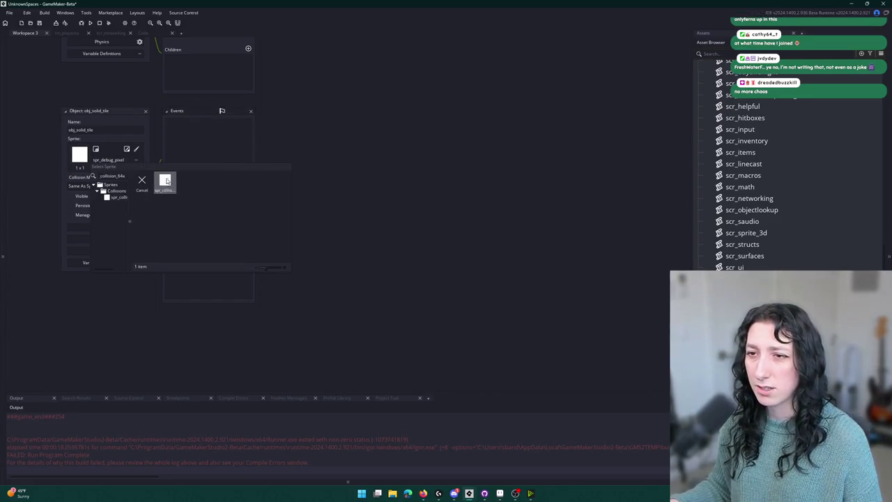
{"action": "left_click", "coordinate": [165, 179]}
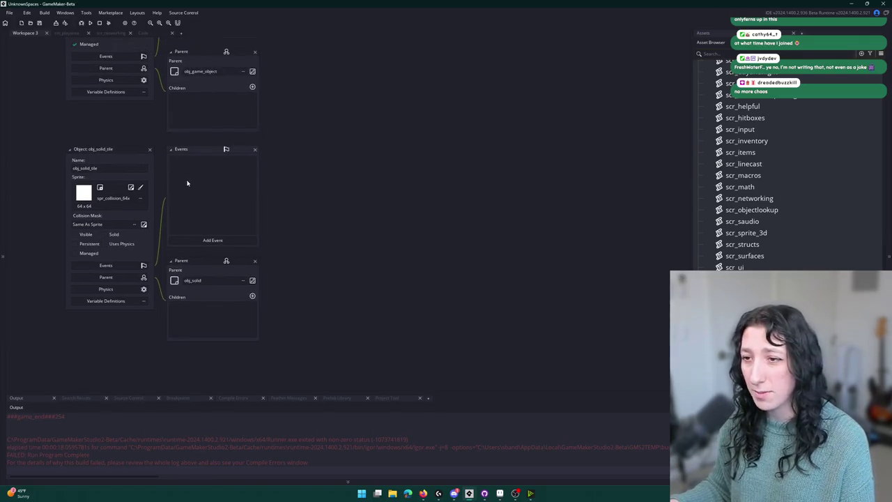
{"action": "scroll", "coordinate": [212, 241], "scroll_direction": "up", "scroll_amount": 3}
{"action": "key", "text": "F5"}
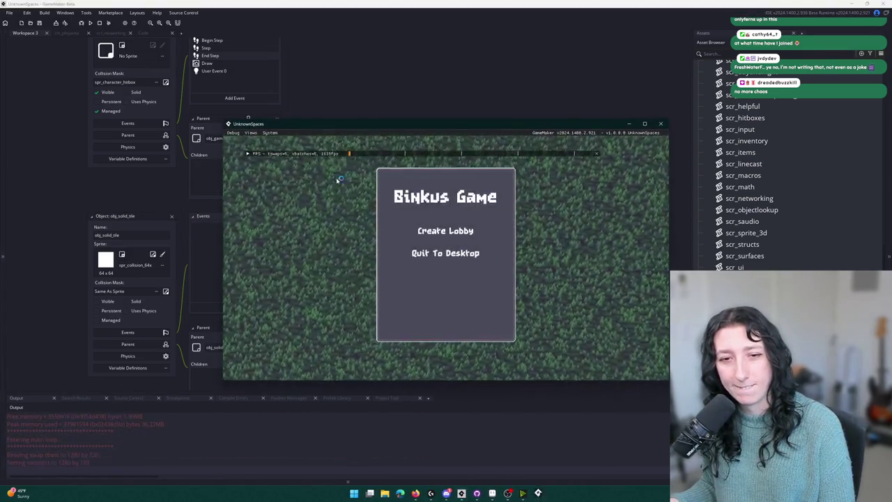
Step: Create a lobby and walk the player through the brown terrain, purple corridor and tiled room
{"action": "left_click", "coordinate": [445, 231]}
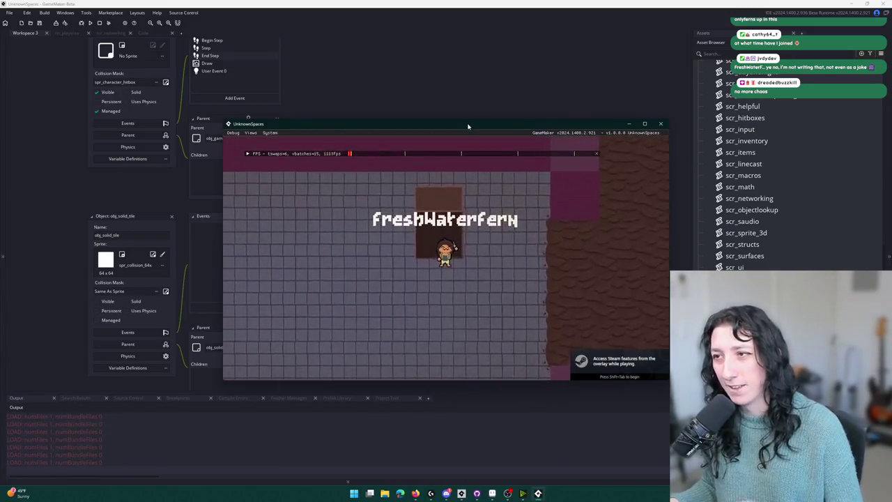
{"action": "key", "text": "d"}
{"action": "key", "text": "w"}
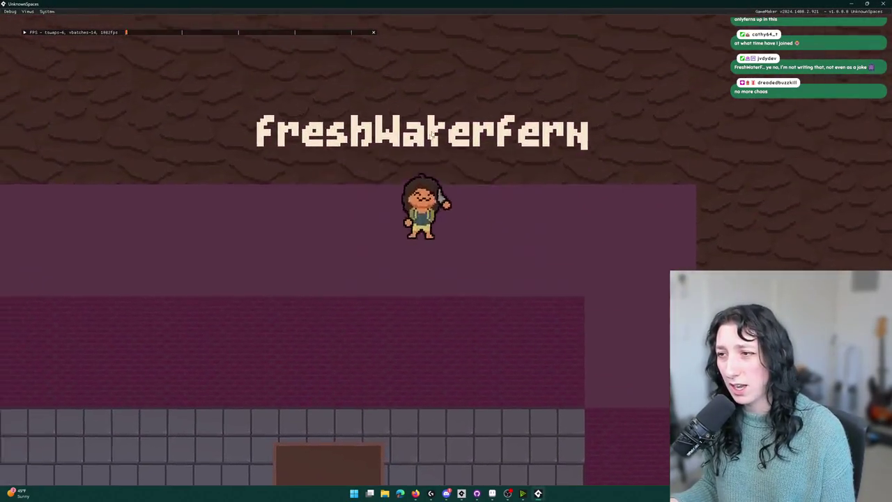
{"action": "key", "text": "s"}
{"action": "key", "text": "a"}
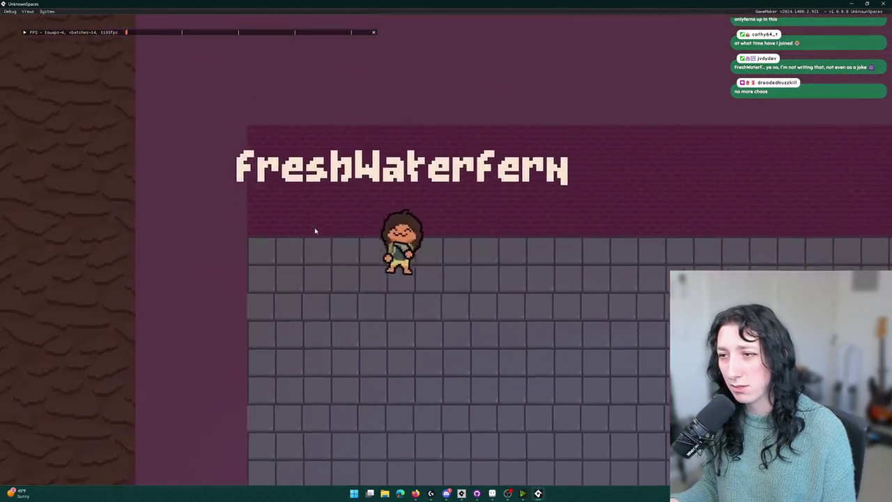
{"action": "key", "text": "s"}
{"action": "key", "text": "d"}
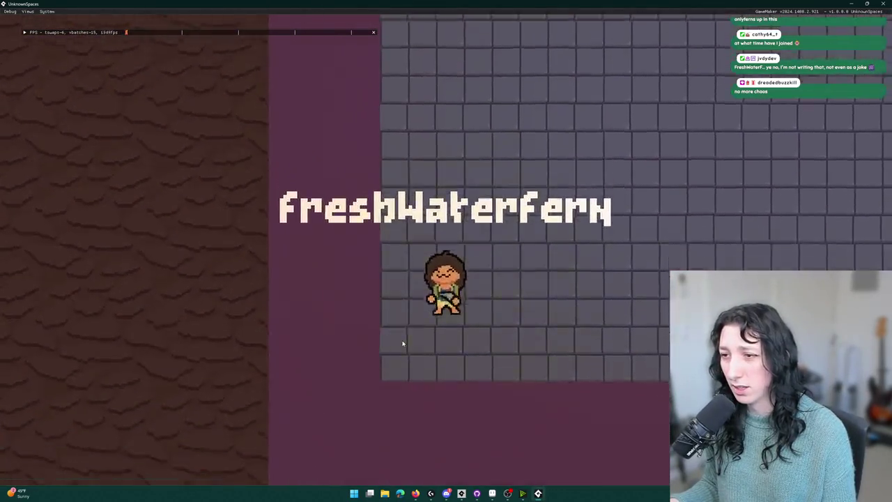
{"action": "key", "text": "s"}
{"action": "key", "text": "w"}
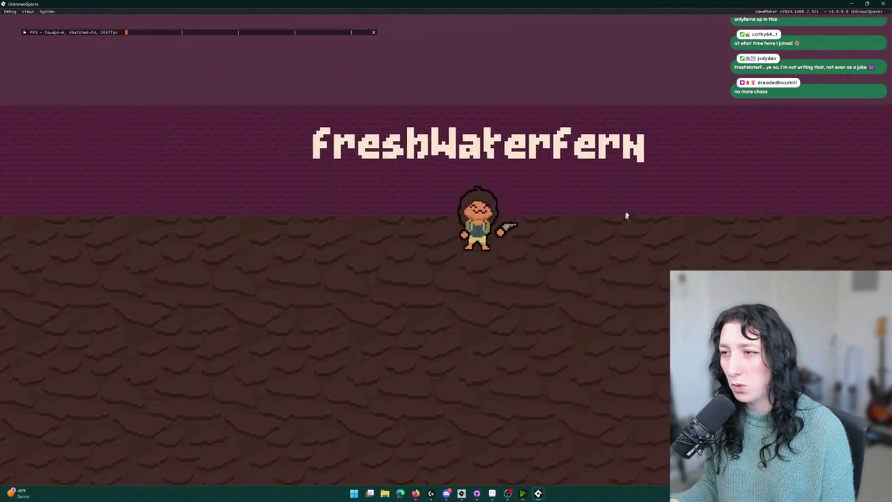
{"action": "key", "text": "w"}
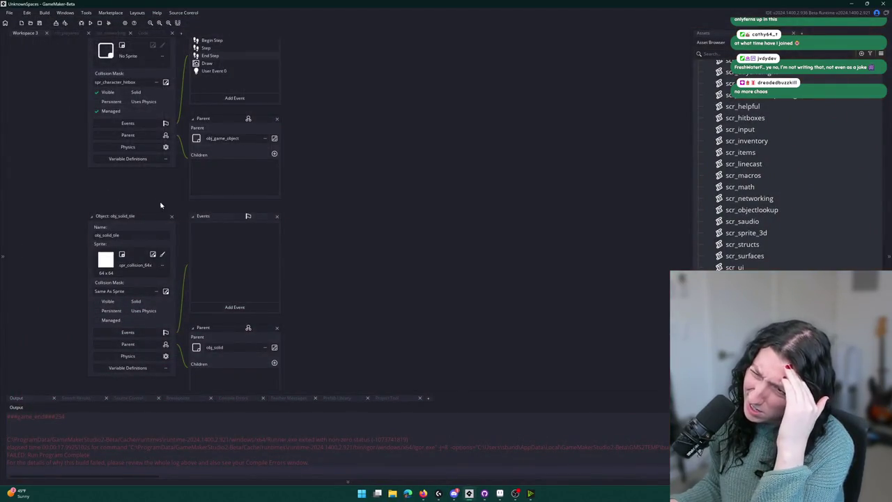
Step: Open obj_box through the asset search and inspect its Clean Up and Create code
{"action": "left_click_drag", "start_coordinate": [160, 205], "coordinate": [231, 270]}
{"action": "scroll", "coordinate": [519, 181], "scroll_direction": "down", "scroll_amount": 4}
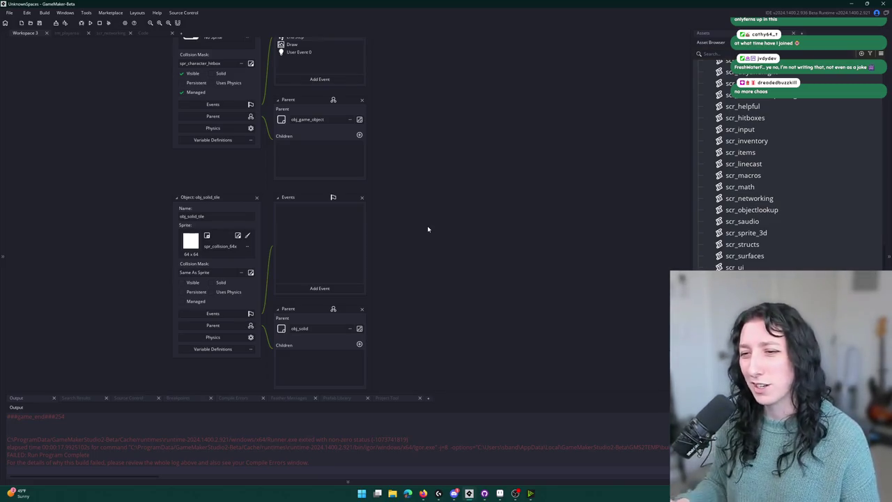
{"action": "key", "text": "ctrl+t"}
{"action": "type", "text": "obj_bo"}
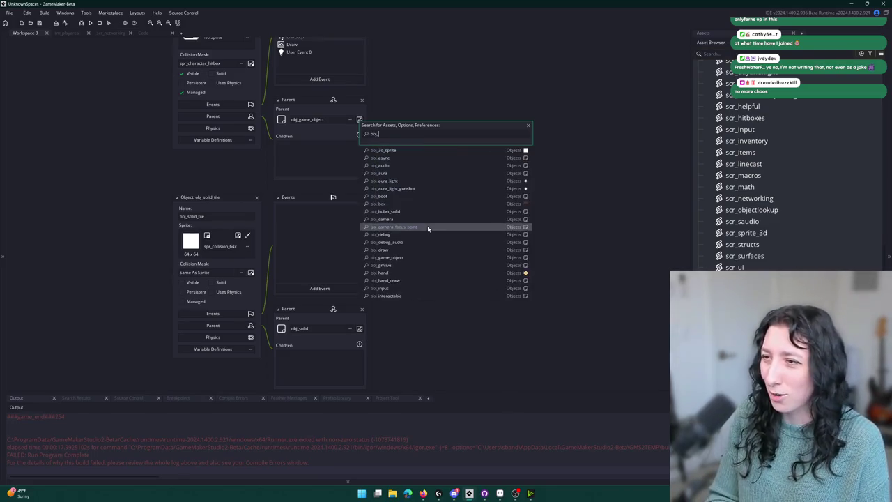
{"action": "key", "text": "Down"}
{"action": "key", "text": "Return"}
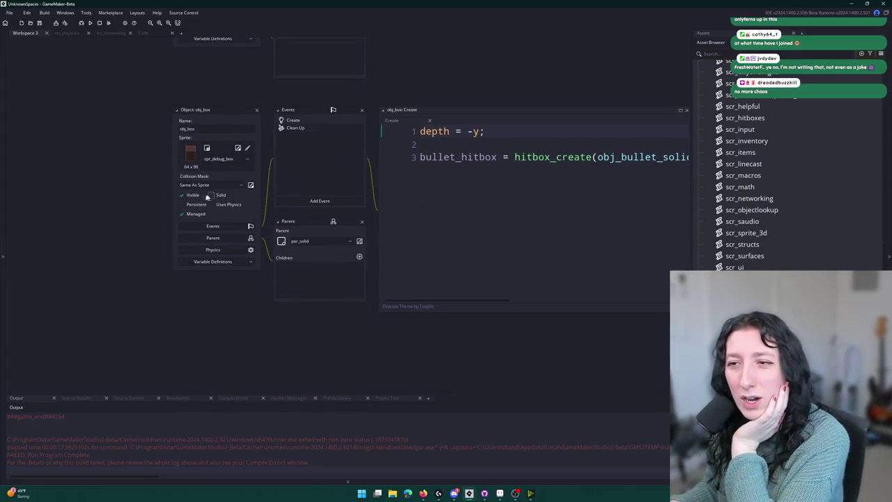
{"action": "left_click", "coordinate": [314, 128]}
{"action": "left_click", "coordinate": [314, 120]}
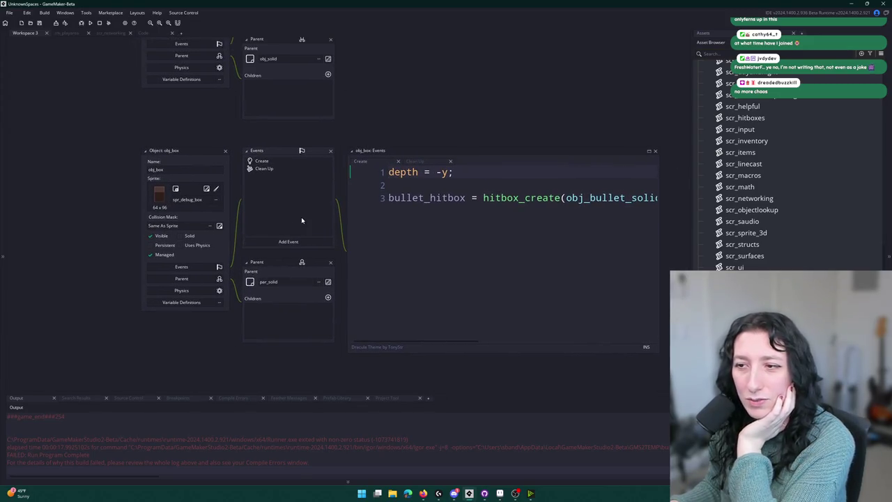
Step: Set obj_solid_tile's parent to par_solid and close the obj_box editor
{"action": "scroll", "coordinate": [307, 230], "scroll_direction": "up", "scroll_amount": 3}
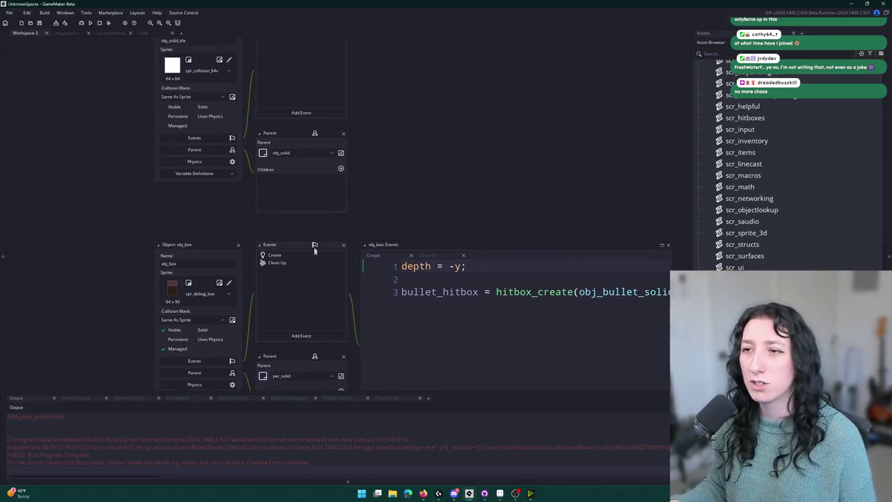
{"action": "left_click", "coordinate": [300, 152]}
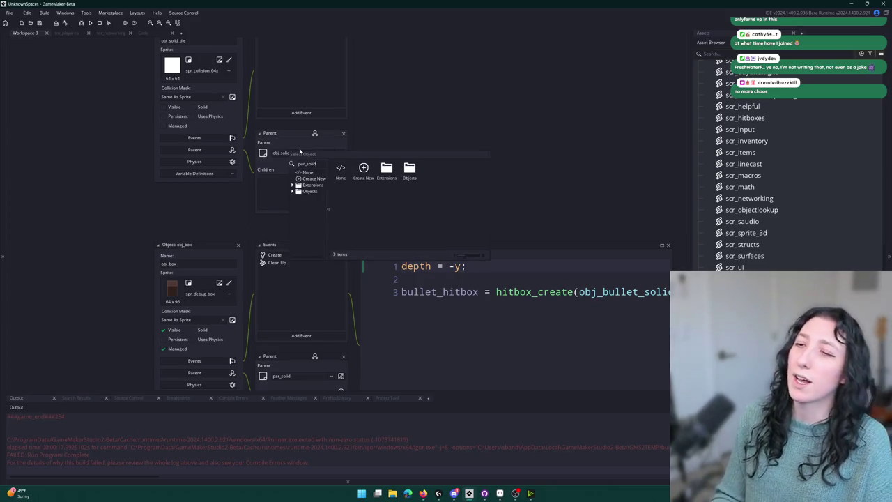
{"action": "double_click", "coordinate": [338, 173]}
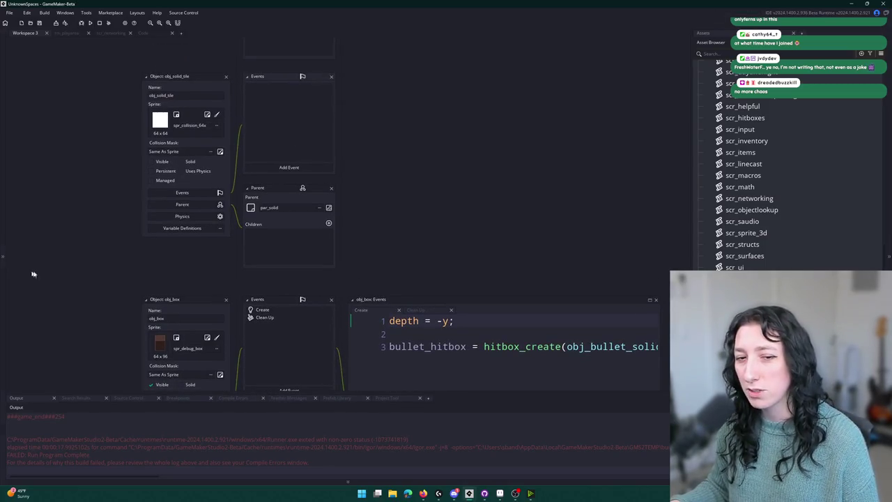
{"action": "left_click", "coordinate": [226, 301]}
{"action": "scroll", "coordinate": [286, 209], "scroll_direction": "up", "scroll_amount": 3}
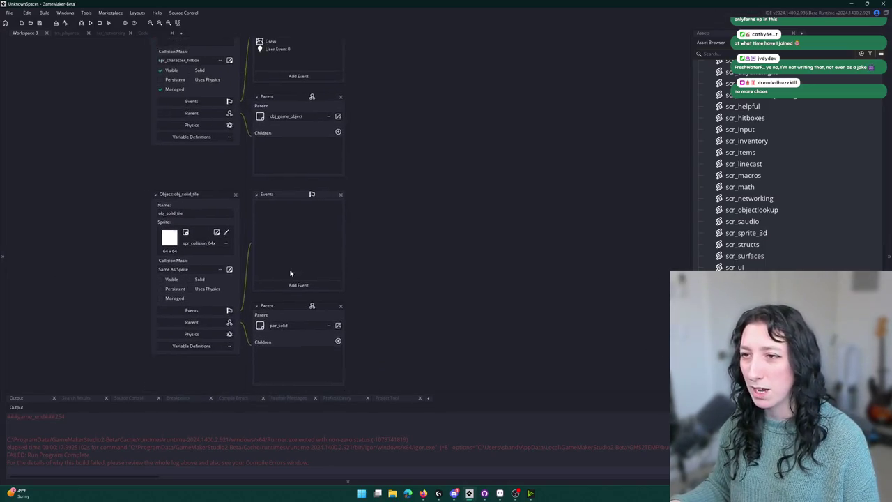
Step: Run the game again and walk the player across the room, through the doorway into the maroon room
{"action": "key", "text": "F5"}
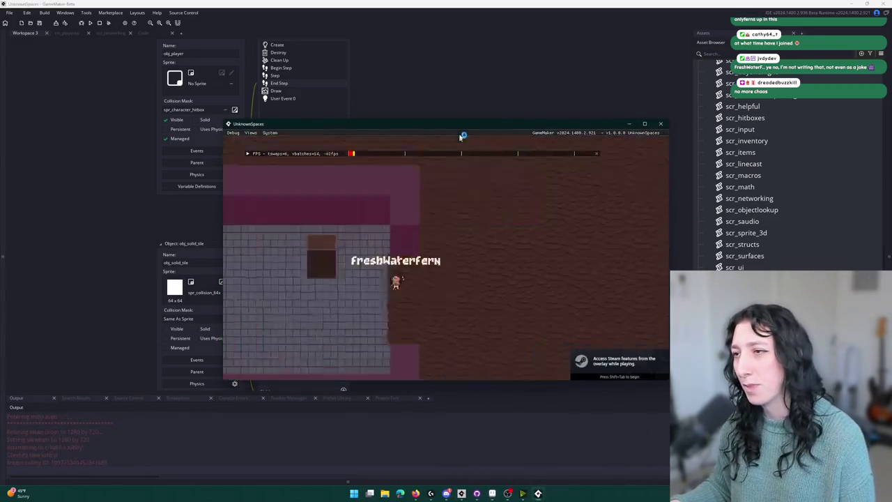
{"action": "key", "text": "a"}
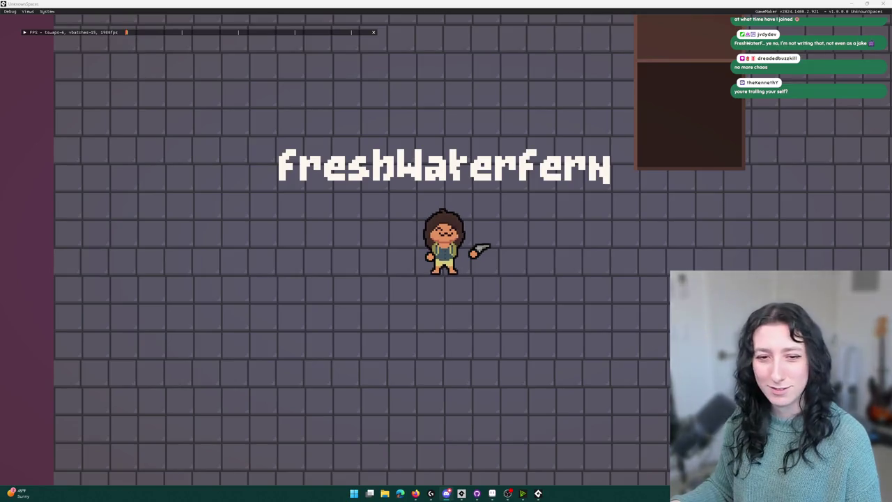
{"action": "key", "text": "d"}
{"action": "key", "text": "s"}
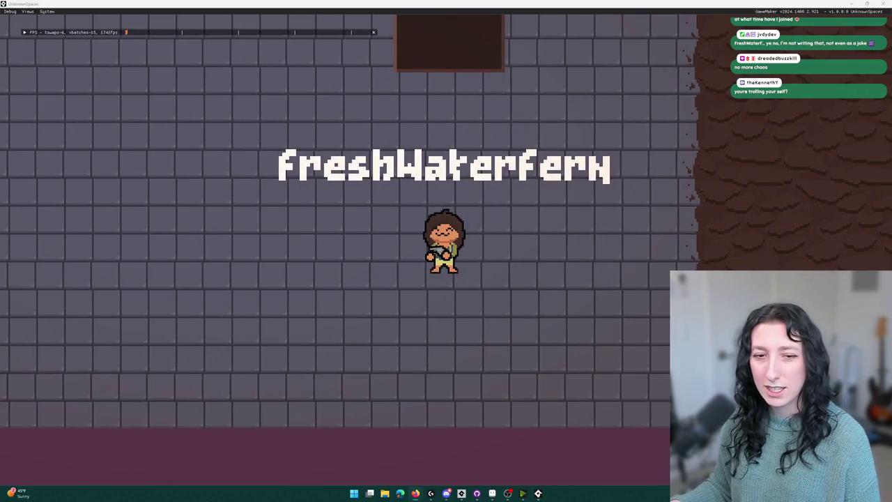
{"action": "left_click", "coordinate": [417, 203]}
{"action": "key", "text": "w"}
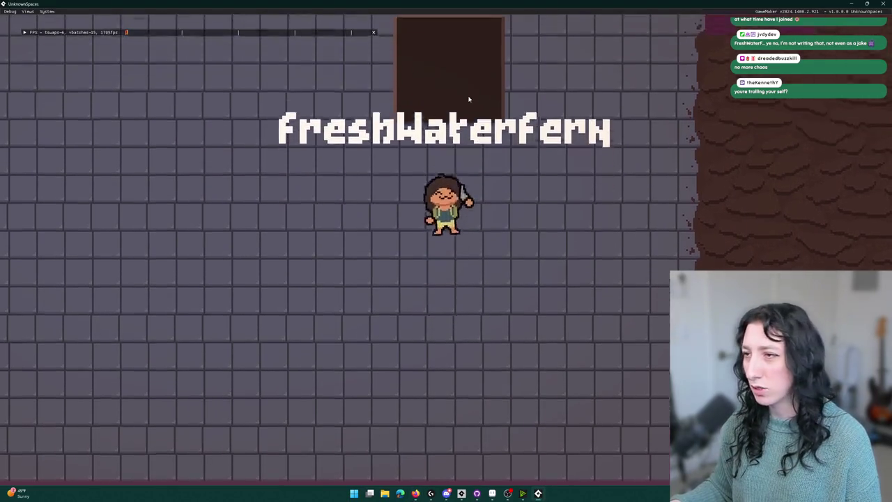
{"action": "key", "text": "d"}
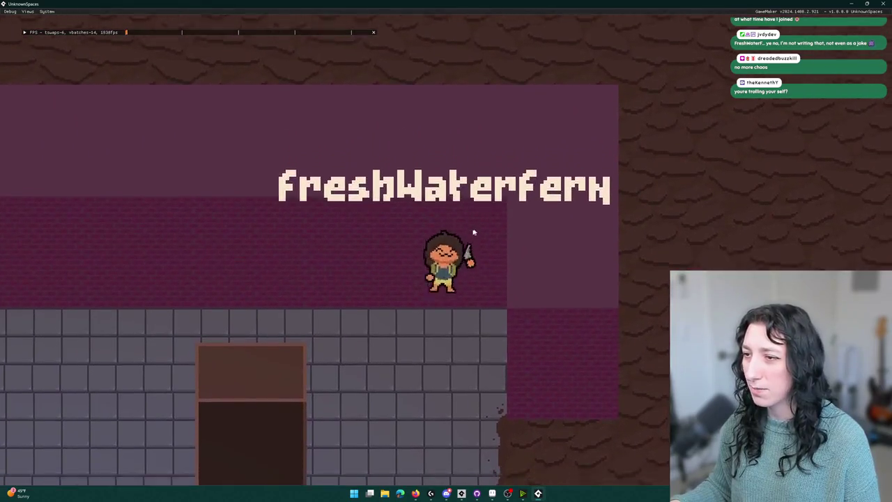
Step: Walk the player left onto the grey floor, then right through the wall into the brown area
{"action": "key", "text": "a"}
{"action": "key", "text": "a"}
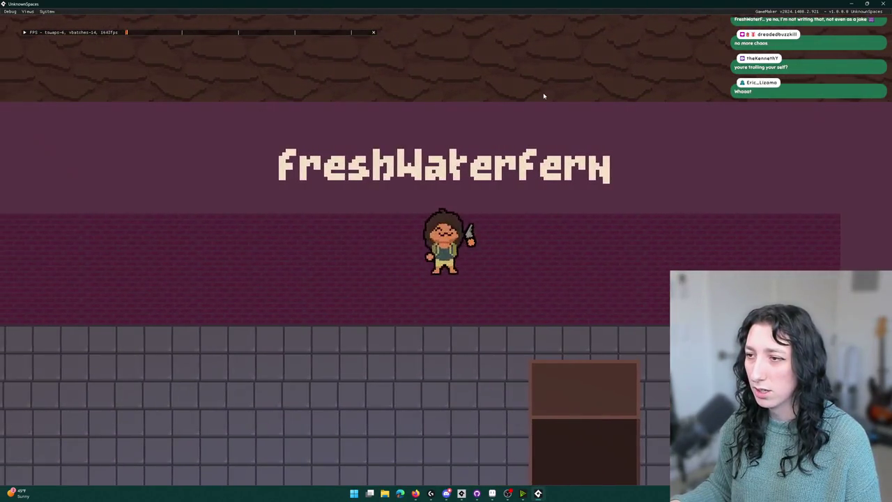
{"action": "key", "text": "a"}
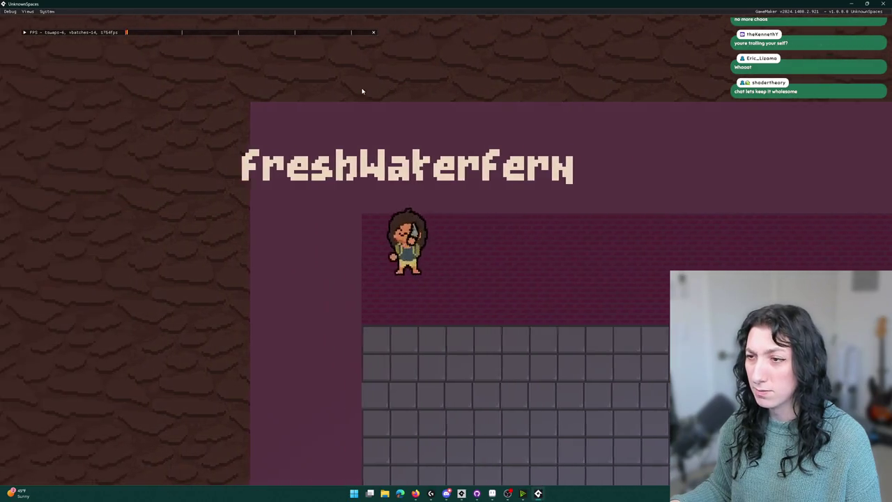
{"action": "key", "text": "s"}
{"action": "key", "text": "s"}
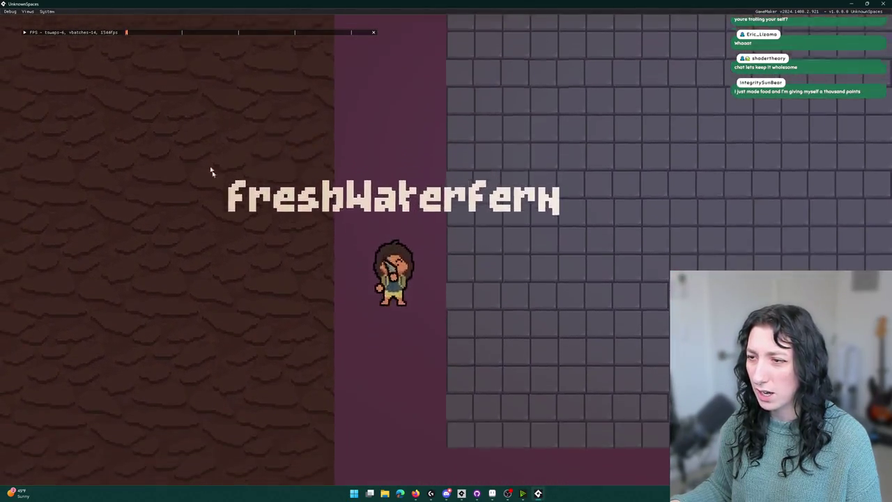
{"action": "key", "text": "d"}
{"action": "key", "text": "d"}
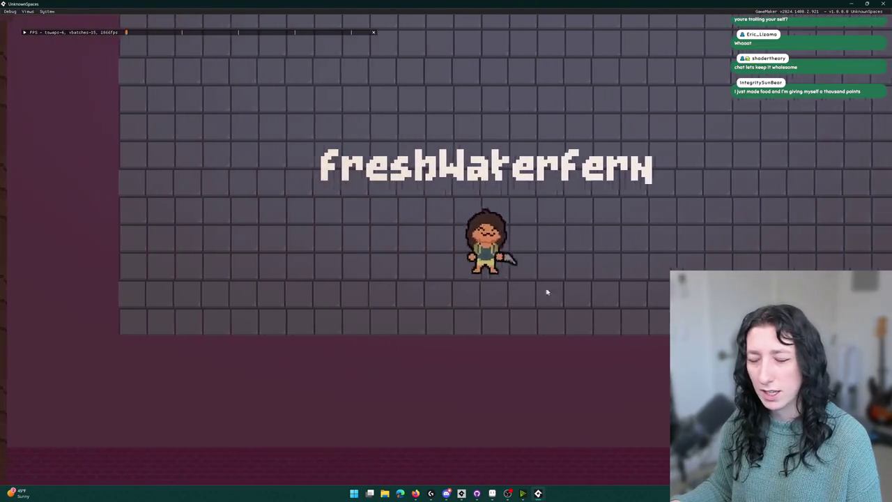
{"action": "key", "text": "w"}
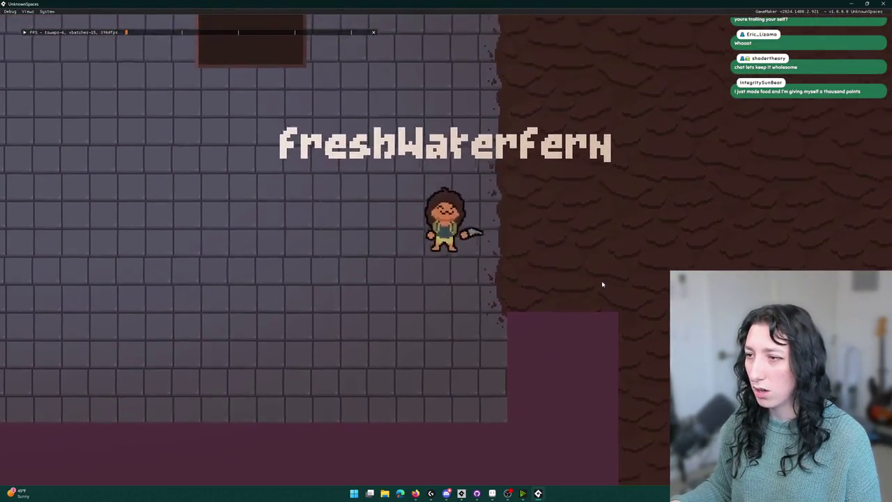
{"action": "key", "text": "d"}
{"action": "key", "text": "s"}
{"action": "key", "text": "s"}
{"action": "key", "text": "a"}
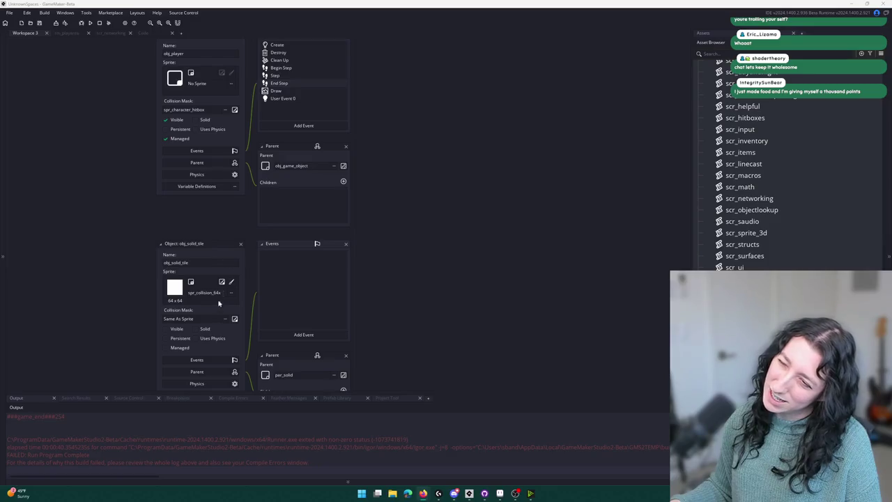
Step: Review spr_collision_64x's settings with origin Top Left (0, 0), close it, and run the game again
{"action": "left_click", "coordinate": [222, 282]}
{"action": "left_click", "coordinate": [488, 122]}
{"action": "left_click", "coordinate": [508, 111]}
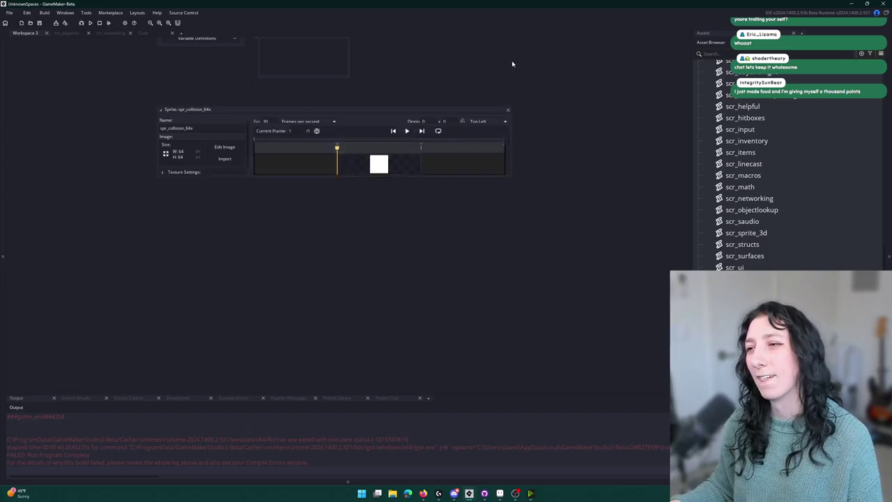
{"action": "left_click_drag", "start_coordinate": [480, 149], "coordinate": [480, 243]}
{"action": "key", "text": "F5"}
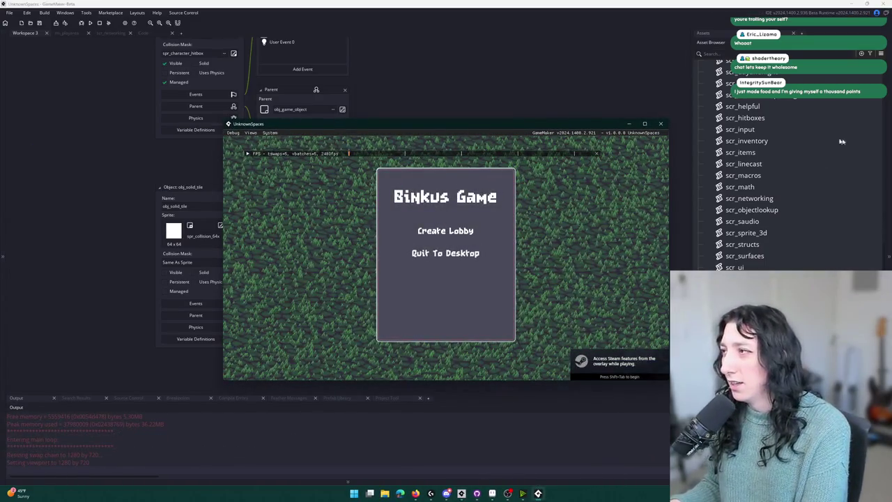
Step: Create a lobby, maximize the game window, and walk the character up, left and down the purple corridor
{"action": "left_click", "coordinate": [446, 231]}
{"action": "left_click_drag", "start_coordinate": [451, 124], "coordinate": [420, 3]}
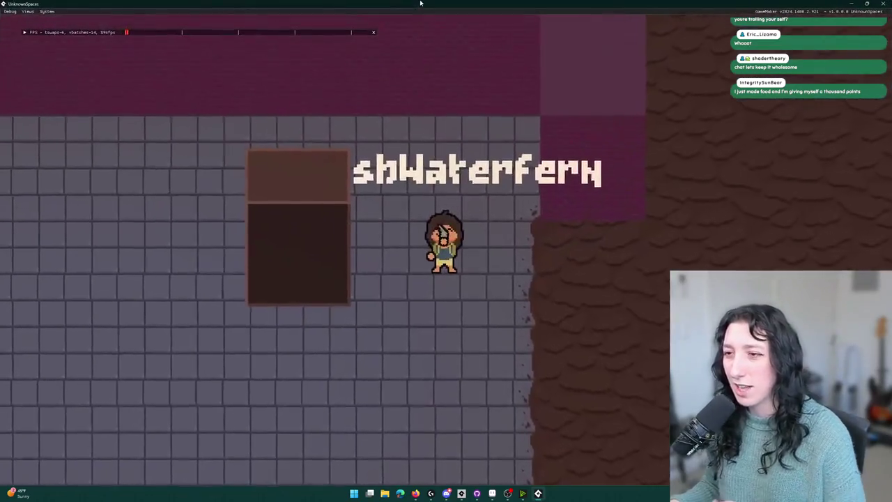
{"action": "key", "text": "w"}
{"action": "key", "text": "a"}
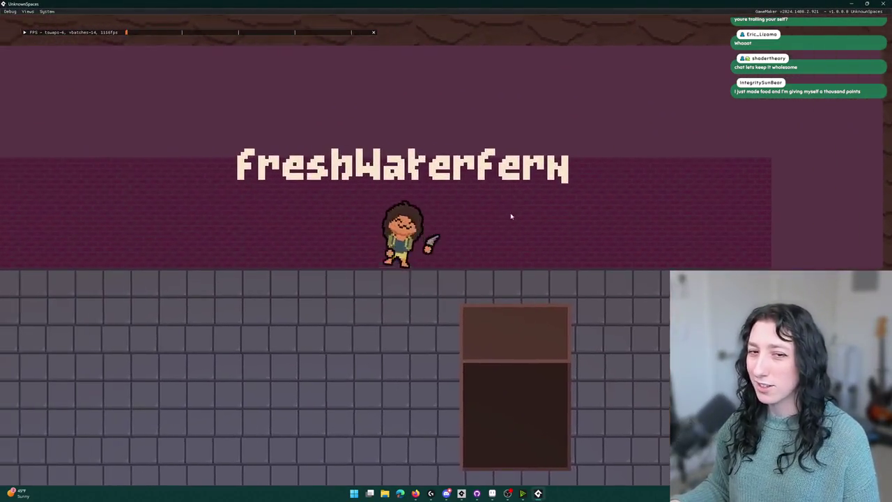
{"action": "key", "text": "a"}
{"action": "key", "text": "s"}
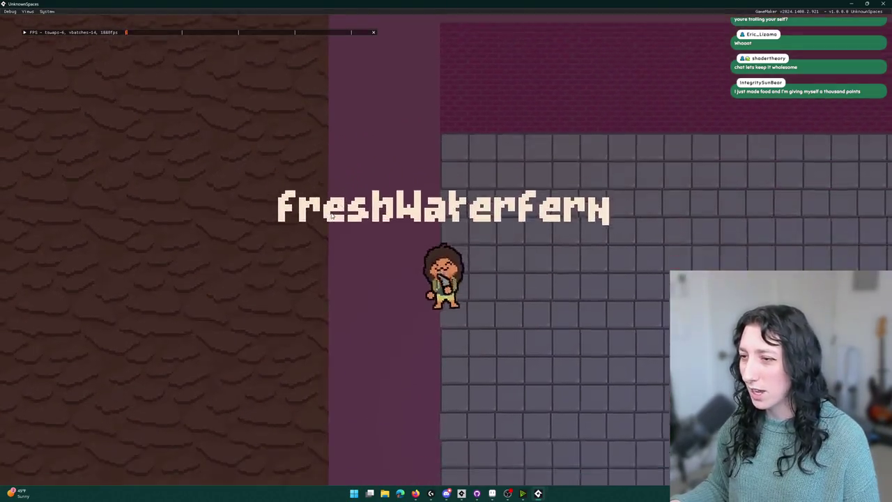
{"action": "key", "text": "s"}
Step: Walk the character across the grey tiles, along the brick wall, and around the dark box
{"action": "key", "text": "d"}
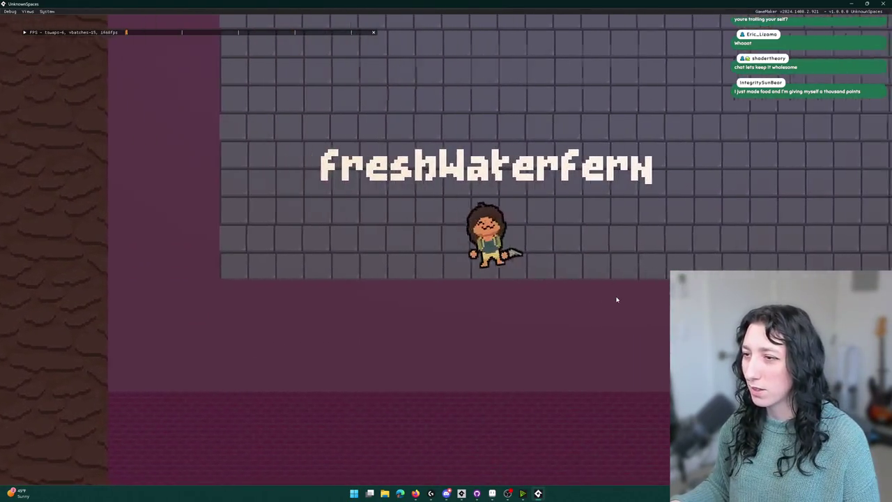
{"action": "key", "text": "d"}
{"action": "key", "text": "w"}
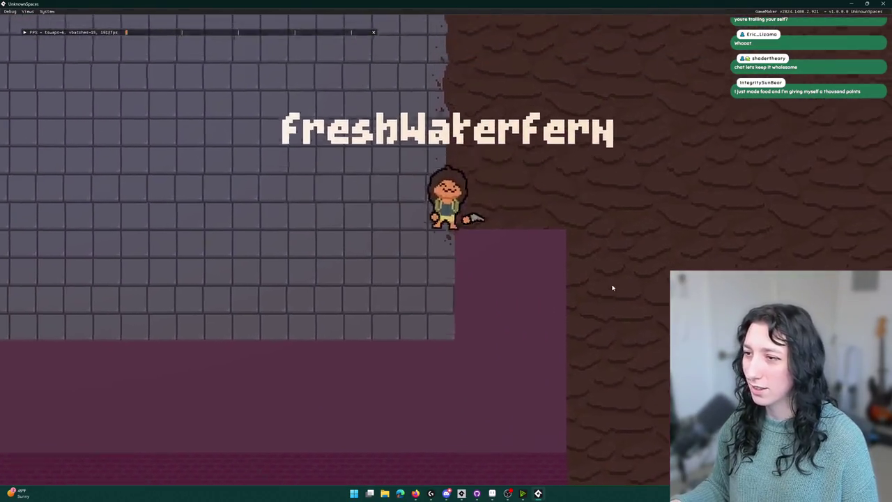
{"action": "key", "text": "a"}
{"action": "key", "text": "s"}
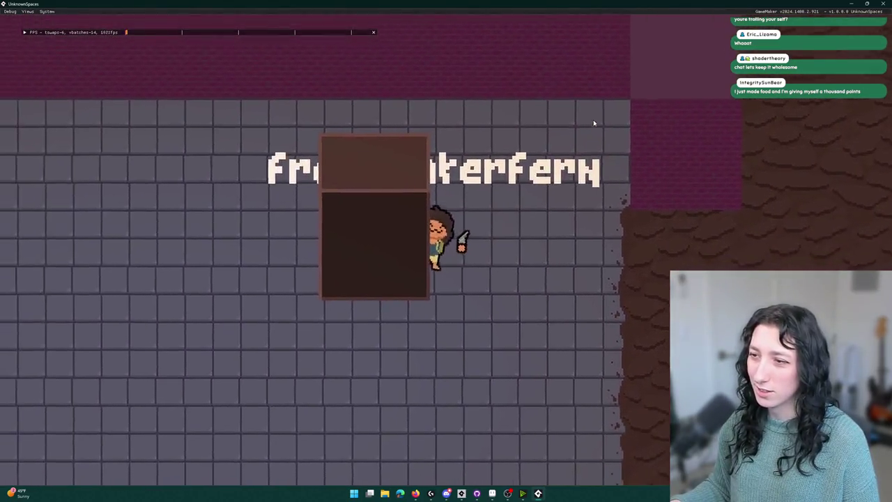
{"action": "key", "text": "d"}
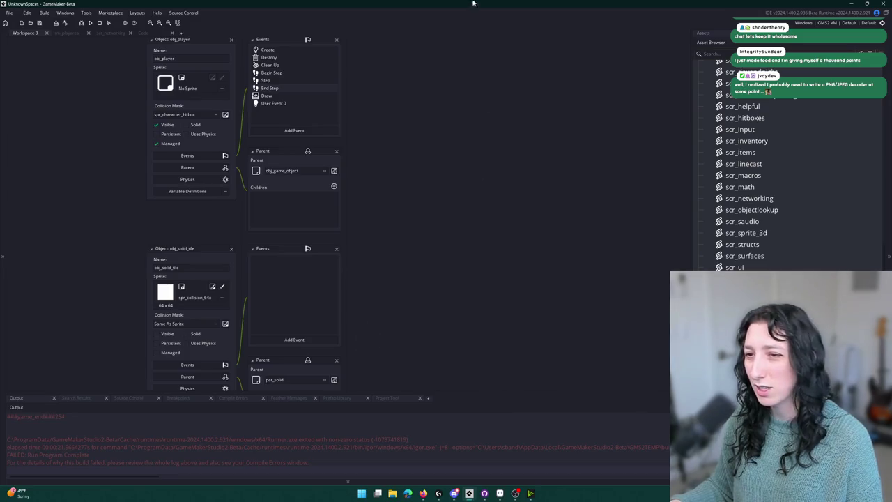
{"action": "key", "text": "ctrl+t"}
{"action": "key", "text": "BackSpace"}
{"action": "key", "text": "BackSpace"}
{"action": "type", "text": "po"}
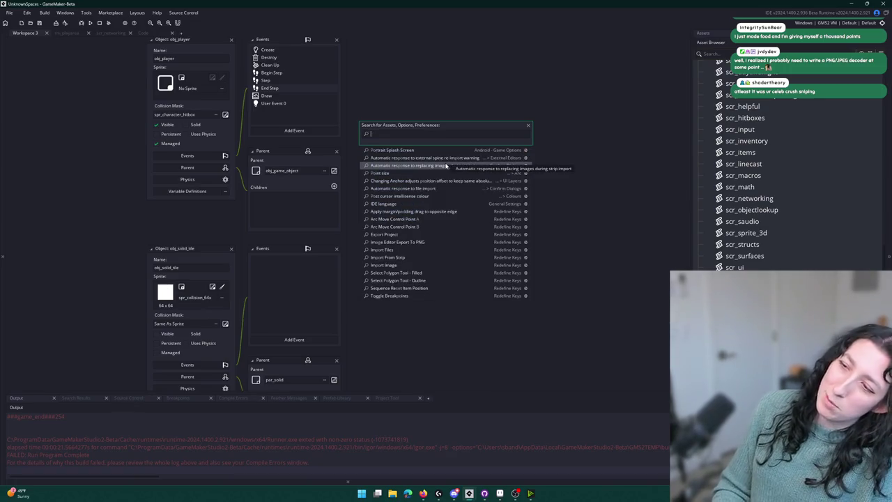
{"action": "type", "text": "_"}
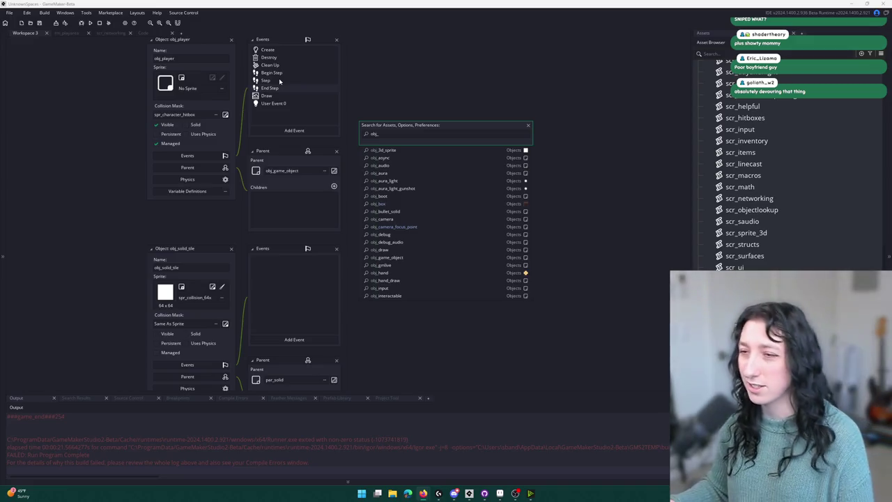
{"action": "left_click", "coordinate": [266, 272]}
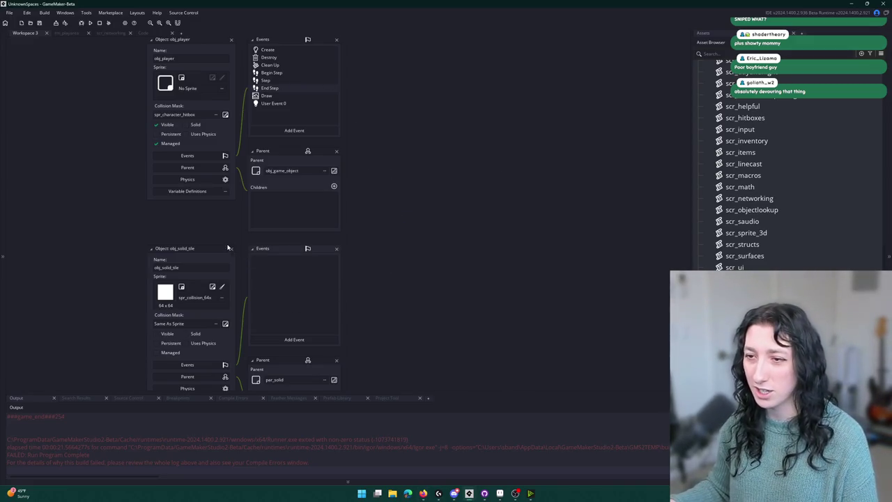
{"action": "left_click_drag", "start_coordinate": [228, 247], "coordinate": [235, 309]}
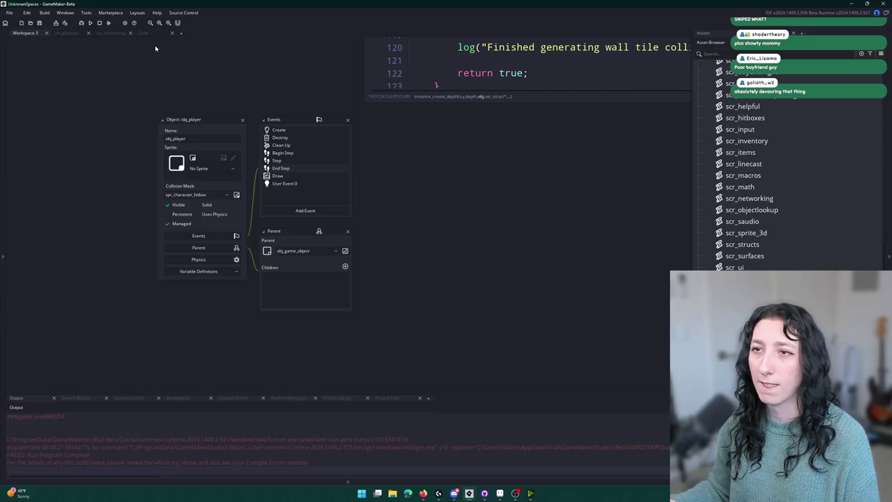
Step: Scroll through the scr_world_chunks script code, then return to Workspace 3
{"action": "left_click", "coordinate": [143, 33]}
{"action": "scroll", "coordinate": [258, 177], "scroll_direction": "down", "scroll_amount": 5}
{"action": "scroll", "coordinate": [259, 177], "scroll_direction": "down", "scroll_amount": 7}
{"action": "scroll", "coordinate": [359, 261], "scroll_direction": "up", "scroll_amount": 8}
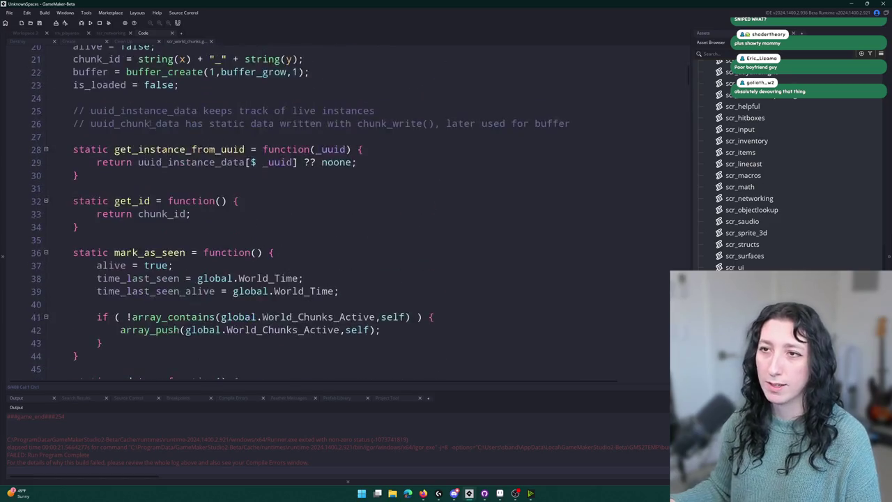
{"action": "left_click", "coordinate": [33, 35]}
Step: Search assets for obj_ and tile, then open obj_solid_tile from the Asset Browser
{"action": "scroll", "coordinate": [448, 258], "scroll_direction": "up", "scroll_amount": 5}
{"action": "scroll", "coordinate": [315, 132], "scroll_direction": "up", "scroll_amount": 5}
{"action": "key", "text": "ctrl+t"}
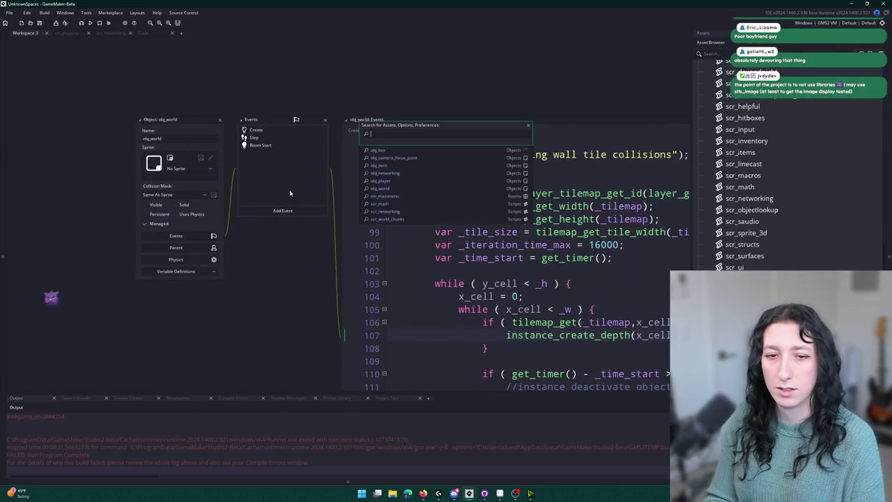
{"action": "type", "text": "obj"}
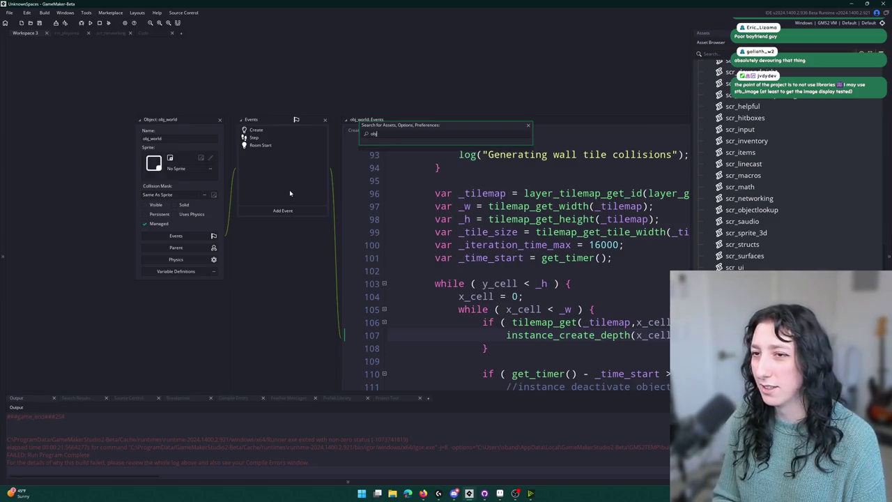
{"action": "type", "text": "_"}
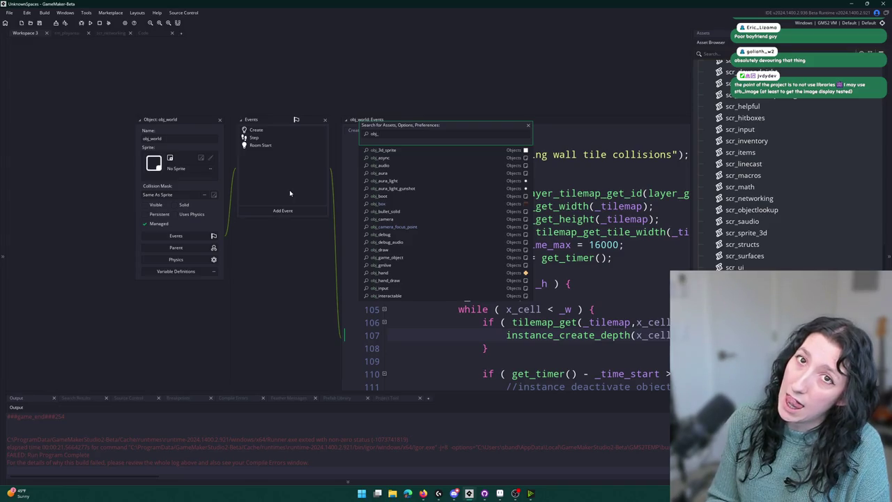
{"action": "key", "text": "BackSpace"}
{"action": "key", "text": "BackSpace"}
{"action": "key", "text": "BackSpace"}
{"action": "type", "text": "tile"}
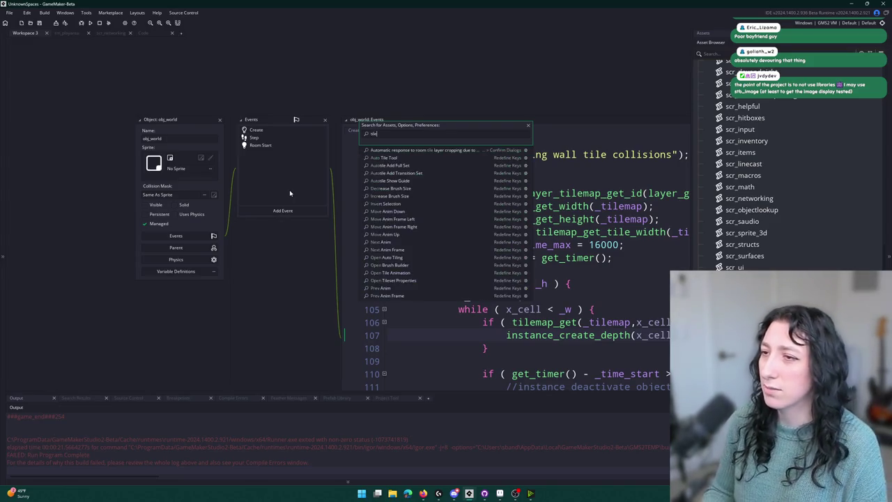
{"action": "key", "text": "Escape"}
{"action": "scroll", "coordinate": [806, 268], "scroll_direction": "up", "scroll_amount": 3}
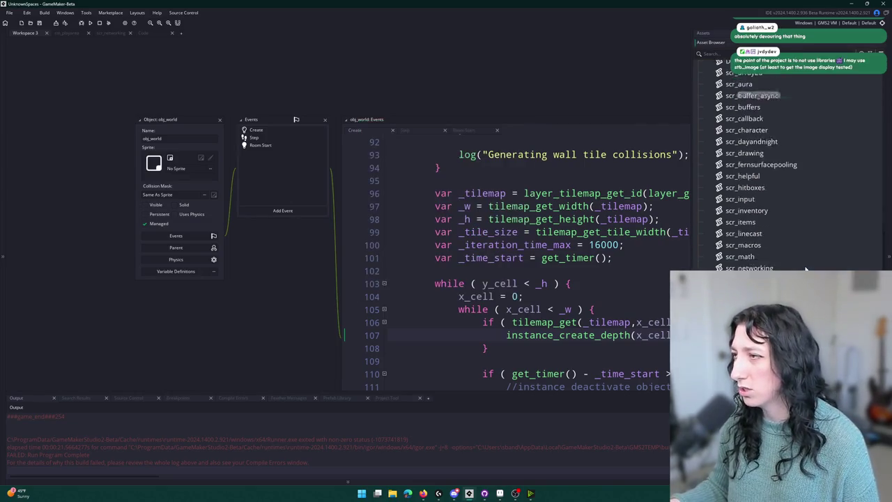
{"action": "scroll", "coordinate": [807, 268], "scroll_direction": "up", "scroll_amount": 5}
{"action": "double_click", "coordinate": [726, 235]}
{"action": "double_click", "coordinate": [746, 223]}
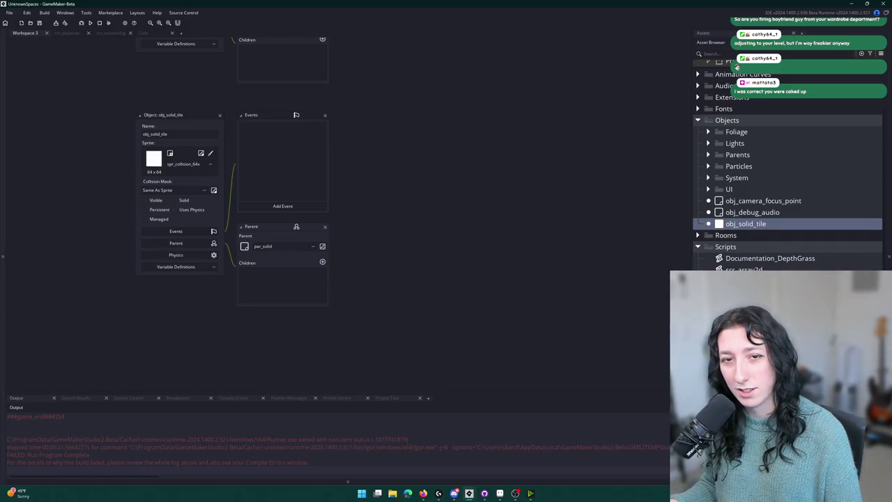
{"action": "key", "text": "alt+Tab"}
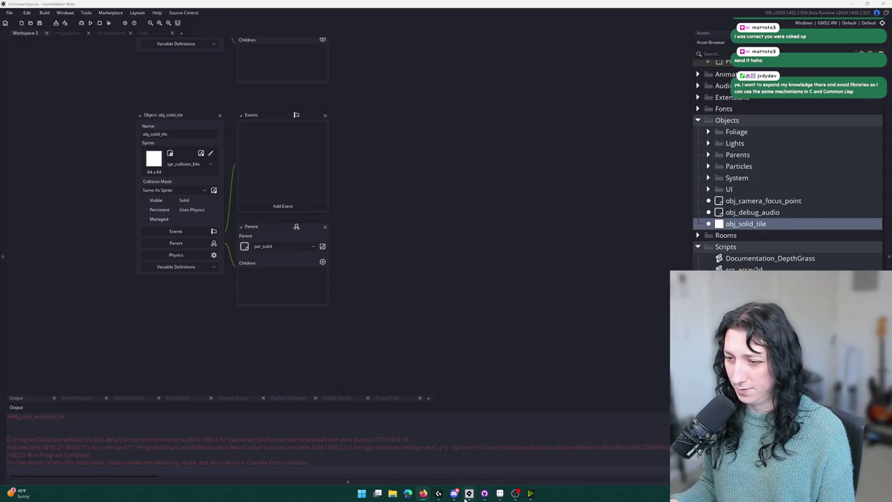
{"action": "left_click", "coordinate": [432, 457]}
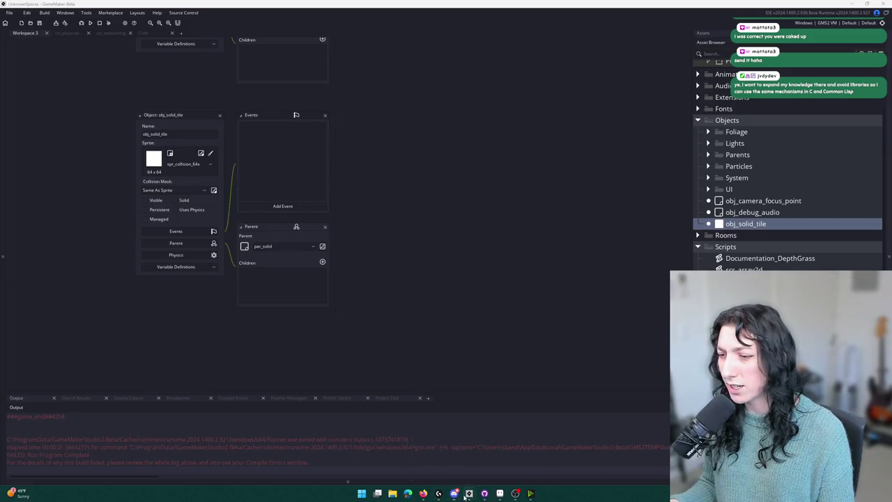
{"action": "left_click", "coordinate": [507, 455]}
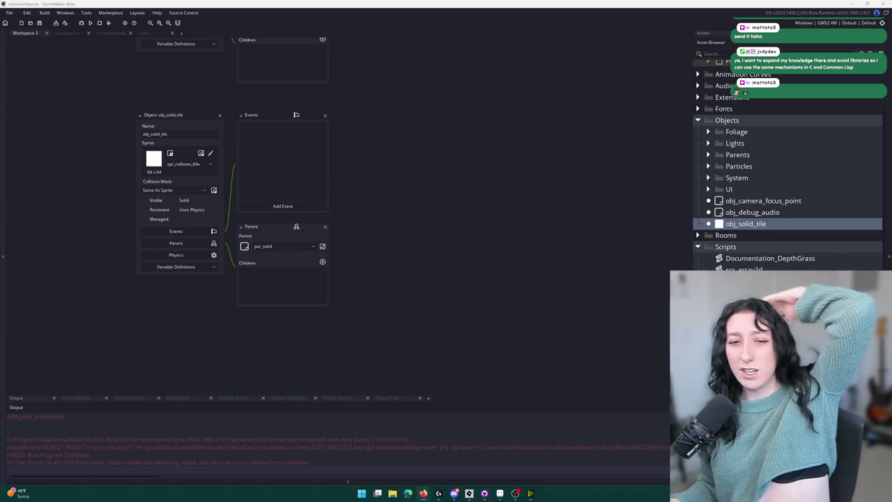
{"action": "left_click", "coordinate": [175, 134]}
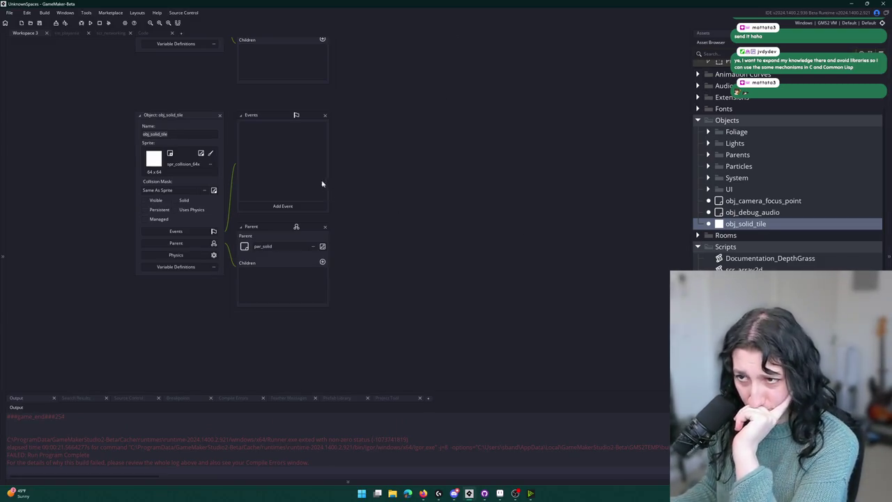
{"action": "scroll", "coordinate": [219, 279], "scroll_direction": "up", "scroll_amount": 3}
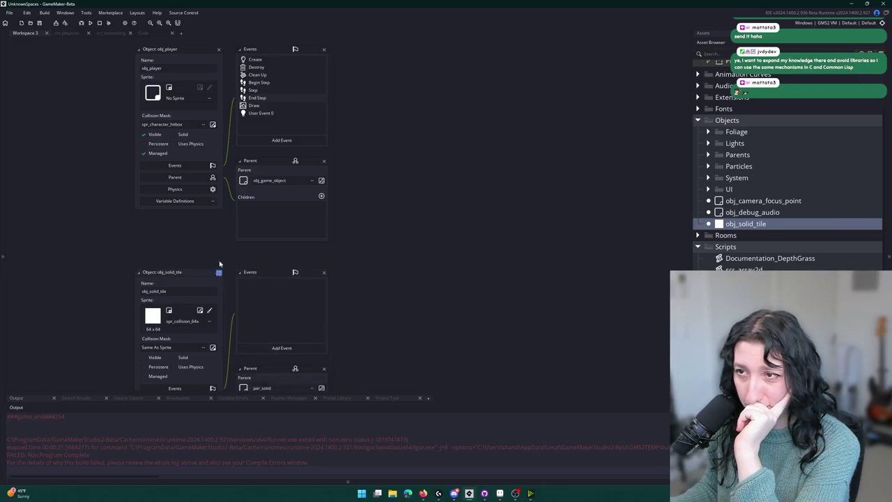
Step: Look through the rm_playerarea room and the scr_world_chunks script tabs
{"action": "scroll", "coordinate": [230, 267], "scroll_direction": "up", "scroll_amount": 3}
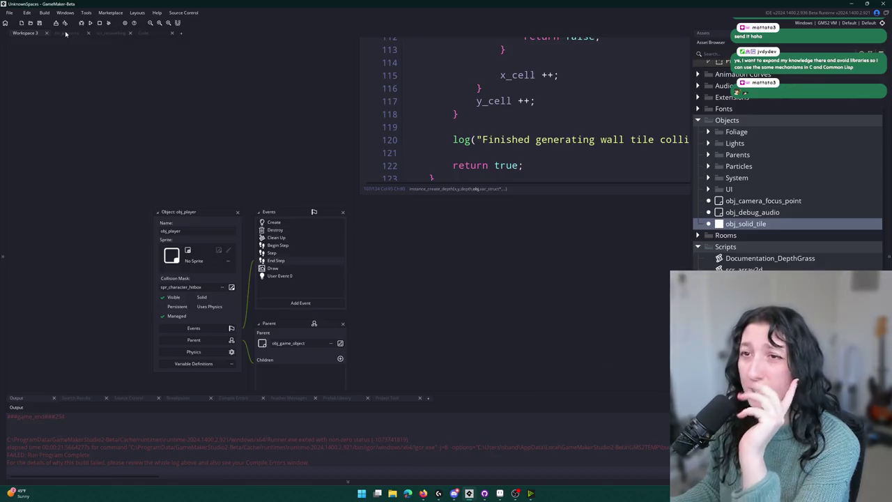
{"action": "left_click", "coordinate": [65, 33]}
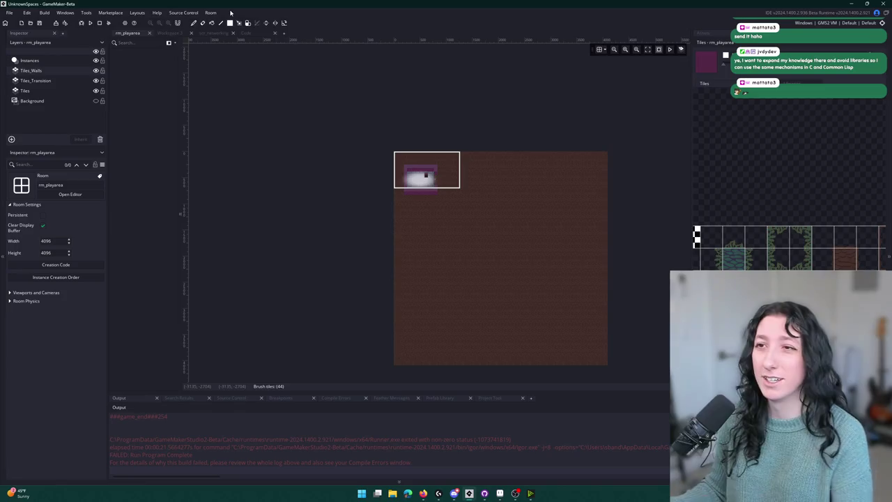
{"action": "left_click", "coordinate": [244, 34]}
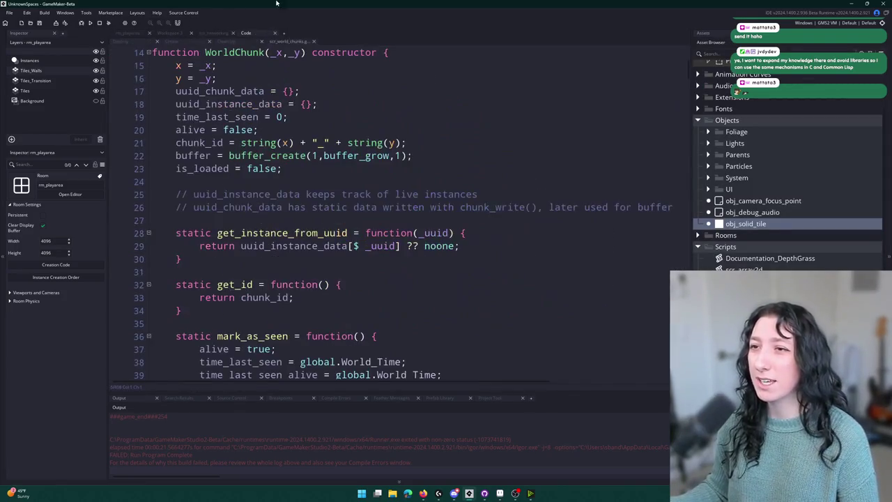
{"action": "left_click", "coordinate": [137, 34]}
Step: Find obj_world in the asset search with 'obj_wor' and open its code
{"action": "key", "text": "ctrl+t"}
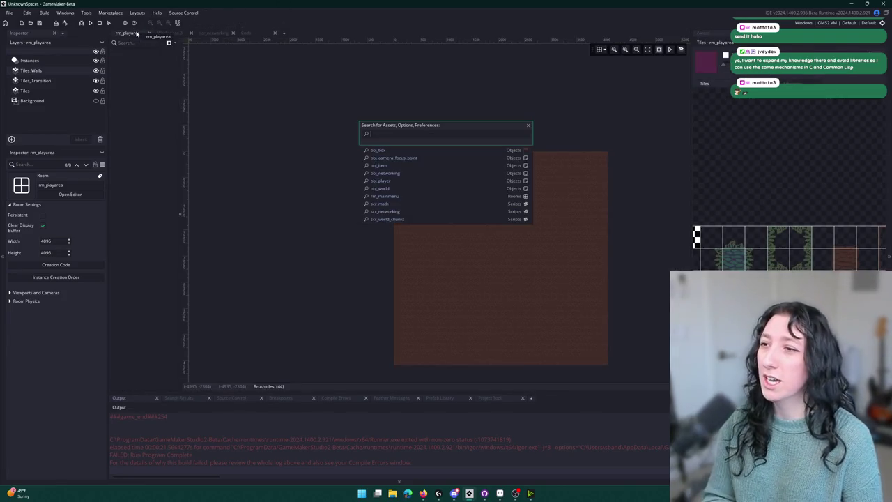
{"action": "type", "text": "oobje"}
{"action": "key", "text": "BackSpace"}
{"action": "key", "text": "BackSpace"}
{"action": "key", "text": "BackSpace"}
{"action": "type", "text": "obj_wor"}
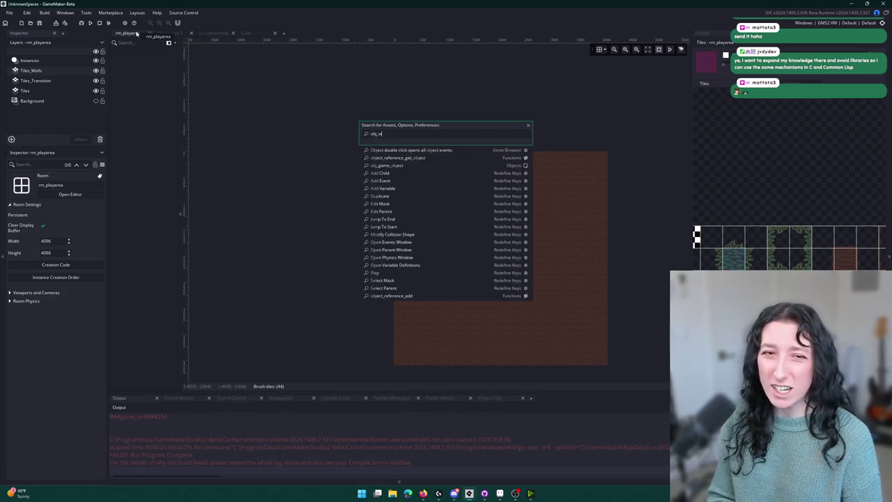
{"action": "key", "text": "Return"}
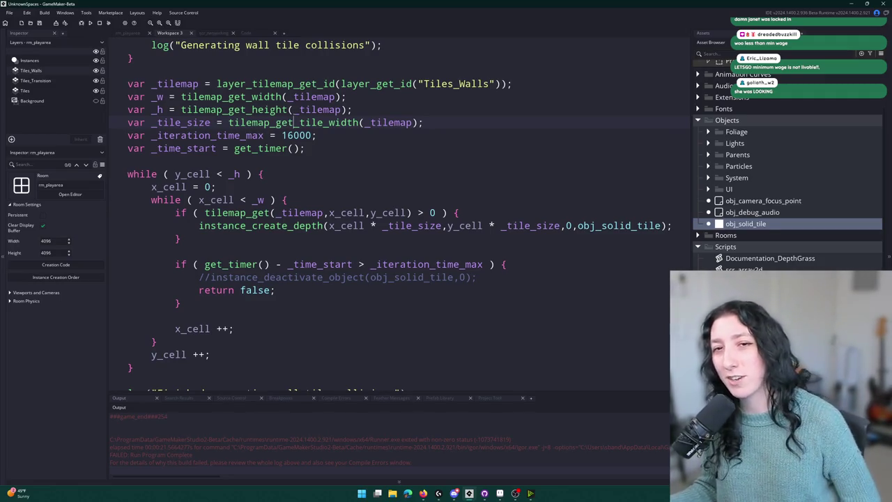
Step: Review the commented-out instance_deactivate_object(obj_solid_tile,0) line, then build and run the game
{"action": "left_click", "coordinate": [573, 252]}
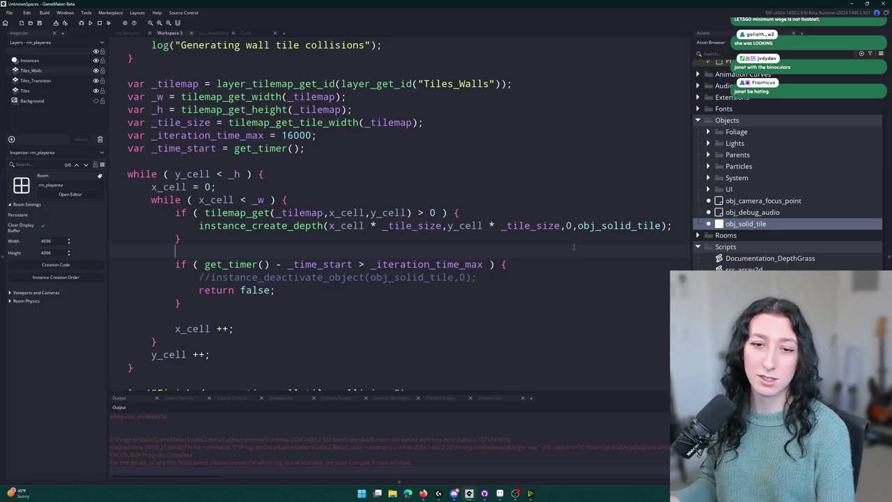
{"action": "key", "text": "Up"}
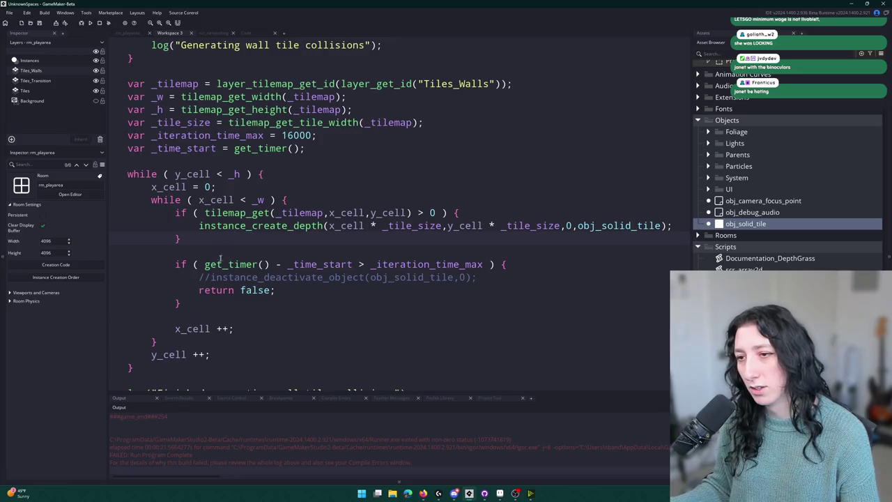
{"action": "left_click", "coordinate": [199, 277]}
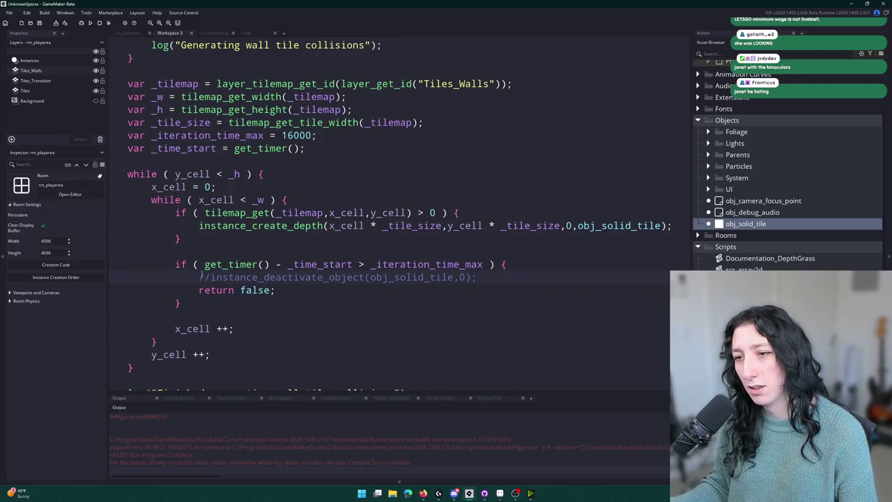
{"action": "key", "text": "Right"}
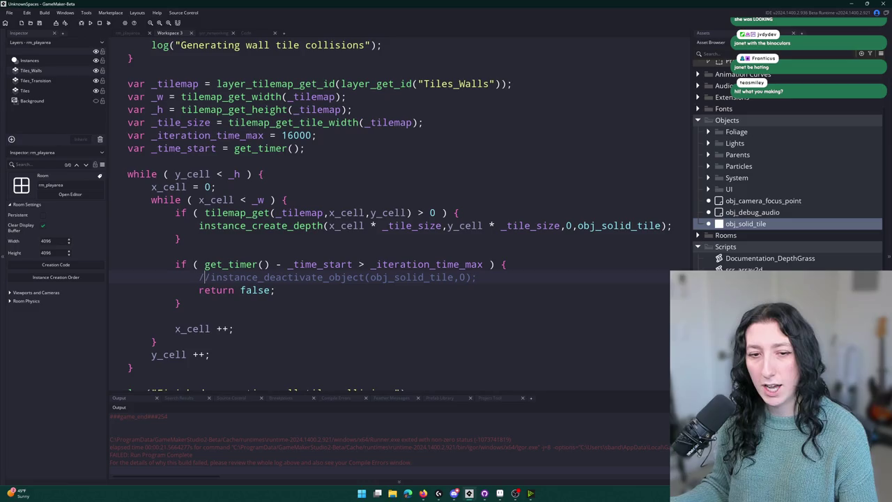
{"action": "key", "text": "alt+Tab"}
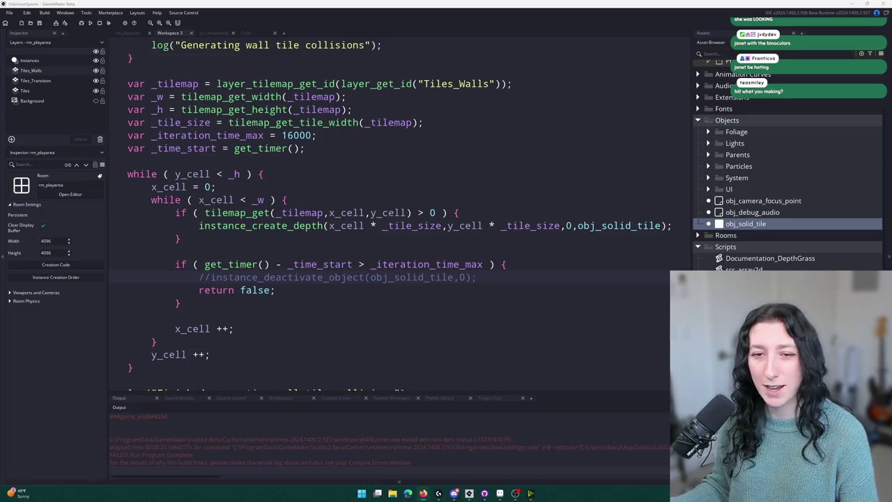
{"action": "left_click", "coordinate": [481, 278]}
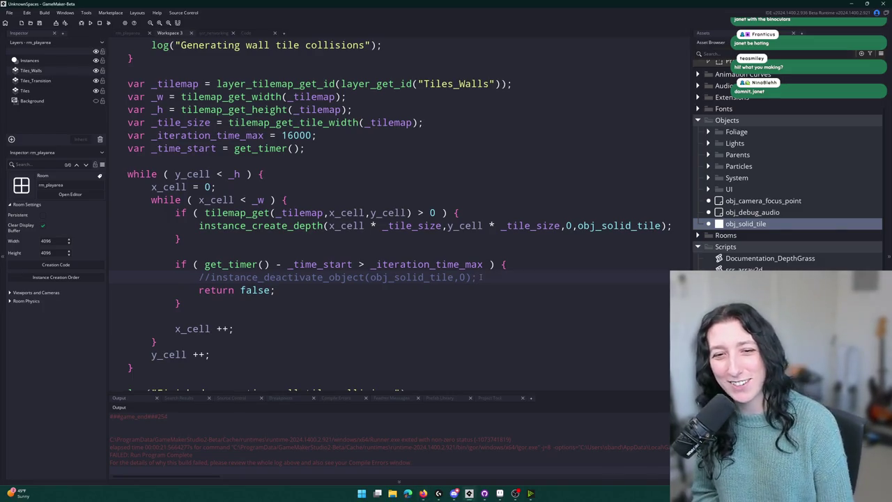
{"action": "key", "text": "F5"}
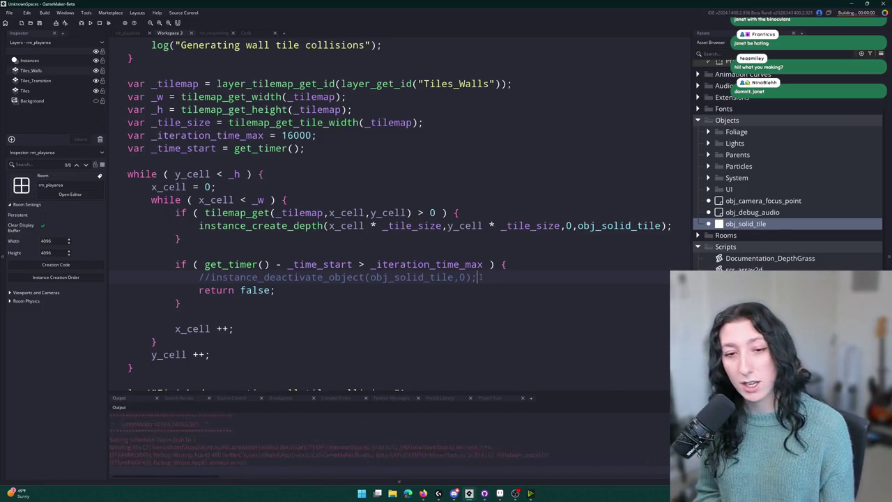
Step: Create a lobby and equip the revolver, yellow hat and vest from the inventory
{"action": "left_click", "coordinate": [470, 235]}
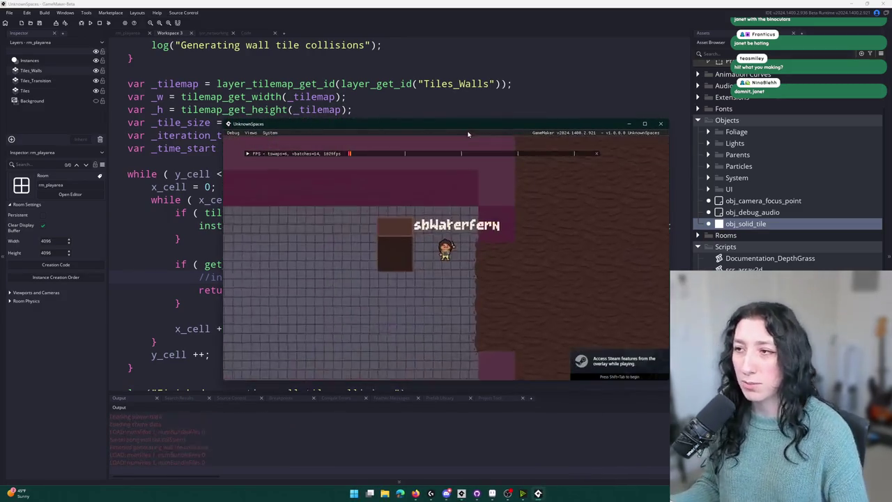
{"action": "key", "text": "Tab"}
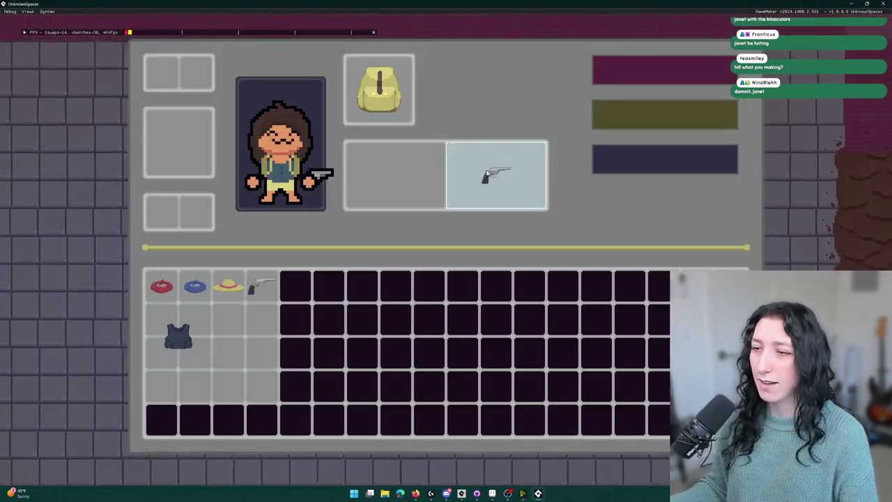
{"action": "left_click_drag", "start_coordinate": [245, 287], "coordinate": [396, 175]}
{"action": "key", "text": "Tab"}
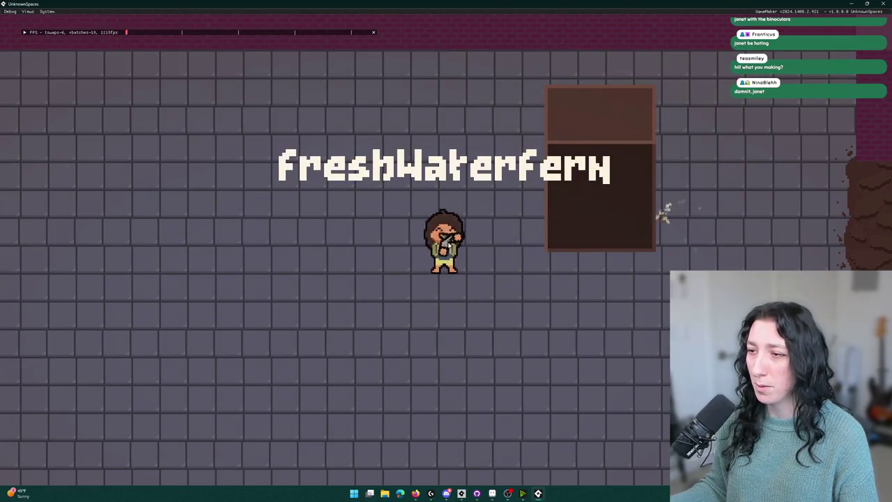
{"action": "key", "text": "Tab"}
{"action": "mouse_move", "coordinate": [228, 287]}
{"action": "left_mouse_down"}
{"action": "mouse_move", "coordinate": [187, 106]}
{"action": "mouse_move", "coordinate": [163, 74]}
{"action": "left_mouse_up"}
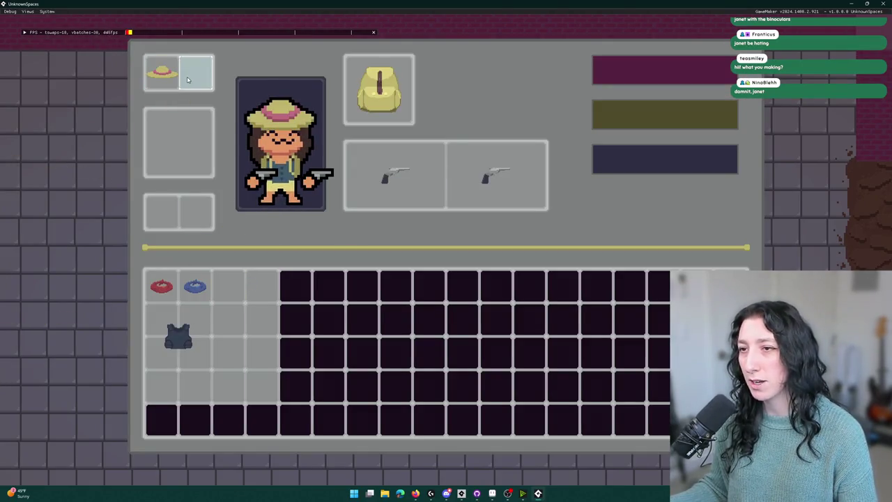
{"action": "left_click_drag", "start_coordinate": [161, 358], "coordinate": [180, 139]}
{"action": "key", "text": "Tab"}
Step: Walk down, drop the backpack on the ground and take the left revolver out of its slot
{"action": "key", "text": "s"}
{"action": "key", "text": "Tab"}
{"action": "left_click_drag", "start_coordinate": [381, 90], "coordinate": [87, 144]}
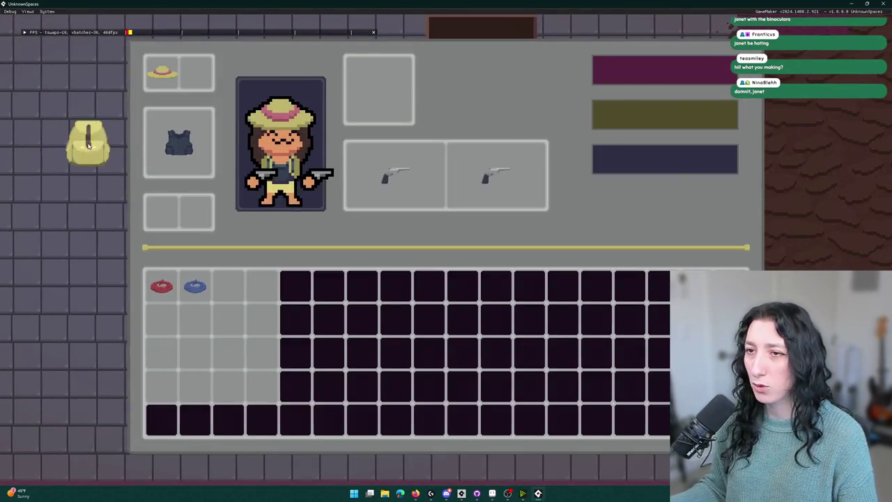
{"action": "key", "text": "Tab"}
{"action": "key", "text": "Tab"}
{"action": "mouse_move", "coordinate": [394, 177]}
{"action": "left_mouse_down"}
{"action": "mouse_move", "coordinate": [378, 94]}
{"action": "mouse_move", "coordinate": [83, 141]}
{"action": "left_mouse_up"}
{"action": "key", "text": "Tab"}
Step: Walk over to pick up the coin bag and the revolver
{"action": "key", "text": "d"}
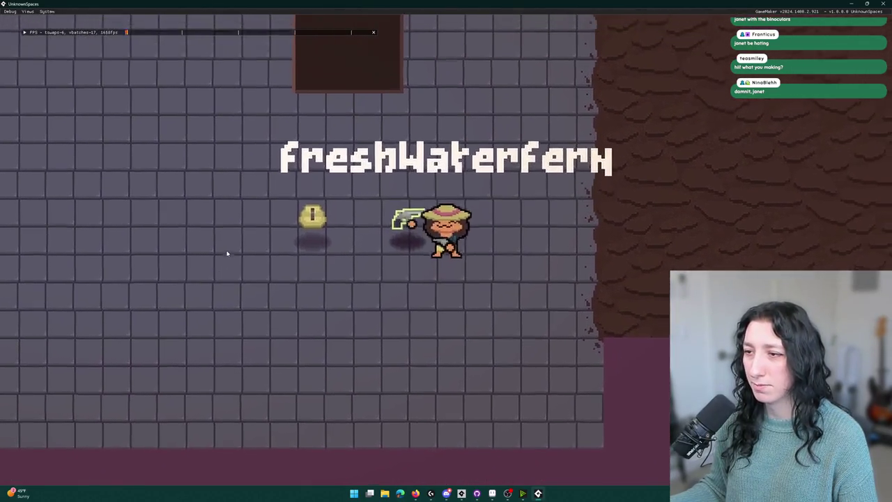
{"action": "key", "text": "a"}
{"action": "key", "text": "d"}
{"action": "key", "text": "d"}
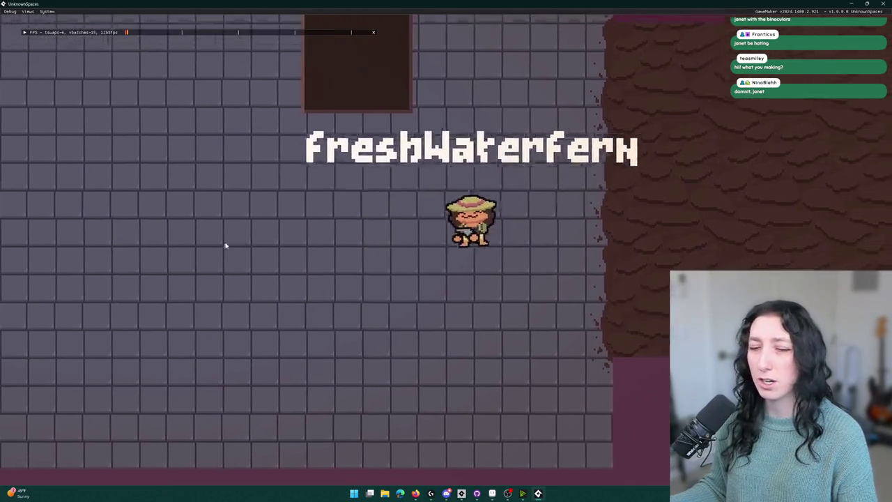
{"action": "key", "text": "w"}
Step: Walk along the walls and around the door block, then close the game with Escape
{"action": "key", "text": "a"}
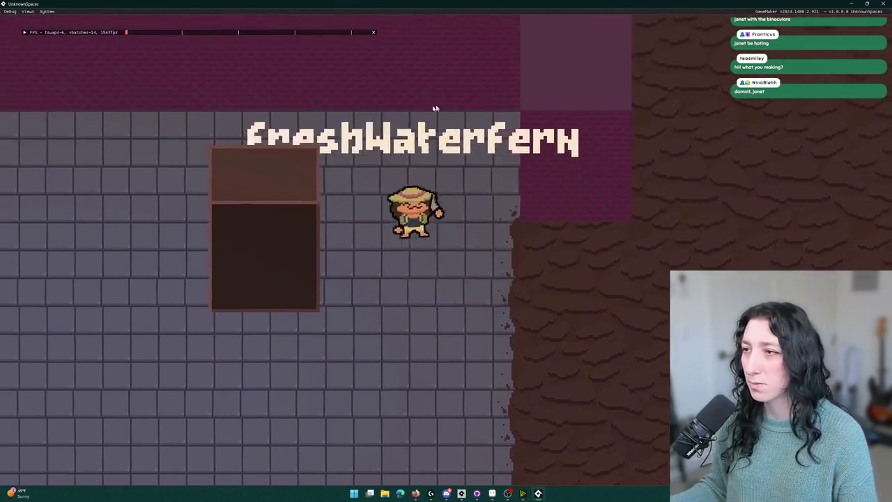
{"action": "key", "text": "w"}
{"action": "key", "text": "a"}
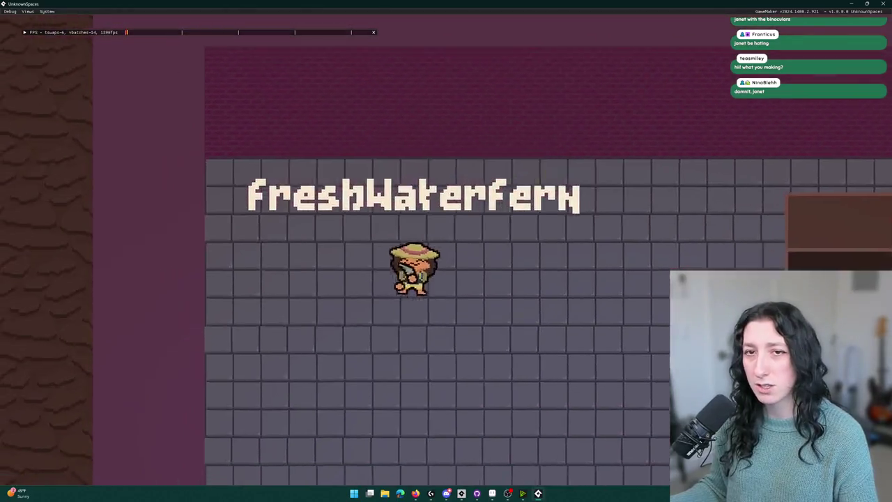
{"action": "key", "text": "d"}
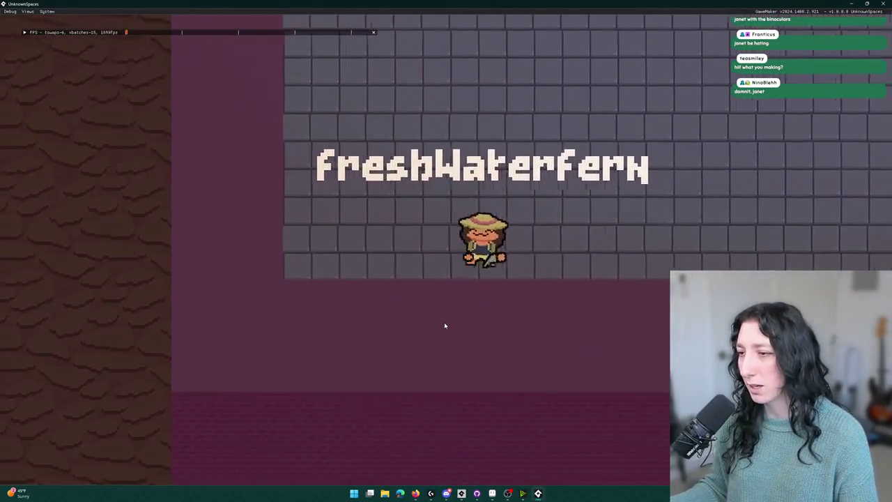
{"action": "key", "text": "w"}
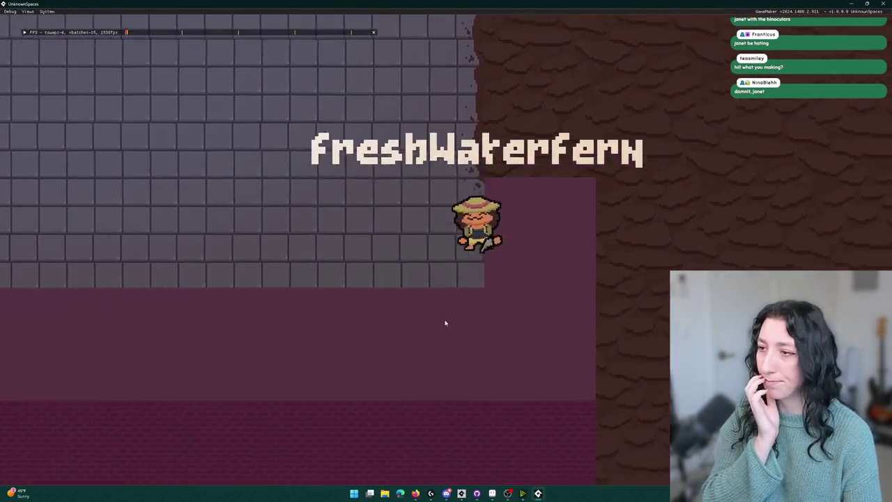
{"action": "key", "text": "a"}
{"action": "key", "text": "a"}
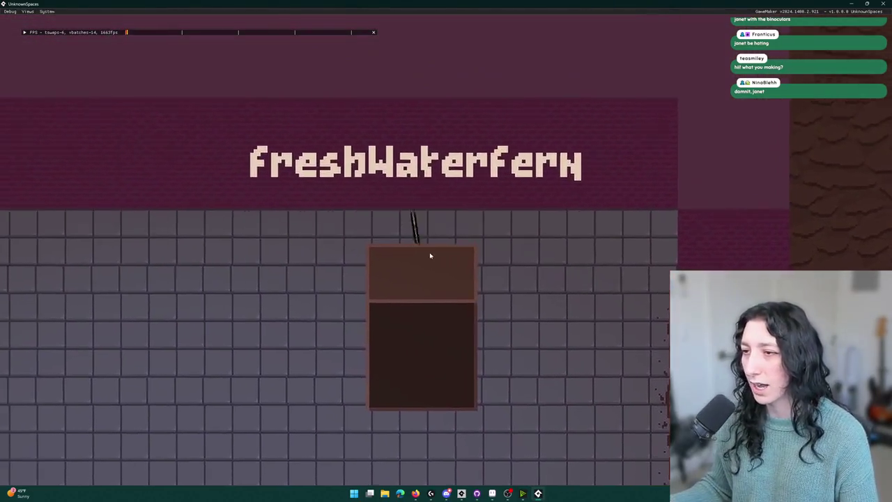
{"action": "key", "text": "s"}
{"action": "key", "text": "d"}
{"action": "key", "text": "d"}
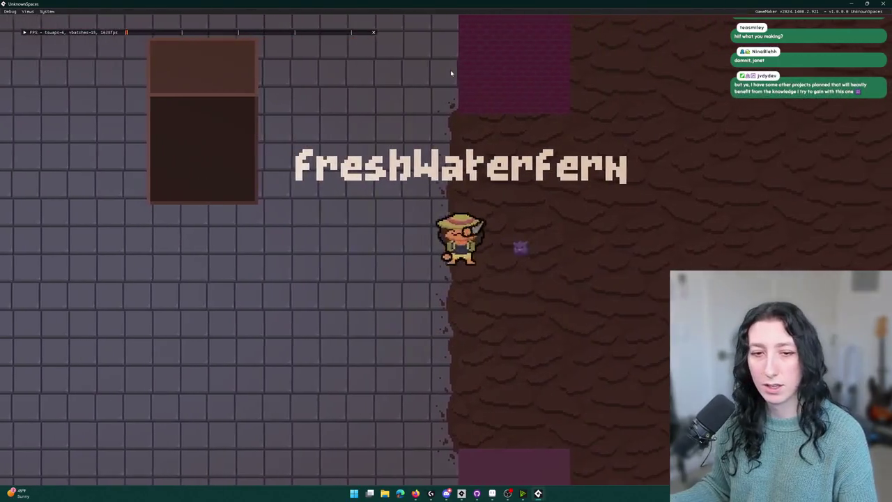
{"action": "key", "text": "w"}
{"action": "key", "text": "a"}
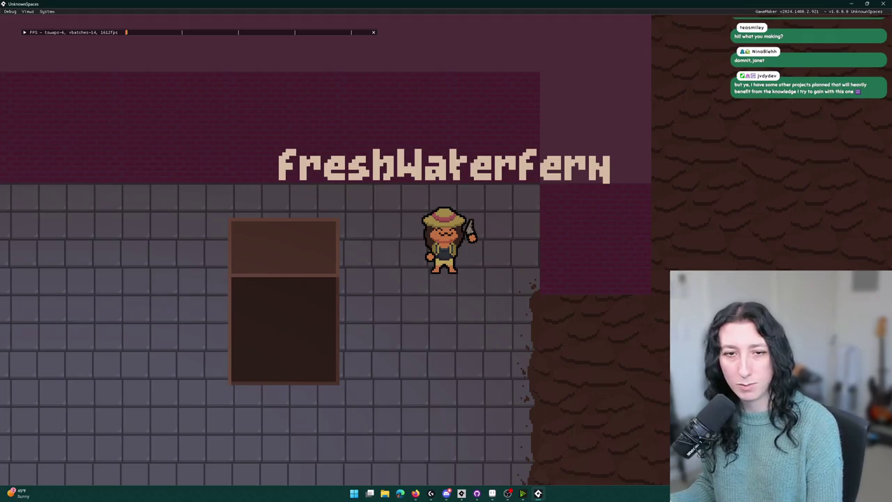
{"action": "key", "text": "Escape"}
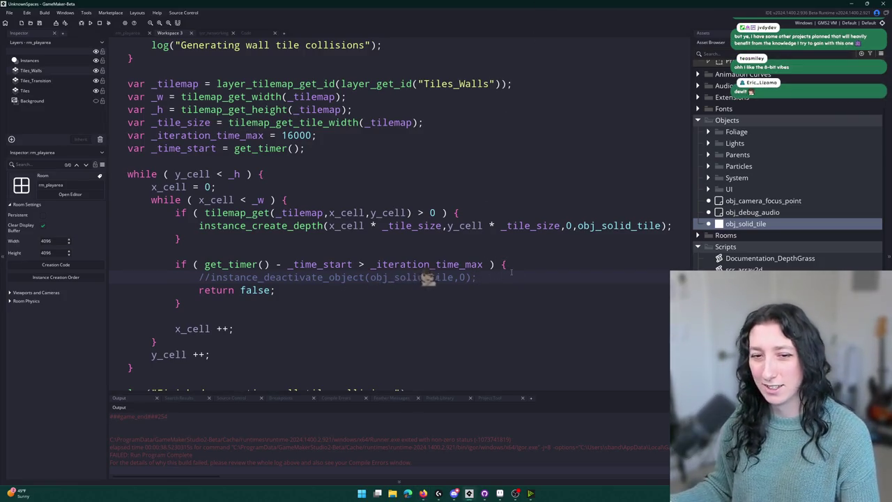
Step: Delete the commented-out deactivate line from the collision function
{"action": "left_click", "coordinate": [523, 281]}
{"action": "left_click_drag", "start_coordinate": [476, 277], "coordinate": [211, 285]}
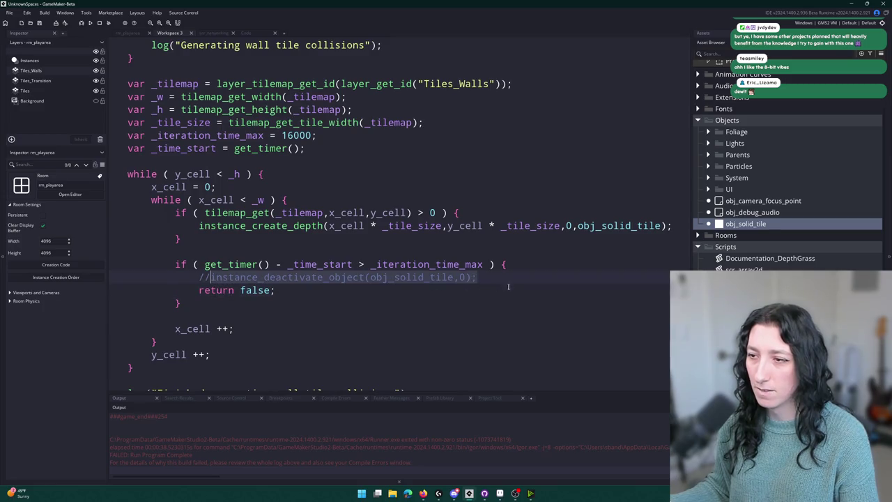
{"action": "left_click", "coordinate": [559, 264]}
{"action": "key", "text": "Delete"}
{"action": "scroll", "coordinate": [425, 237], "scroll_direction": "down", "scroll_amount": 1}
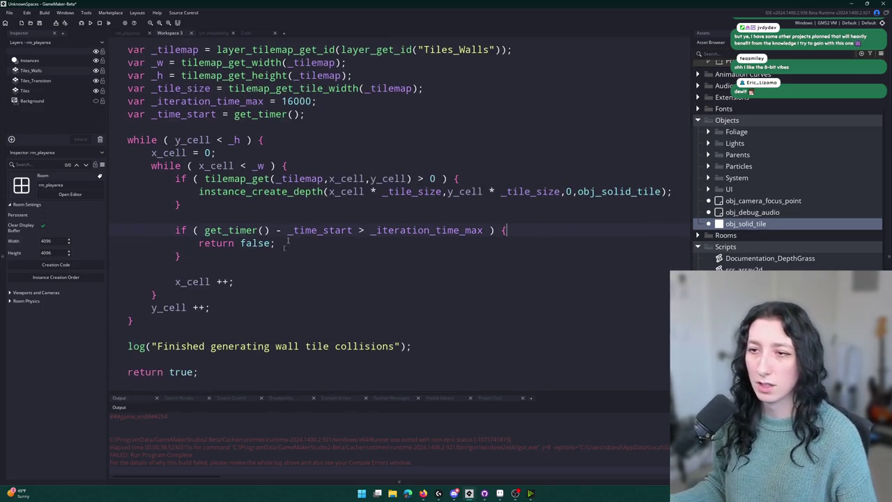
{"action": "scroll", "coordinate": [170, 228], "scroll_direction": "up", "scroll_amount": 2}
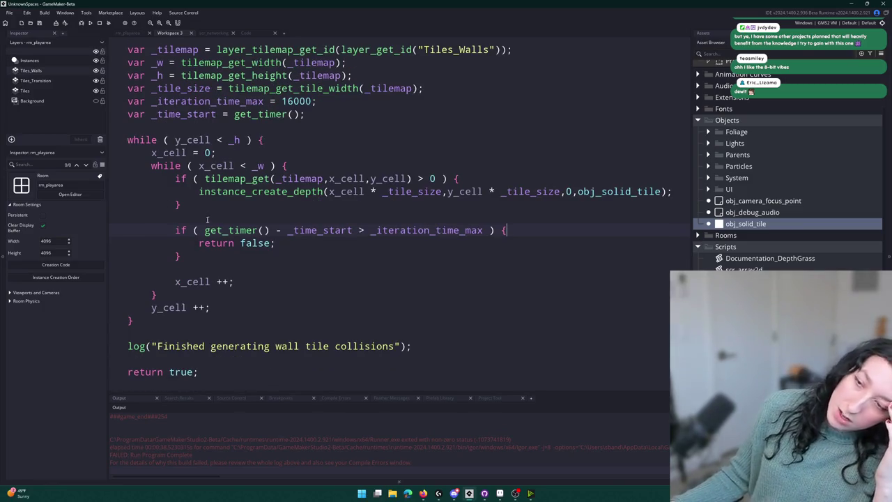
{"action": "key", "text": "Up"}
{"action": "scroll", "coordinate": [212, 262], "scroll_direction": "down", "scroll_amount": 2}
{"action": "key", "text": "Up"}
{"action": "key", "text": "Home"}
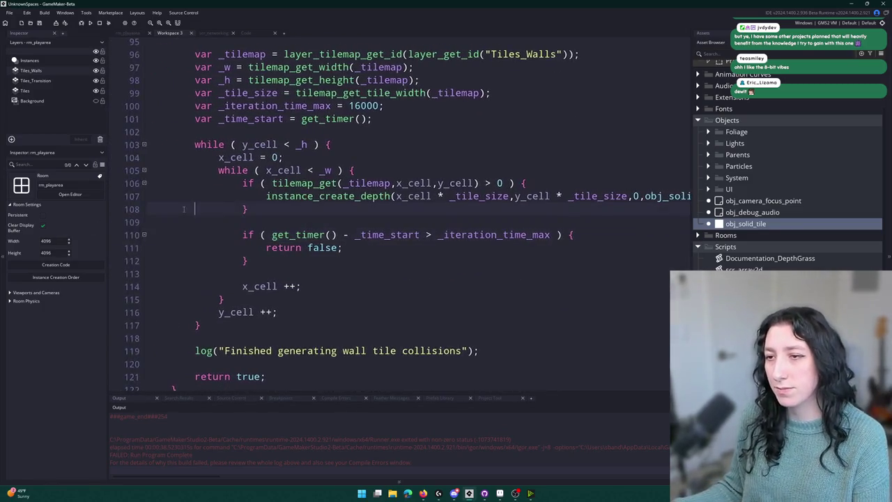
Step: Add a comma after the first function's closing brace and paste a duplicate of the function below
{"action": "left_click", "coordinate": [334, 321]}
{"action": "mouse_move", "coordinate": [209, 321]}
{"action": "left_mouse_down"}
{"action": "mouse_move", "coordinate": [258, 279]}
{"action": "mouse_move", "coordinate": [171, 131]}
{"action": "left_mouse_up"}
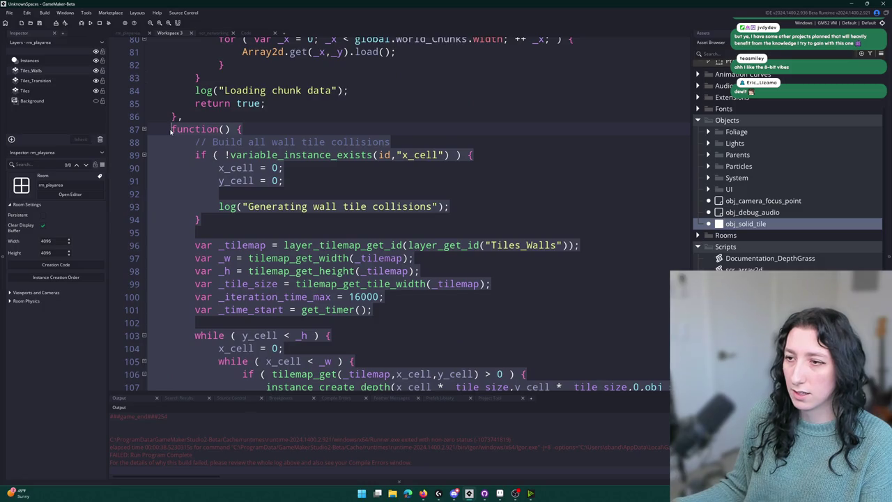
{"action": "scroll", "coordinate": [321, 147], "scroll_direction": "down", "scroll_amount": 3}
{"action": "scroll", "coordinate": [321, 147], "scroll_direction": "up", "scroll_amount": 2}
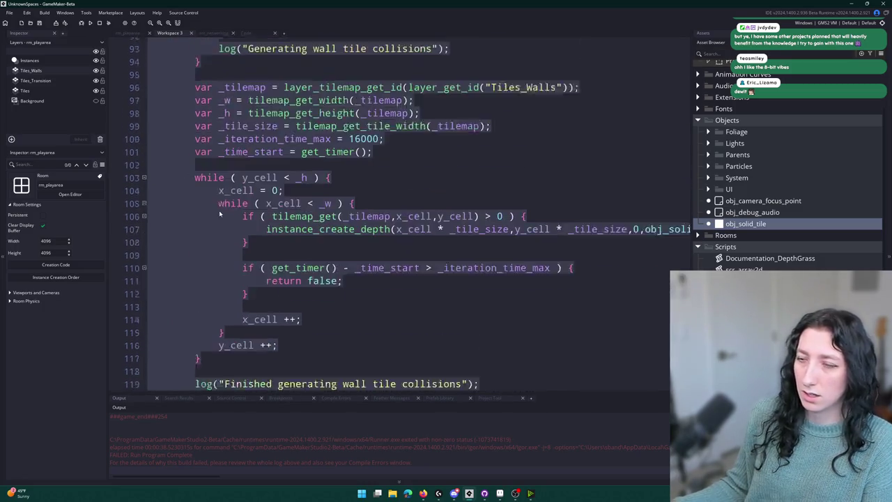
{"action": "scroll", "coordinate": [320, 147], "scroll_direction": "down", "scroll_amount": 5}
{"action": "left_click", "coordinate": [189, 369]}
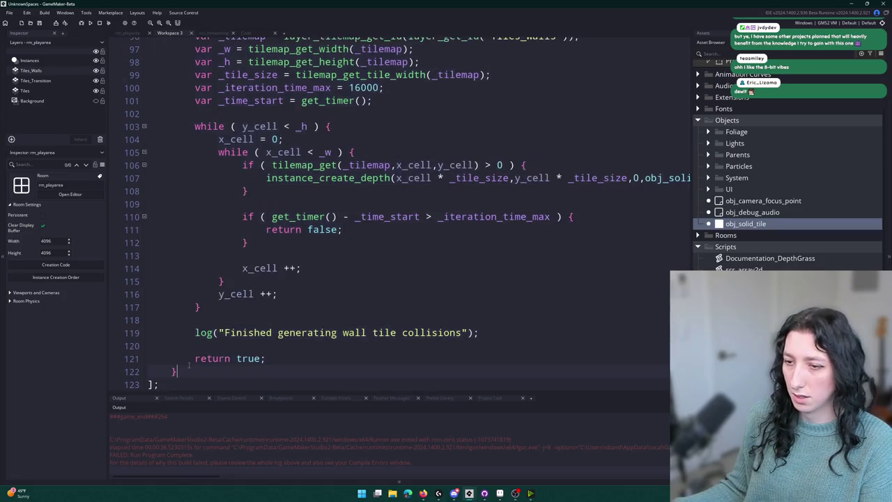
{"action": "type", "text": ","}
{"action": "key", "text": "Return"}
{"action": "key", "text": "ctrl+v"}
Step: In the copy, insert instance_find() from autocomplete after the setup block and open its manual page
{"action": "scroll", "coordinate": [194, 321], "scroll_direction": "up", "scroll_amount": 3}
{"action": "scroll", "coordinate": [195, 321], "scroll_direction": "up", "scroll_amount": 2}
{"action": "scroll", "coordinate": [324, 241], "scroll_direction": "down", "scroll_amount": 1}
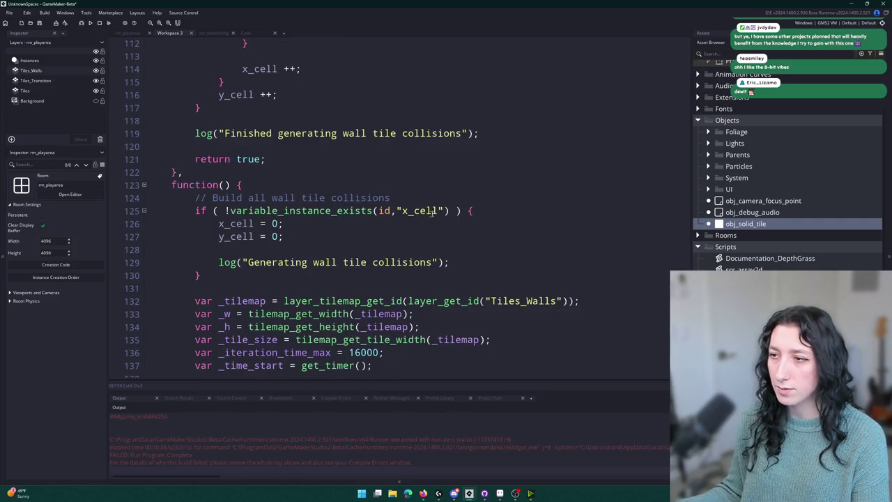
{"action": "left_click", "coordinate": [403, 210]}
{"action": "left_click", "coordinate": [430, 211]}
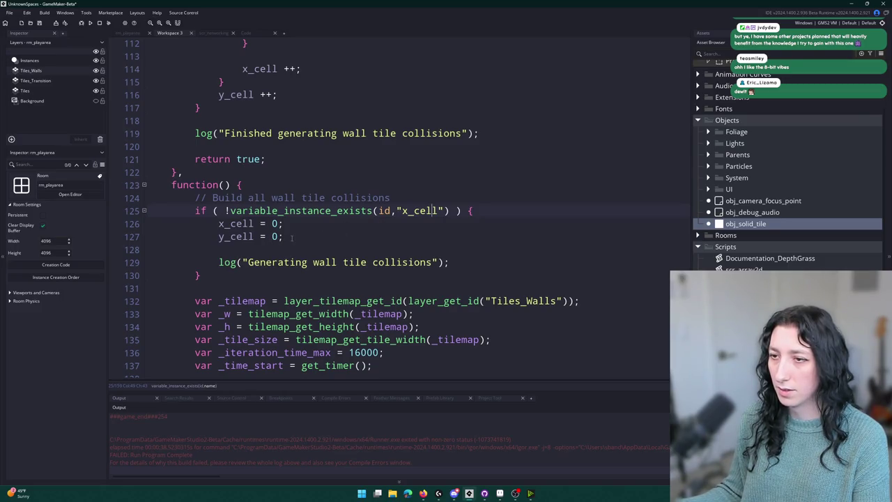
{"action": "scroll", "coordinate": [431, 212], "scroll_direction": "down", "scroll_amount": 1}
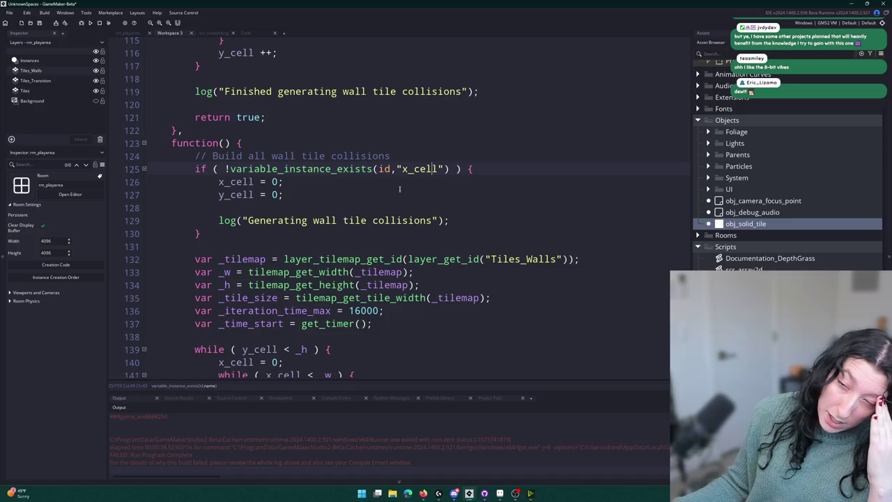
{"action": "left_click", "coordinate": [202, 234]}
{"action": "key", "text": "Return"}
{"action": "key", "text": "Return"}
{"action": "type", "text": "insta"}
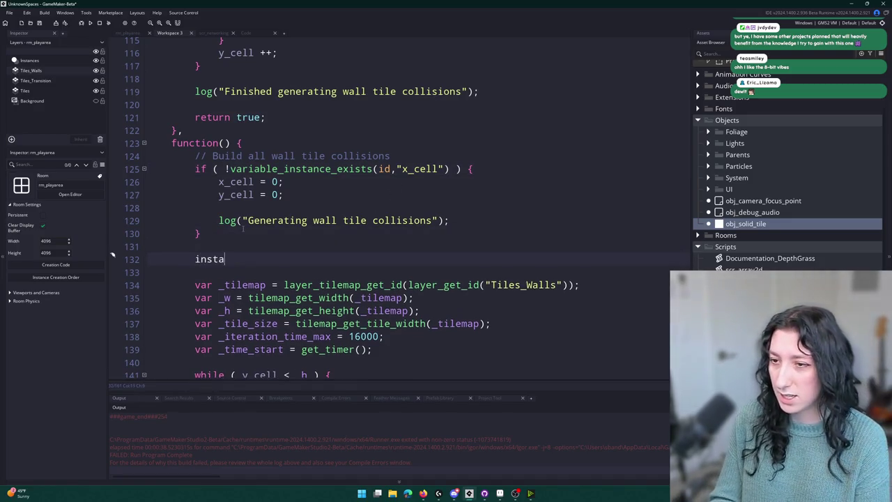
{"action": "type", "text": "nce_g"}
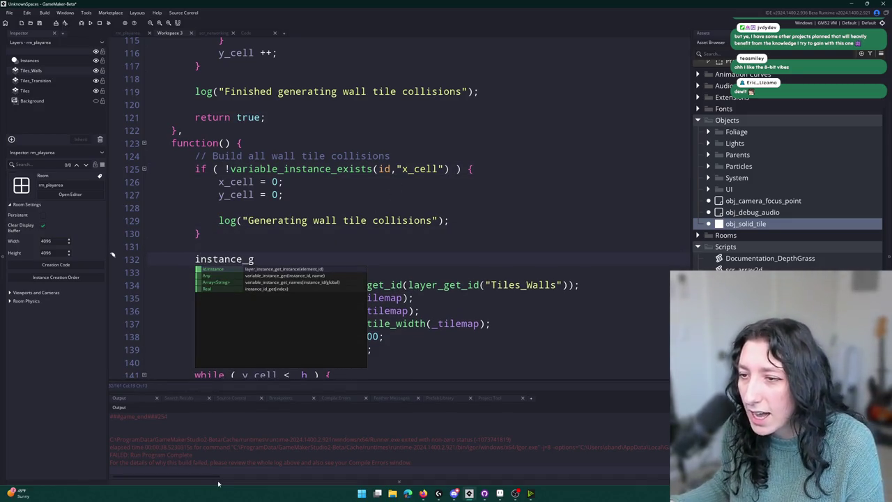
{"action": "key", "text": "BackSpace"}
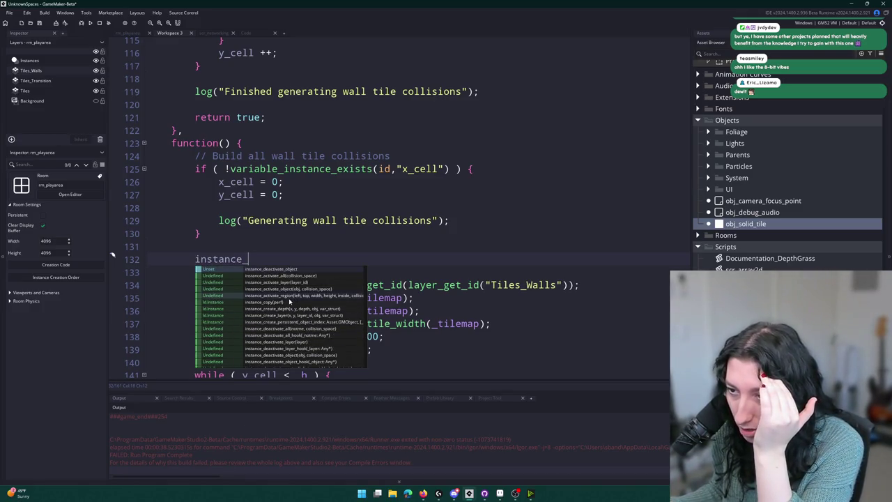
{"action": "scroll", "coordinate": [289, 301], "scroll_direction": "down", "scroll_amount": 2}
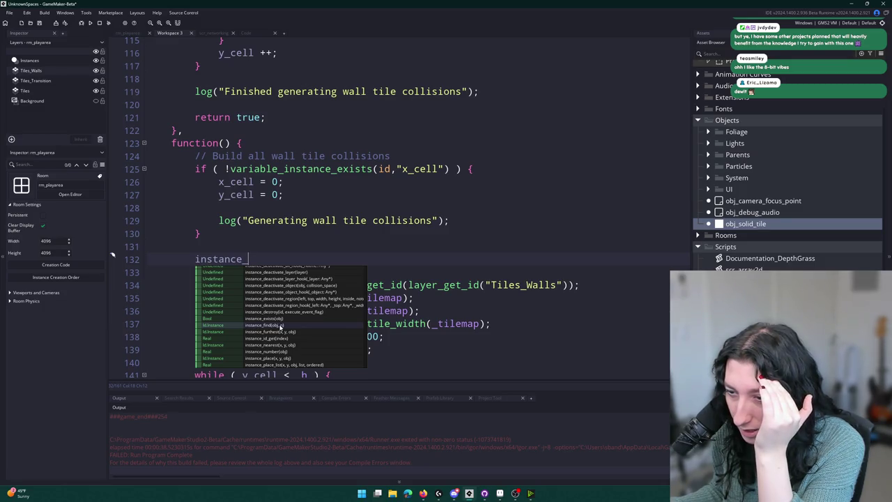
{"action": "left_click", "coordinate": [281, 326]}
{"action": "key", "text": "F1"}
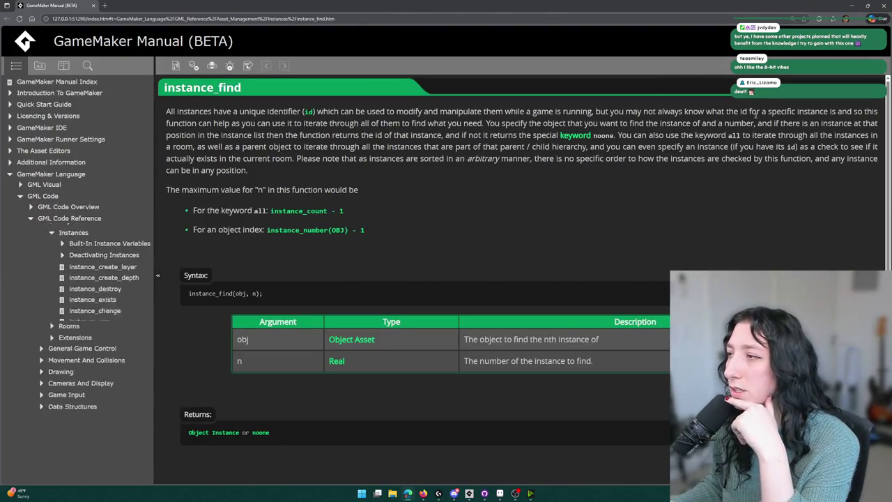
Step: Scroll to the instance_find example, then return to the code with the caret after the instance_find() call
{"action": "scroll", "coordinate": [258, 181], "scroll_direction": "down", "scroll_amount": 3}
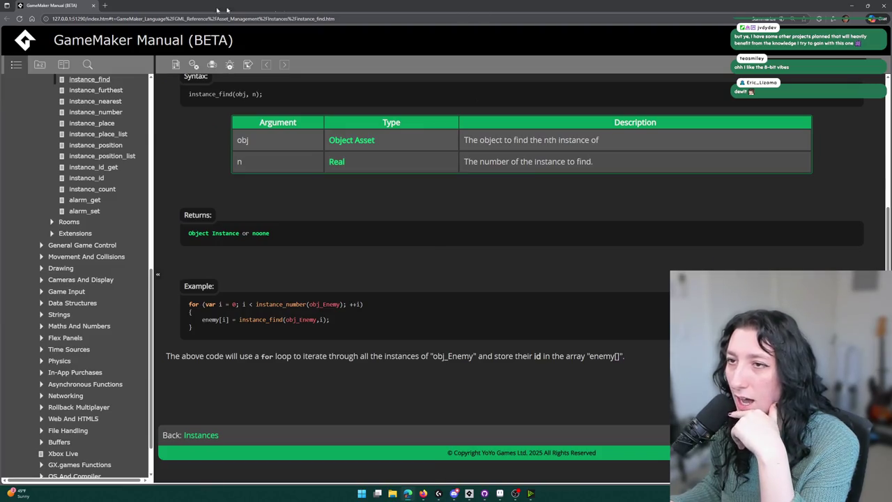
{"action": "key", "text": "alt+Tab"}
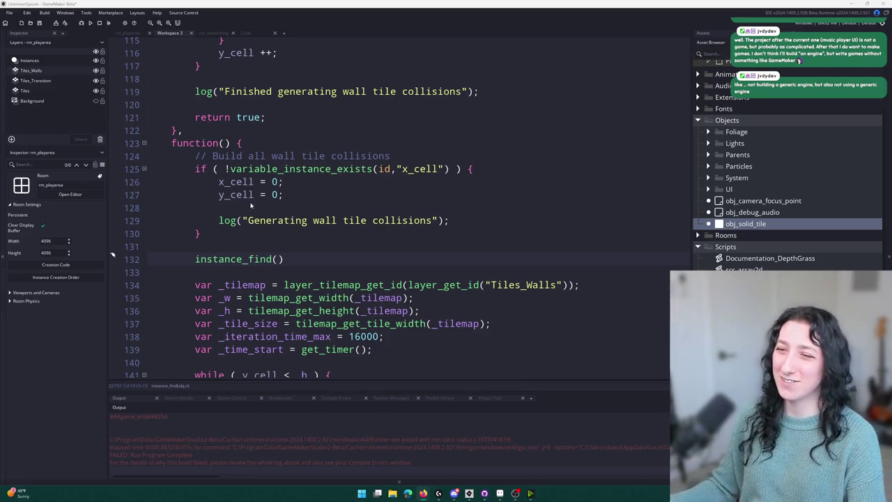
{"action": "left_click", "coordinate": [320, 255]}
Step: Replace x_cell with instance_index in the existence check and next line, and remove the y_cell = 0 line
{"action": "double_click", "coordinate": [399, 170]}
{"action": "type", "text": "instancek"}
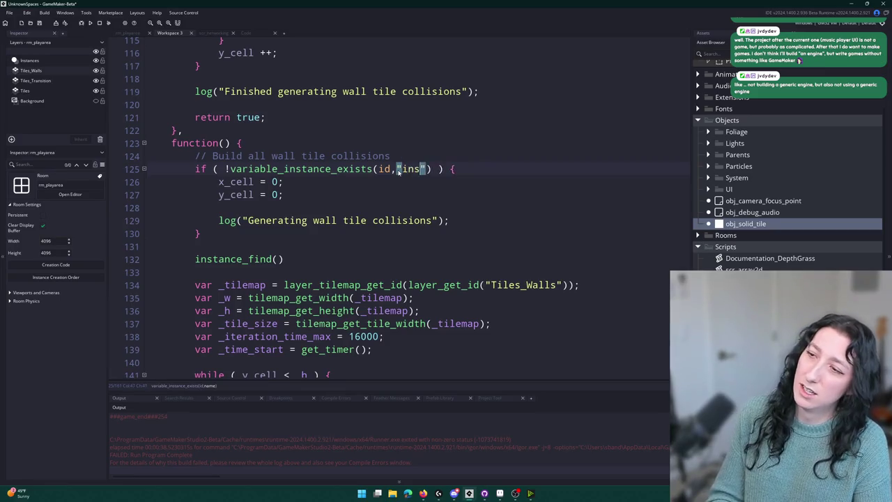
{"action": "key", "text": "BackSpace"}
{"action": "type", "text": "_index"}
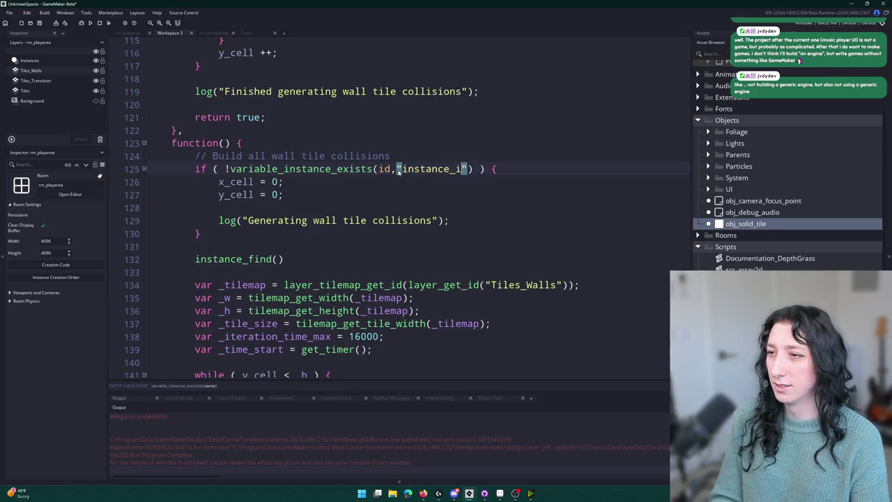
{"action": "double_click", "coordinate": [442, 168]}
{"action": "key", "text": "ctrl+c"}
{"action": "double_click", "coordinate": [236, 181]}
{"action": "key", "text": "ctrl+v"}
{"action": "left_click", "coordinate": [331, 195]}
{"action": "key", "text": "shift+Up"}
{"action": "key", "text": "BackSpace"}
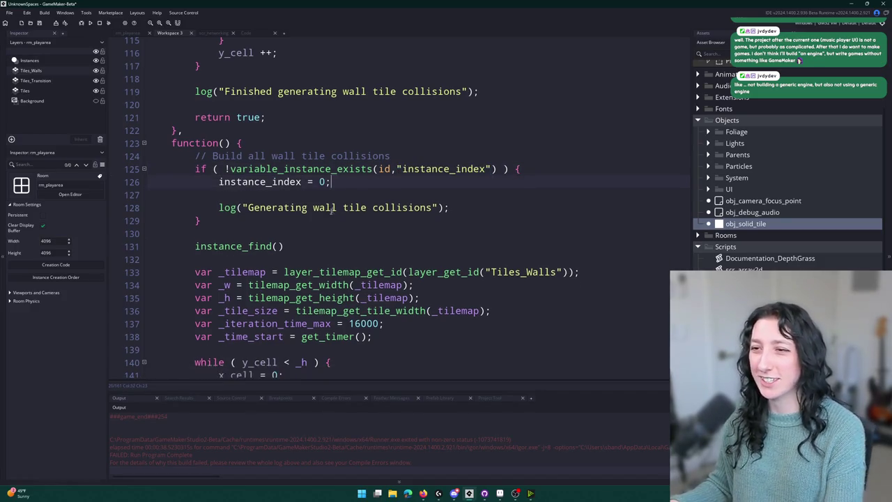
Step: Reword the log message to report wall bullet tile collisions
{"action": "left_click", "coordinate": [313, 208]}
{"action": "type", "text": "bullet"}
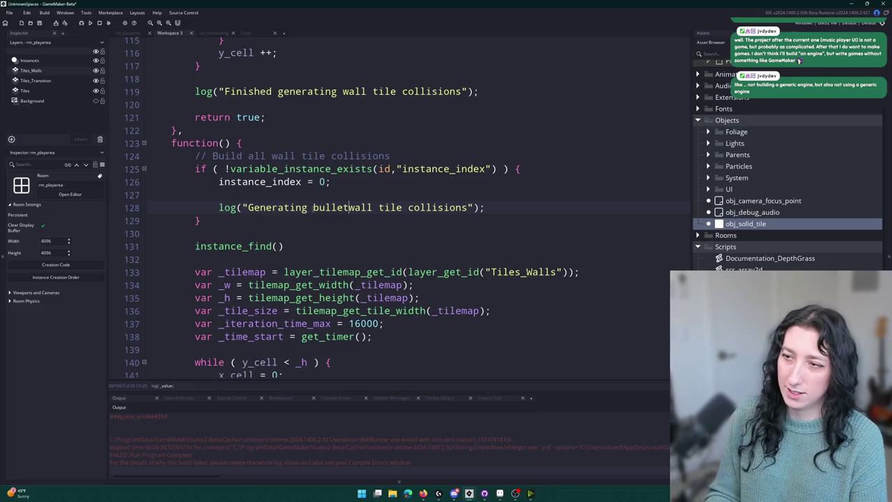
{"action": "key", "text": "Delete"}
{"action": "key", "text": "Delete"}
{"action": "key", "text": "Delete"}
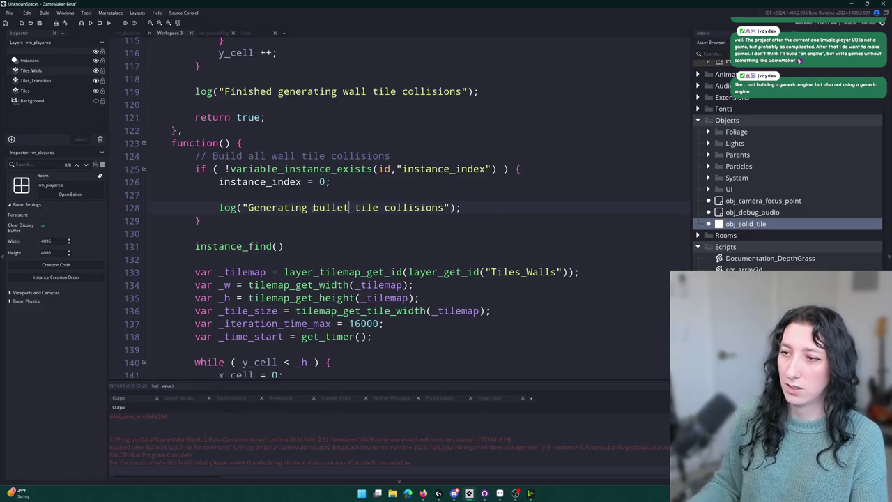
{"action": "type", "text": "wall"}
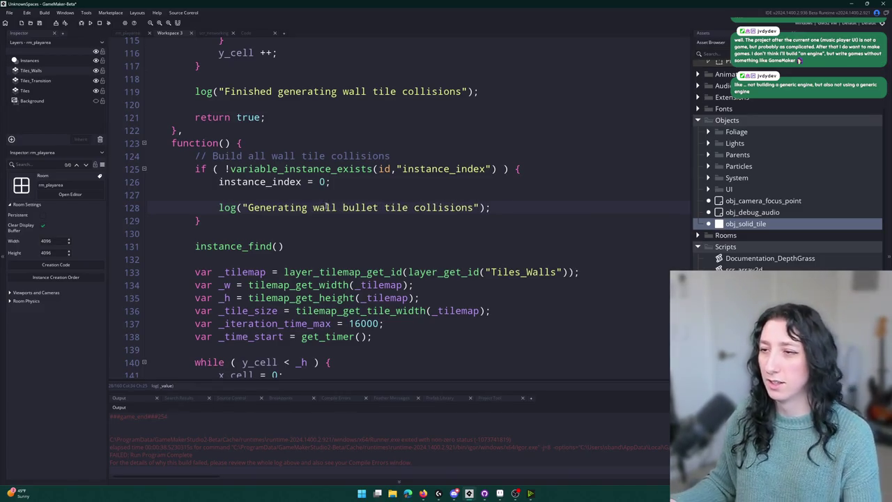
{"action": "double_click", "coordinate": [396, 207]}
{"action": "key", "text": "BackSpace"}
{"action": "key", "text": "BackSpace"}
{"action": "key", "text": "BackSpace"}
{"action": "type", "text": "t tile"}
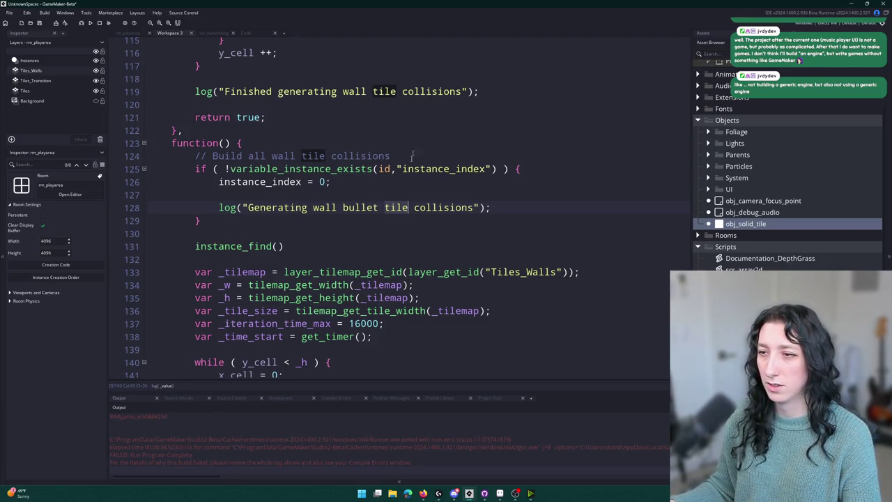
{"action": "left_click", "coordinate": [523, 204]}
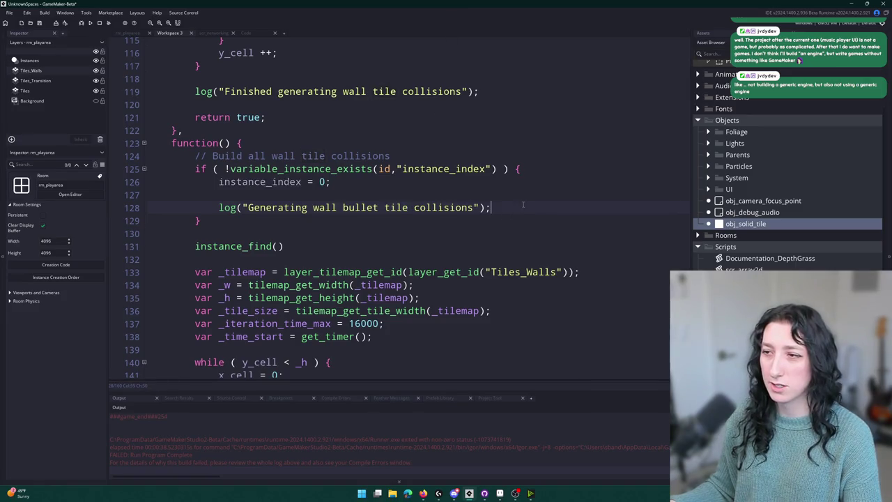
Step: Pass instance_index as the instance_find() argument and move that line below the timer setup
{"action": "scroll", "coordinate": [298, 215], "scroll_direction": "down", "scroll_amount": 1}
{"action": "left_click", "coordinate": [277, 204]}
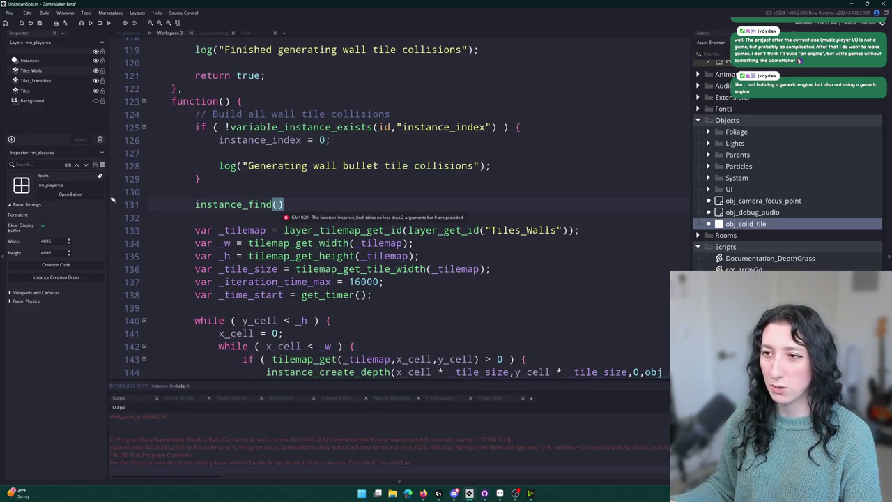
{"action": "left_click", "coordinate": [382, 126]}
{"action": "left_click", "coordinate": [259, 139]}
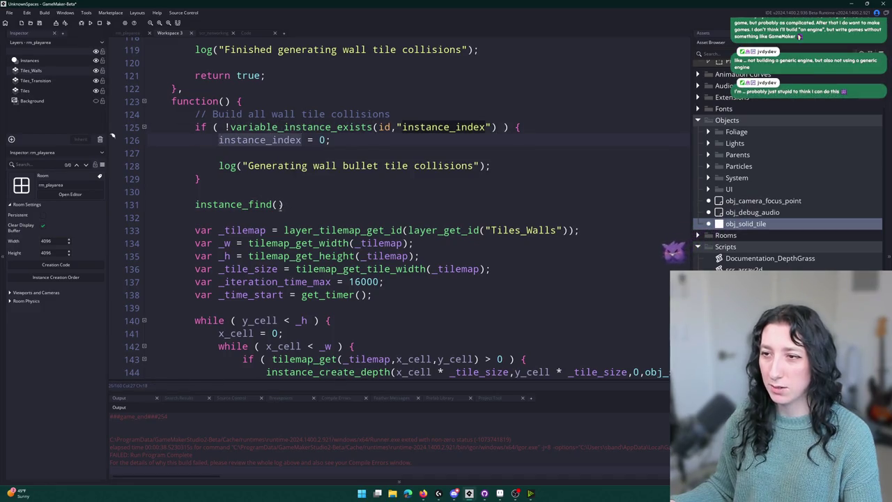
{"action": "key", "text": "ctrl+c"}
{"action": "left_click", "coordinate": [279, 204]}
{"action": "key", "text": "ctrl+v"}
{"action": "left_click", "coordinate": [198, 204]}
{"action": "key", "text": "Escape"}
{"action": "key", "text": "shift+Up"}
{"action": "key", "text": "Delete"}
{"action": "scroll", "coordinate": [395, 178], "scroll_direction": "down", "scroll_amount": 1}
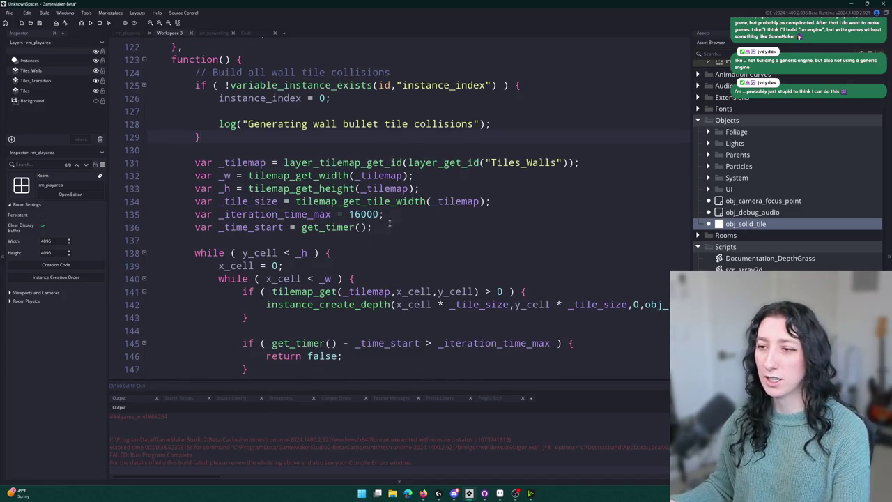
{"action": "key", "text": "ctrl+z"}
Step: Cut the four tilemap variable declarations from the duplicated function
{"action": "left_click", "coordinate": [473, 188]}
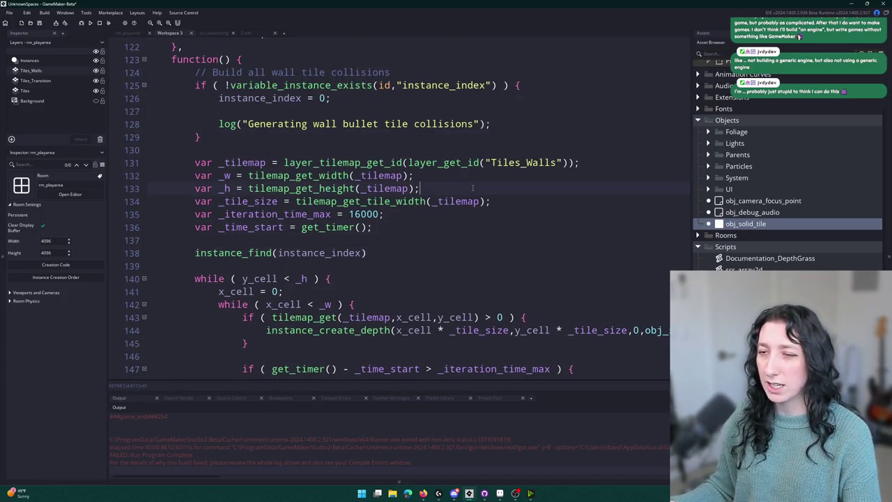
{"action": "mouse_move", "coordinate": [491, 202]}
{"action": "left_mouse_down"}
{"action": "mouse_move", "coordinate": [209, 176]}
{"action": "mouse_move", "coordinate": [79, 179]}
{"action": "mouse_move", "coordinate": [76, 162]}
{"action": "left_mouse_up"}
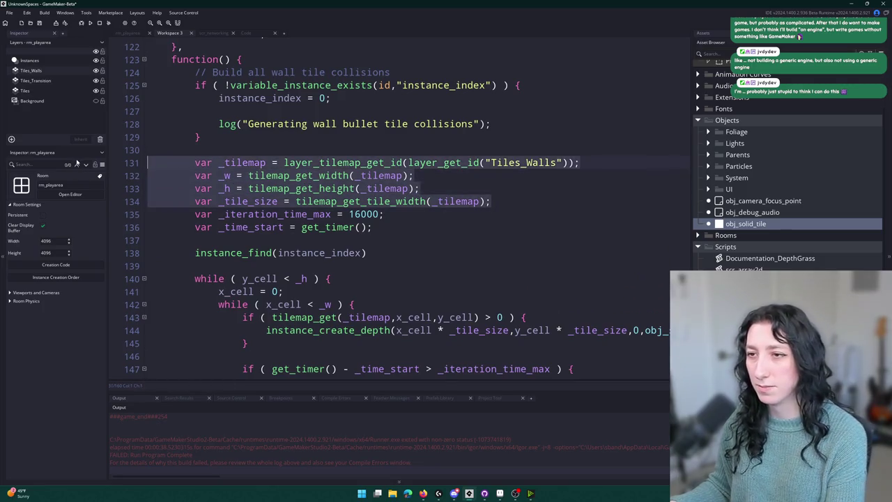
{"action": "key", "text": "ctrl+x"}
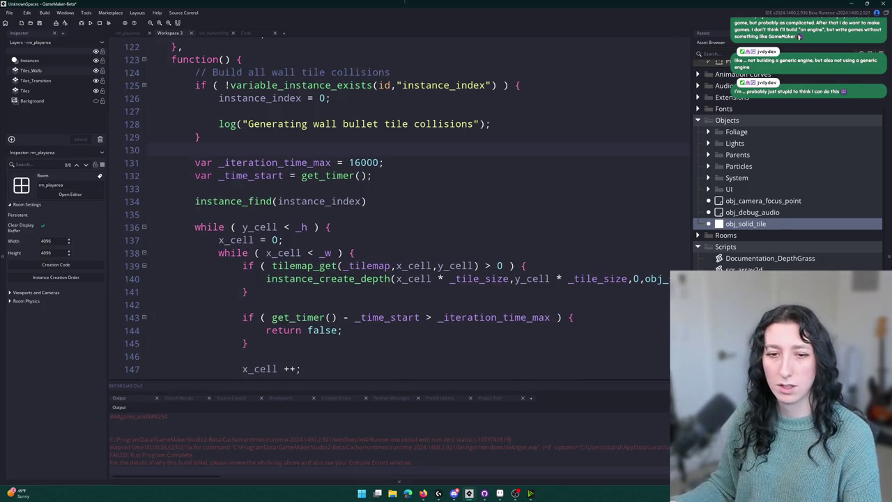
Step: Open a while loop above instance_find with the condition starting 'instance_index <'
{"action": "scroll", "coordinate": [379, 165], "scroll_direction": "down", "scroll_amount": 1}
{"action": "left_click", "coordinate": [380, 161]}
{"action": "key", "text": "Return"}
{"action": "type", "text": "While ("}
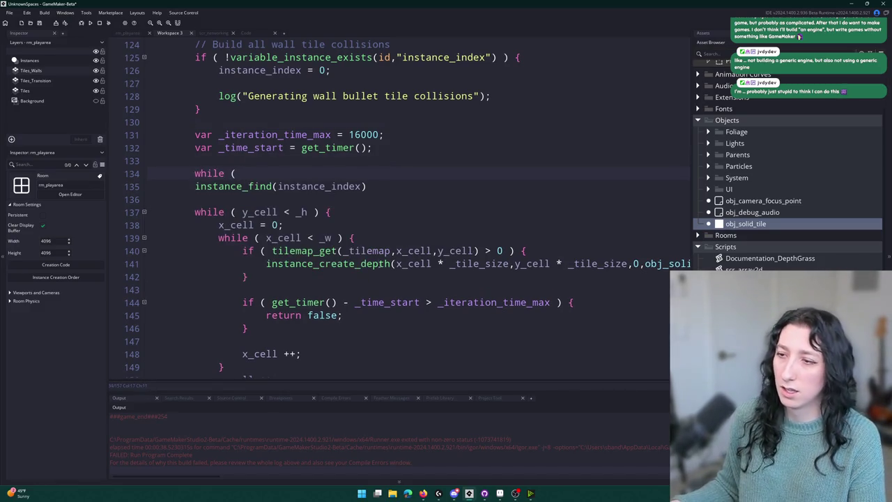
{"action": "double_click", "coordinate": [337, 186]}
{"action": "key", "text": "ctrl+c"}
{"action": "left_click", "coordinate": [336, 173]}
{"action": "key", "text": "ctrl+v"}
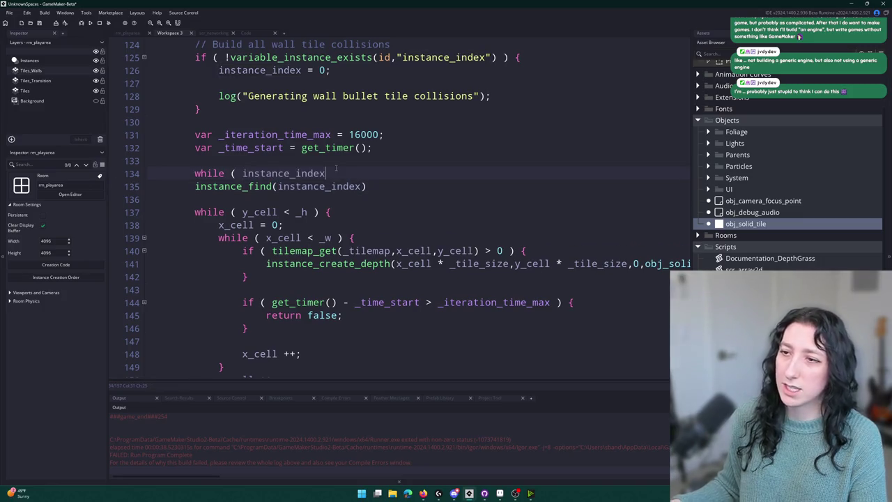
{"action": "type", "text": "<"}
Step: Declare var _instance_count = instance_number( on a new line above the loop
{"action": "key", "text": "Up"}
{"action": "key", "text": "Return"}
{"action": "key", "text": "Up"}
{"action": "type", "text": "var _instance"}
{"action": "key", "text": "BackSpace"}
{"action": "key", "text": "BackSpace"}
{"action": "type", "text": "ce_count = ins"}
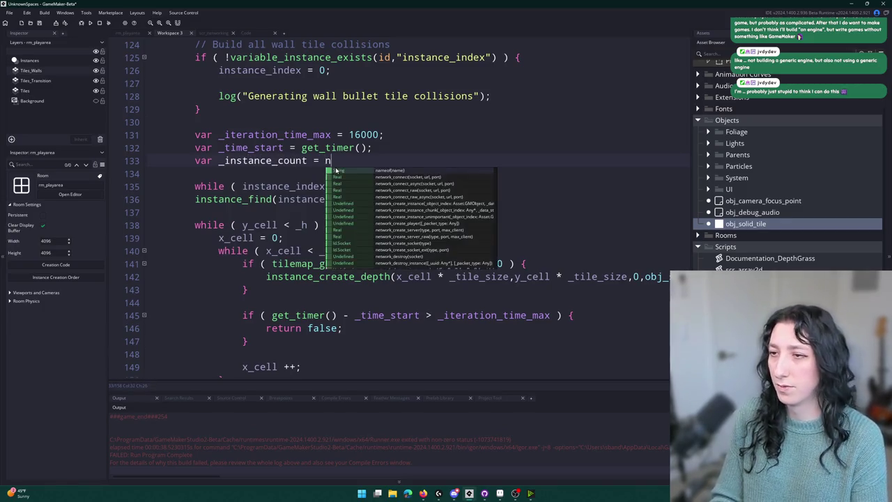
{"action": "type", "text": "tance_"}
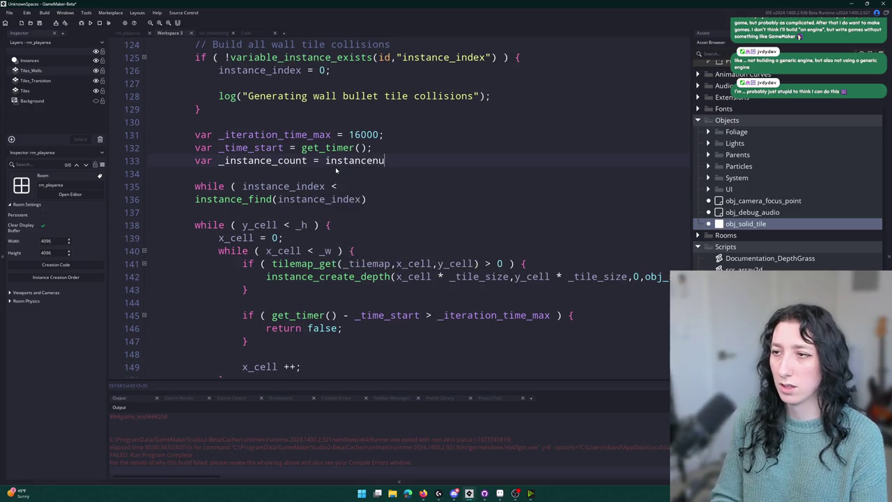
{"action": "type", "text": "number("}
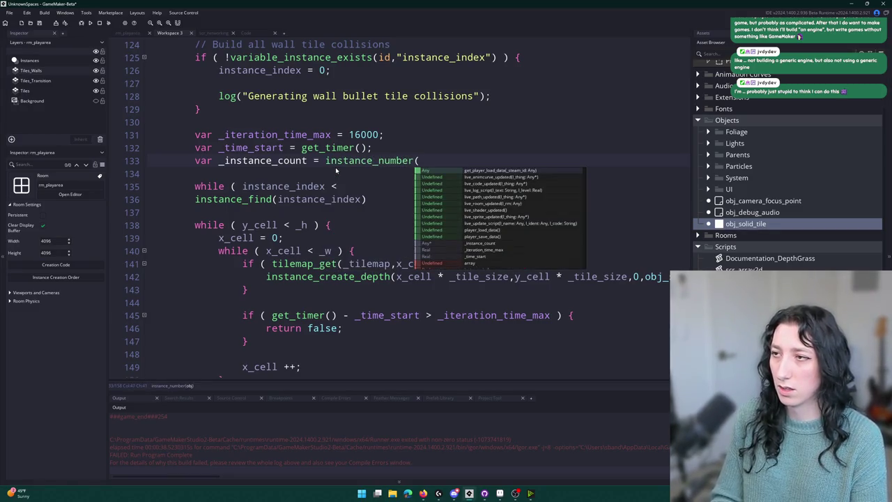
{"action": "scroll", "coordinate": [301, 170], "scroll_direction": "up", "scroll_amount": 2}
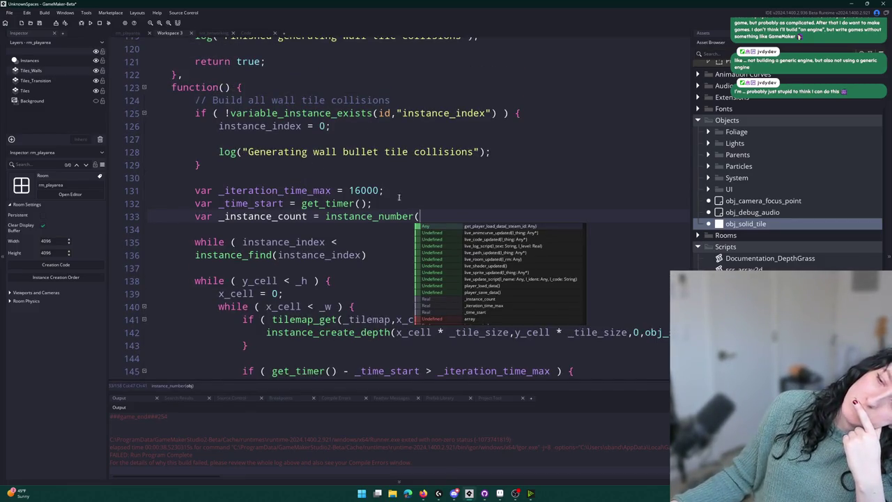
{"action": "key", "text": "Escape"}
Step: Review the function from the instance_index check and return to the unfinished while condition
{"action": "left_click", "coordinate": [428, 113]}
{"action": "scroll", "coordinate": [431, 111], "scroll_direction": "up", "scroll_amount": 5}
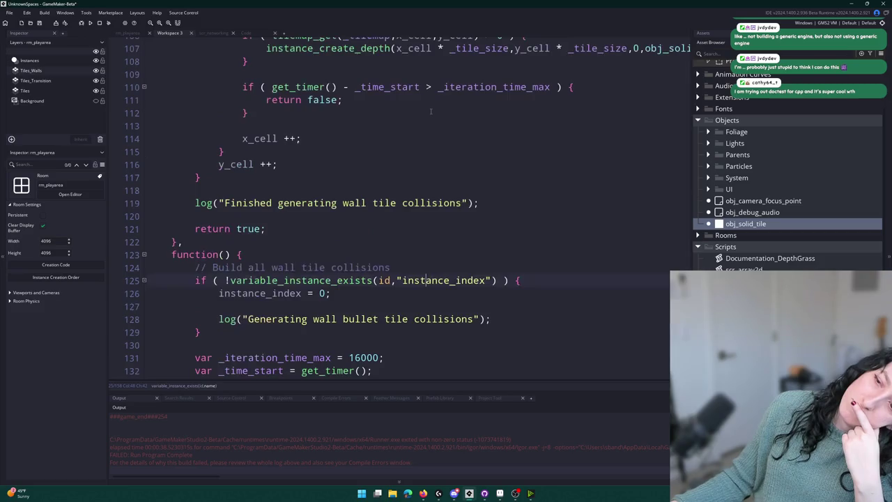
{"action": "scroll", "coordinate": [431, 111], "scroll_direction": "up", "scroll_amount": 3}
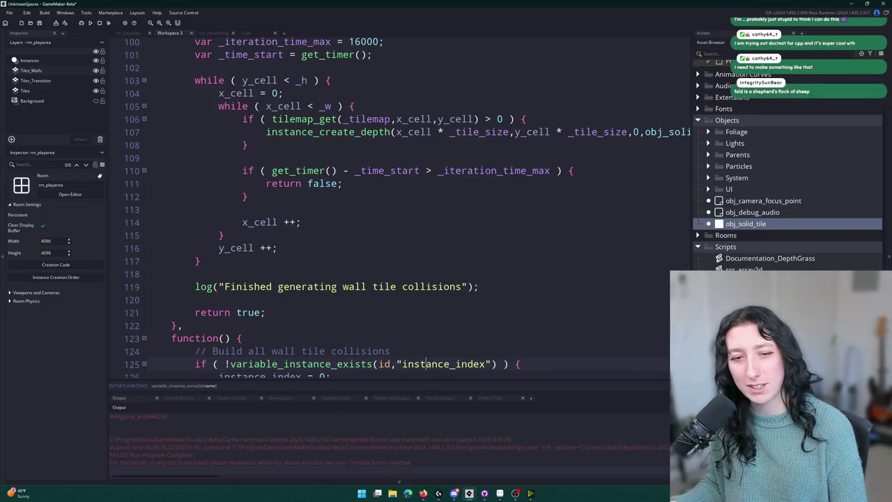
{"action": "scroll", "coordinate": [371, 276], "scroll_direction": "down", "scroll_amount": 5}
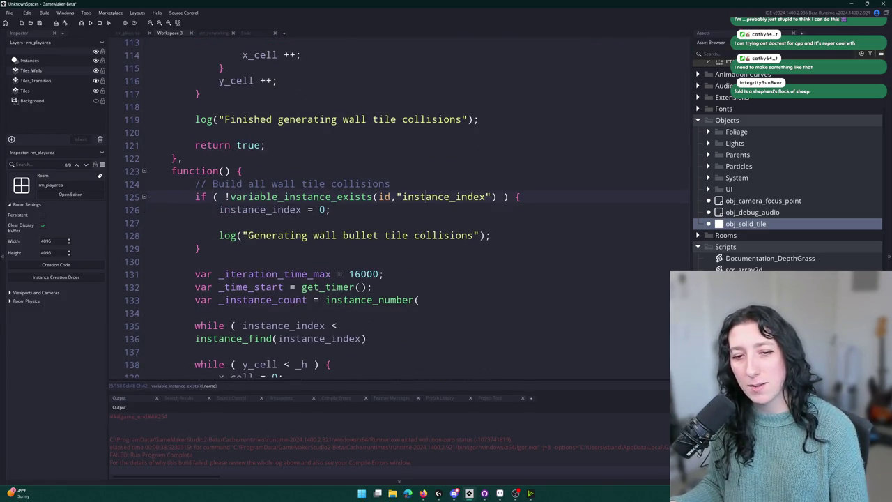
{"action": "scroll", "coordinate": [393, 207], "scroll_direction": "down", "scroll_amount": 2}
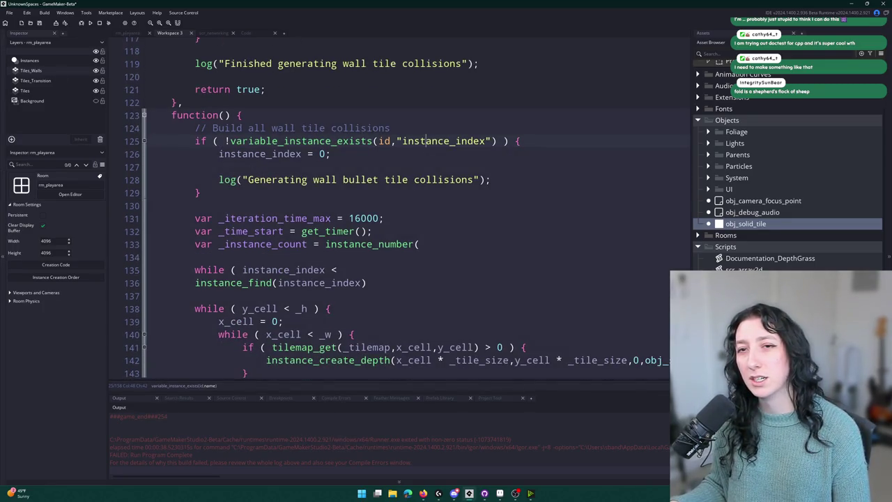
{"action": "left_click", "coordinate": [416, 272]}
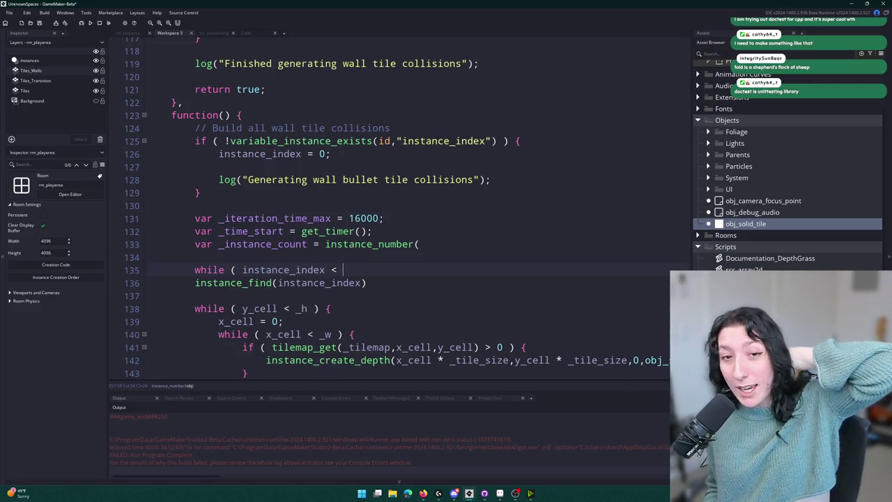
Step: Complete the while condition with _instance_count, add the loop braces, and indent instance_find inside
{"action": "double_click", "coordinate": [279, 244]}
{"action": "key", "text": "ctrl+c"}
{"action": "left_click", "coordinate": [400, 276]}
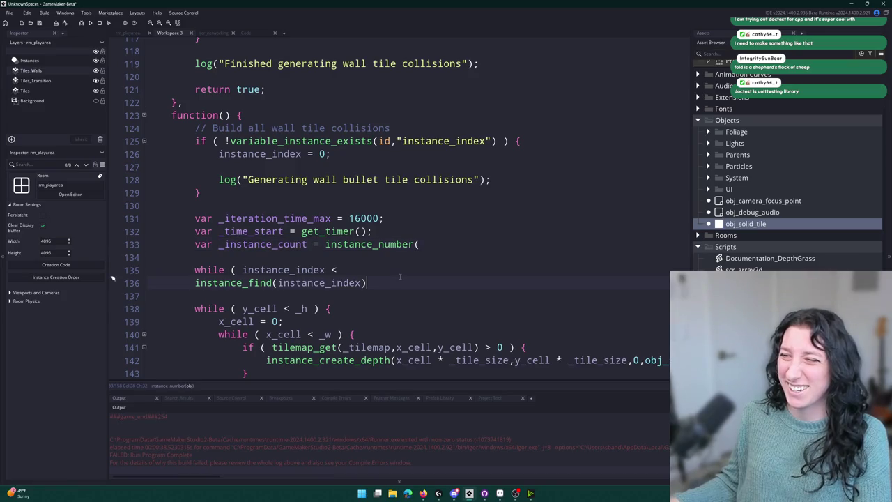
{"action": "left_click", "coordinate": [399, 271]}
{"action": "key", "text": "ctrl+v"}
{"action": "type", "text": ") {"}
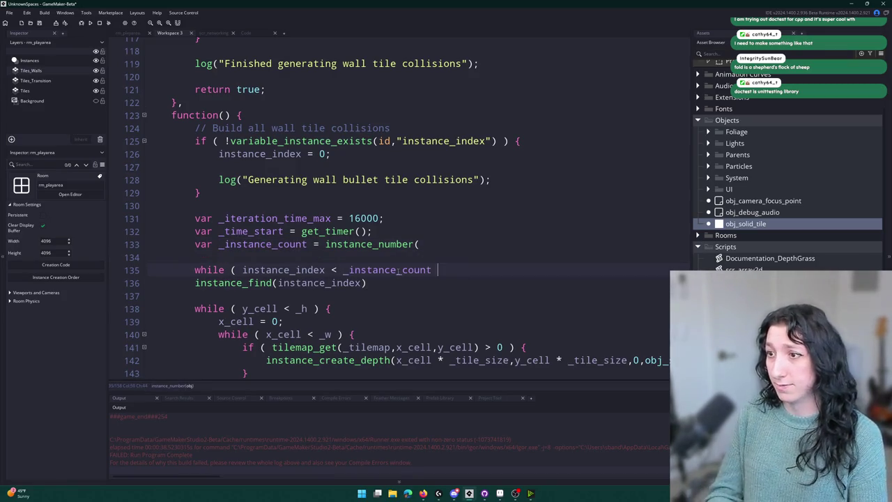
{"action": "key", "text": "Down"}
{"action": "key", "text": "Return"}
{"action": "type", "text": "}"}
{"action": "key", "text": "Up"}
{"action": "key", "text": "Home"}
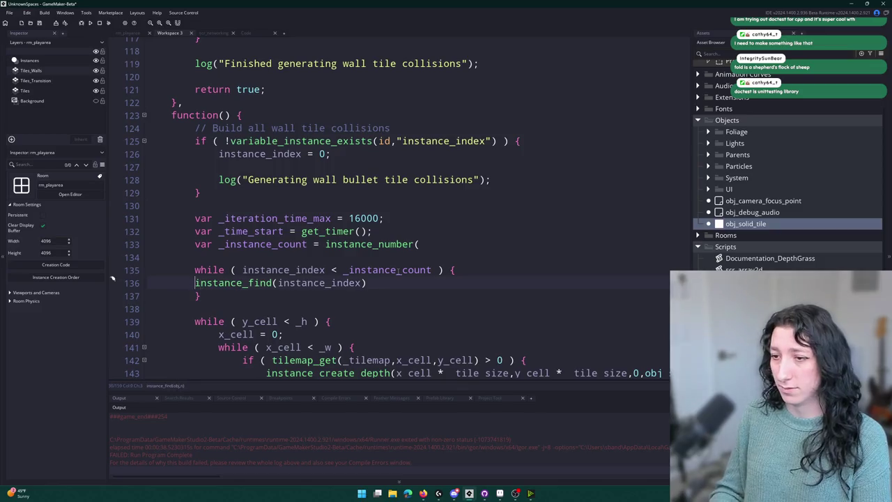
{"action": "key", "text": "Tab"}
Step: Copy the get_timer timeout check into the new loop so it returns false
{"action": "scroll", "coordinate": [344, 174], "scroll_direction": "down", "scroll_amount": 3}
{"action": "left_click_drag", "start_coordinate": [573, 315], "coordinate": [242, 315]}
{"action": "key", "text": "ctrl+c"}
{"action": "left_click", "coordinate": [432, 188]}
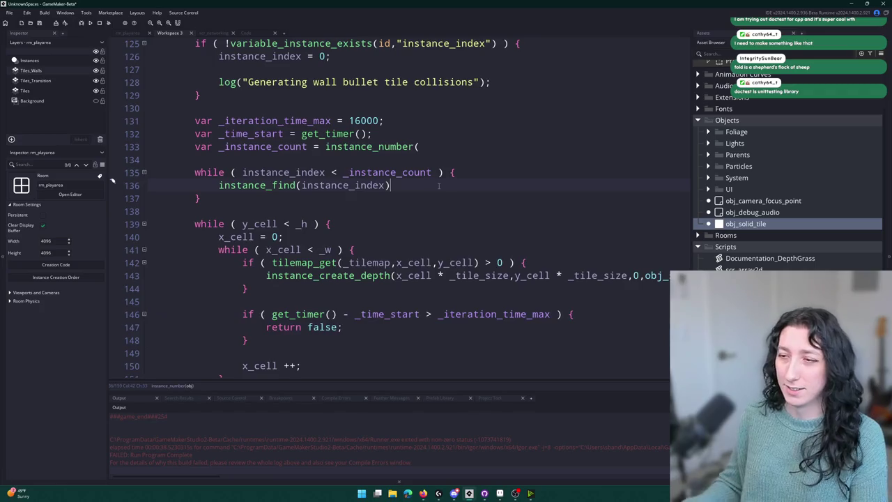
{"action": "key", "text": "Return"}
{"action": "key", "text": "Return"}
{"action": "key", "text": "ctrl+v"}
{"action": "key", "text": "Return"}
{"action": "key", "text": "Return"}
{"action": "type", "text": "}"}
{"action": "scroll", "coordinate": [418, 188], "scroll_direction": "down", "scroll_amount": 3}
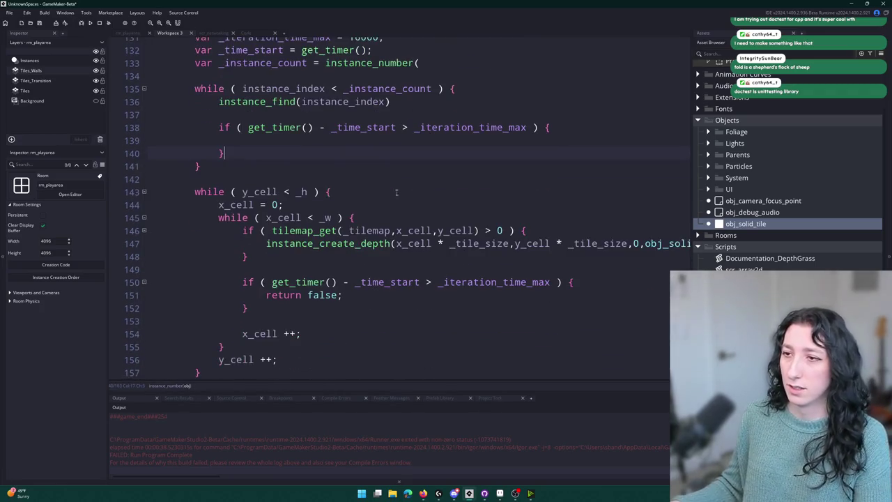
{"action": "type", "text": "return false;"}
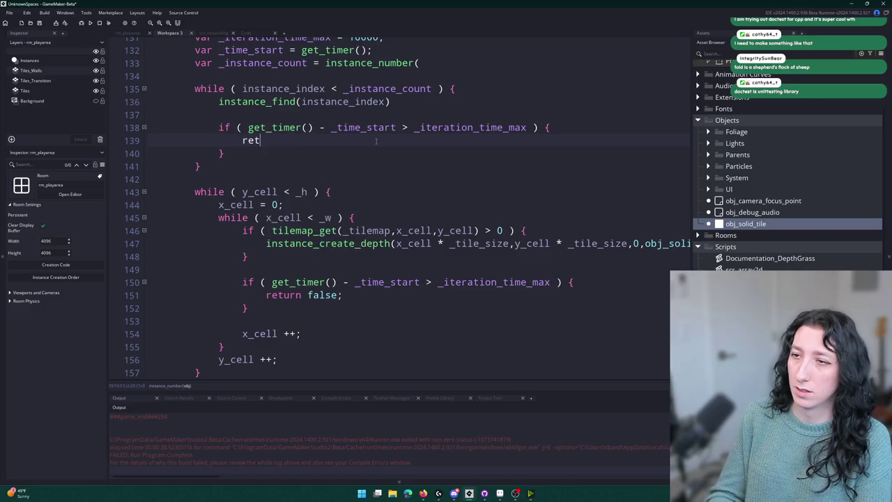
Step: Increment the instance index and pass obj_solid_tile to instance_number and instance_find
{"action": "left_click", "coordinate": [384, 101]}
{"action": "type", "text": "++"}
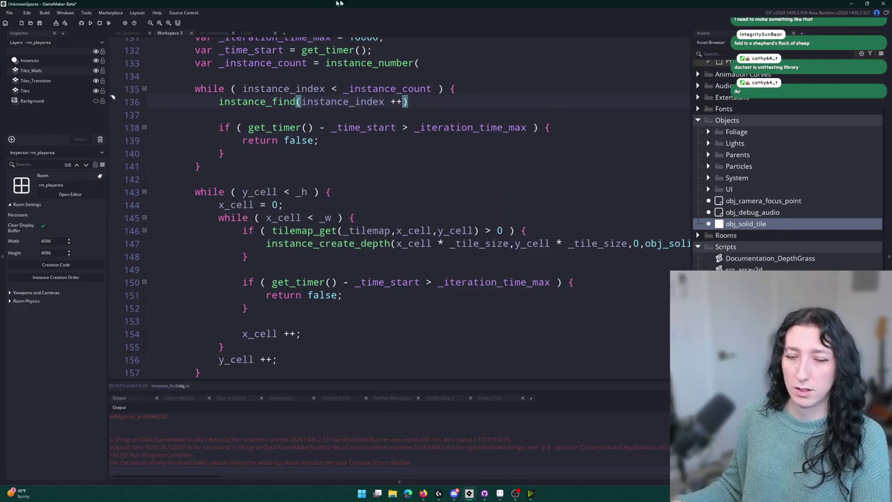
{"action": "key", "text": "Home"}
{"action": "scroll", "coordinate": [376, 133], "scroll_direction": "up", "scroll_amount": 2}
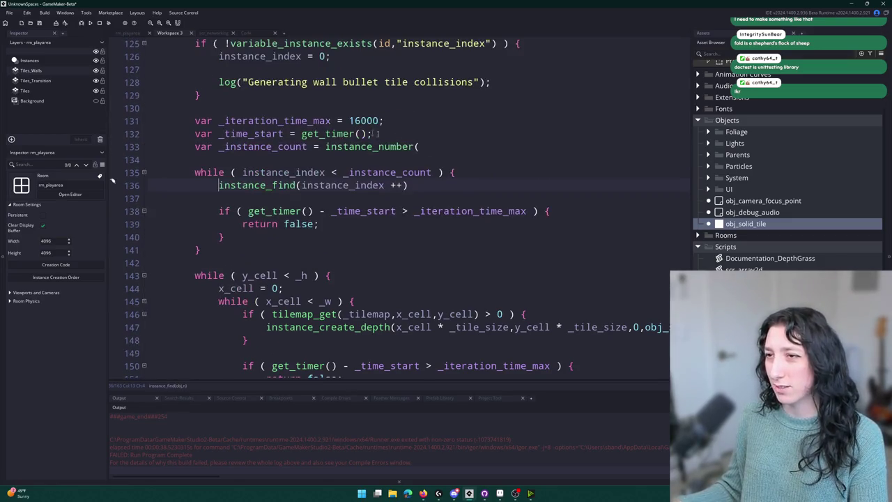
{"action": "type", "text": "obj"}
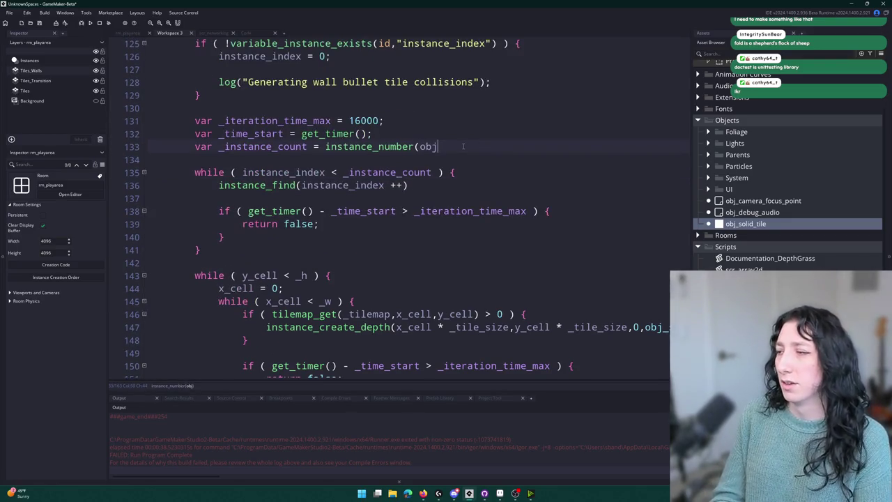
{"action": "type", "text": "_solid_tile);"}
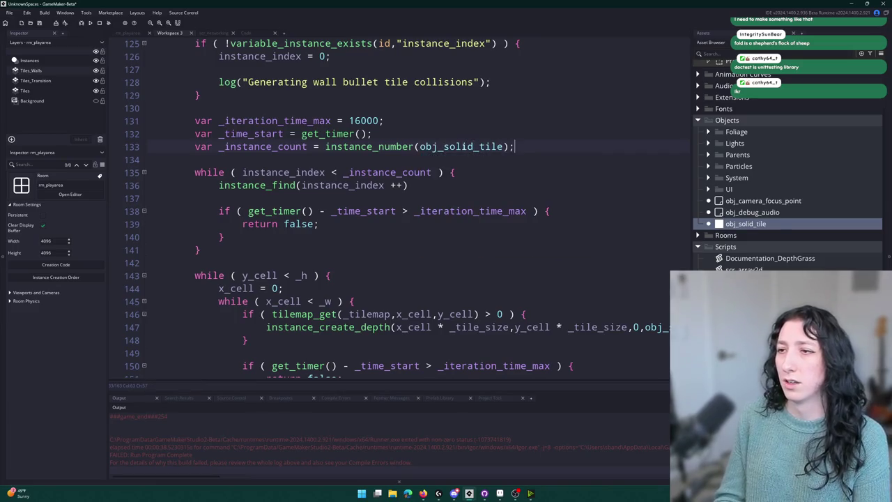
{"action": "mouse_move", "coordinate": [466, 148]}
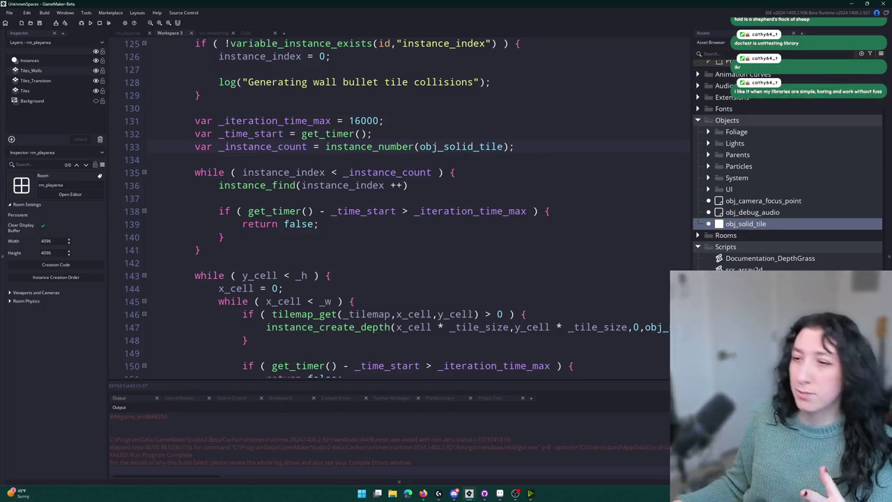
{"action": "left_click", "coordinate": [279, 147]}
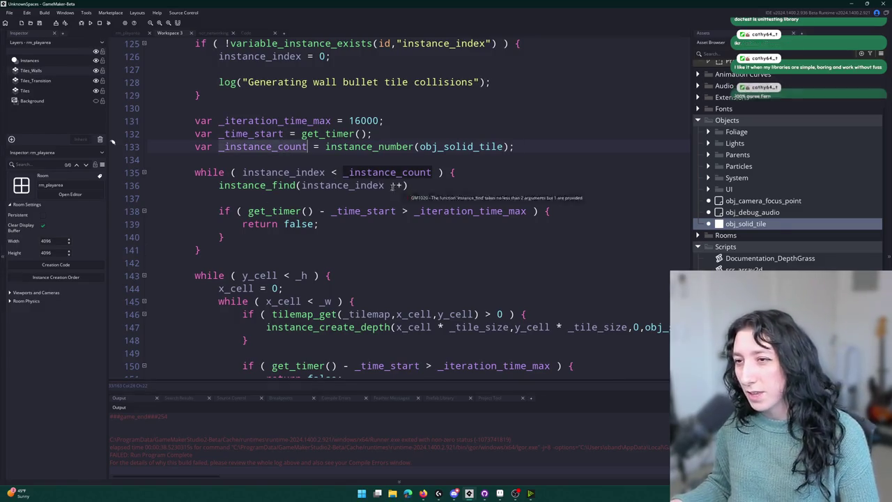
{"action": "left_click", "coordinate": [301, 185]}
{"action": "scroll", "coordinate": [400, 208], "scroll_direction": "down", "scroll_amount": 1}
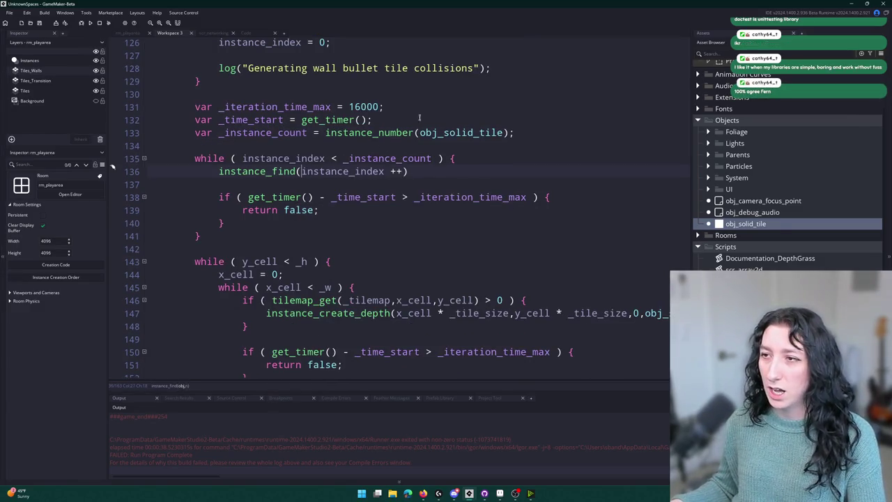
{"action": "type", "text": "obj_solid_tile,"}
Step: Wrap the instance_find line in a with ( ) { } block
{"action": "key", "text": "Home"}
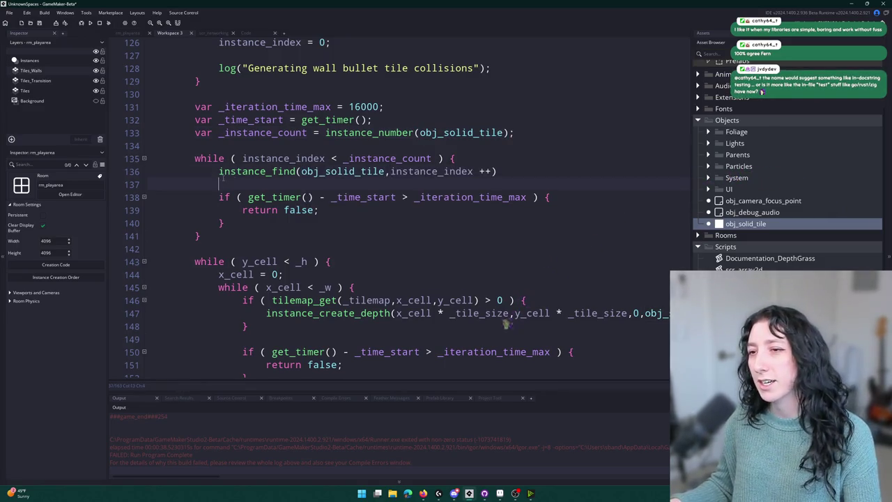
{"action": "type", "text": "with"}
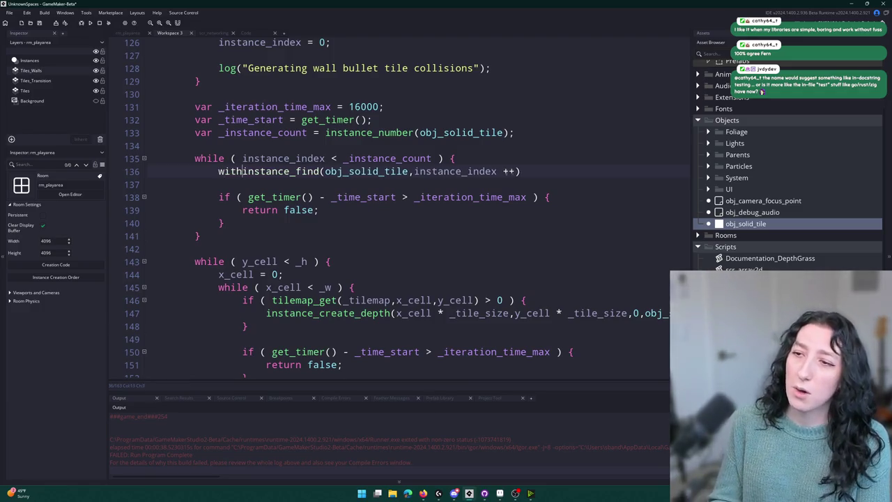
{"action": "type", "text": "i"}
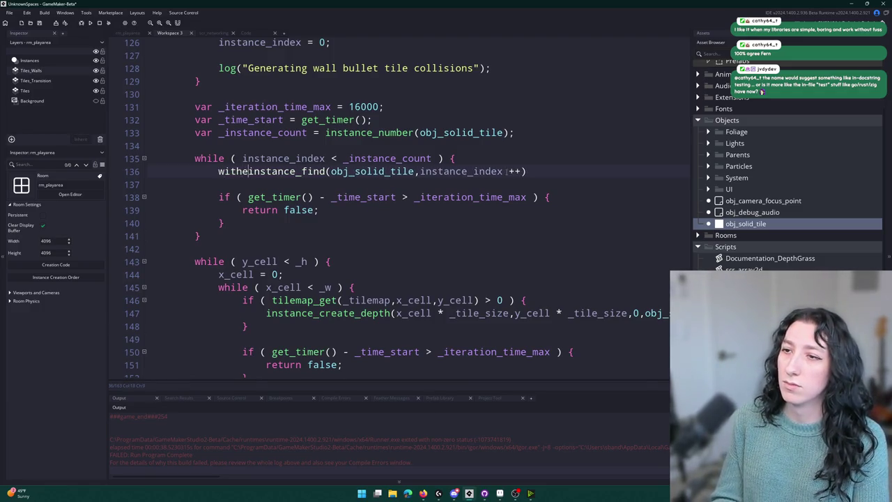
{"action": "key", "text": "BackSpace"}
{"action": "type", "text": "("}
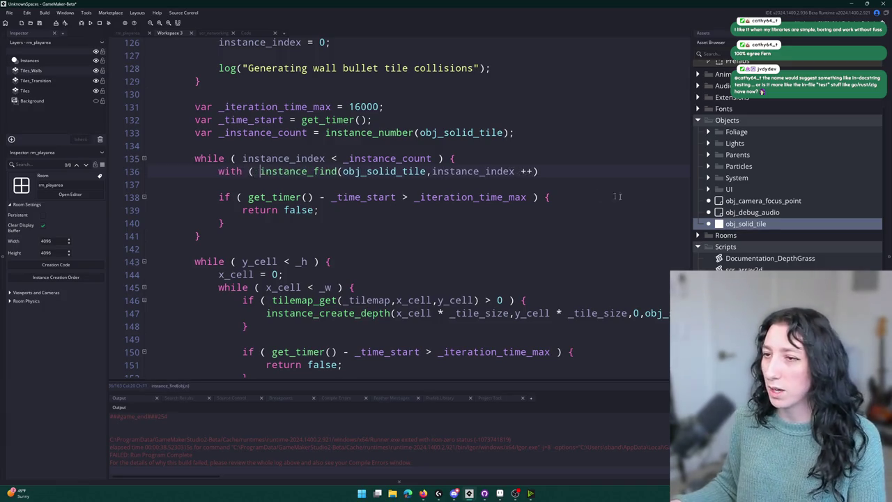
{"action": "key", "text": "End"}
{"action": "type", "text": ") {"}
{"action": "key", "text": "Return"}
{"action": "type", "text": "}"}
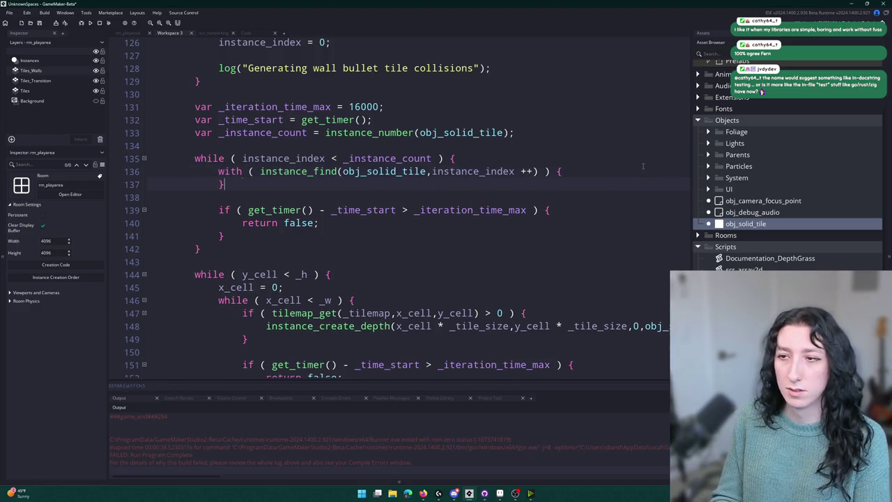
{"action": "key", "text": "Home"}
{"action": "key", "text": "Return"}
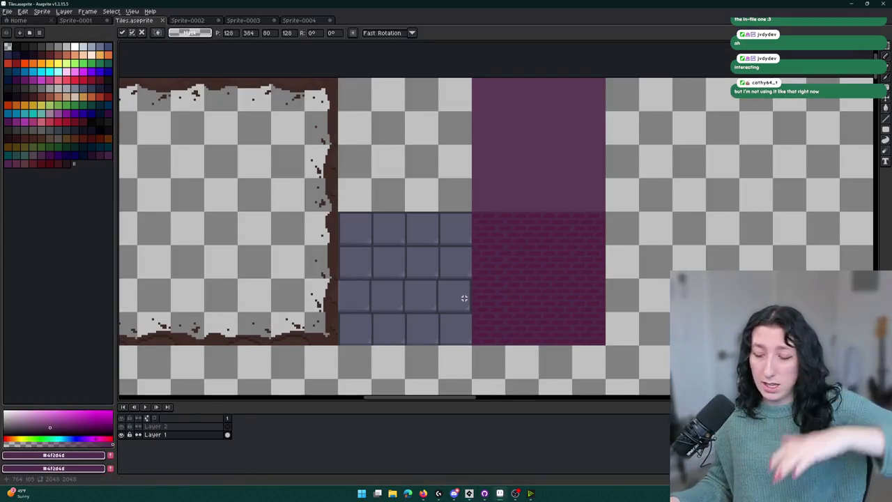
Step: Marquee-select the purple tile block, then the brick block, to gauge their size, then deselect
{"action": "mouse_move", "coordinate": [500, 230]}
{"action": "left_mouse_down"}
{"action": "mouse_move", "coordinate": [531, 205]}
{"action": "mouse_move", "coordinate": [468, 132]}
{"action": "left_mouse_up"}
{"action": "left_click", "coordinate": [526, 217]}
{"action": "left_click_drag", "start_coordinate": [565, 243], "coordinate": [453, 359]}
{"action": "left_click_drag", "start_coordinate": [553, 314], "coordinate": [464, 259]}
{"action": "scroll", "coordinate": [611, 261], "scroll_direction": "down", "scroll_amount": 3}
{"action": "scroll", "coordinate": [610, 261], "scroll_direction": "up", "scroll_amount": 3}
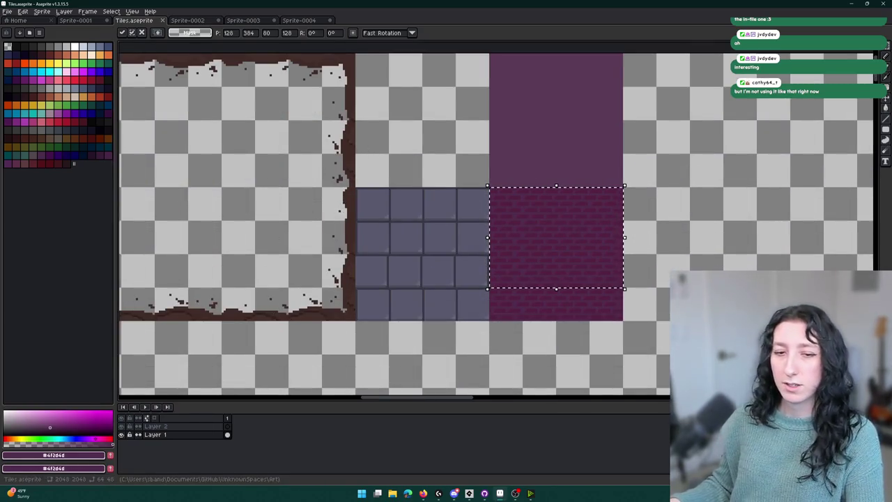
{"action": "left_click", "coordinate": [159, 97]}
{"action": "scroll", "coordinate": [160, 96], "scroll_direction": "down", "scroll_amount": 1}
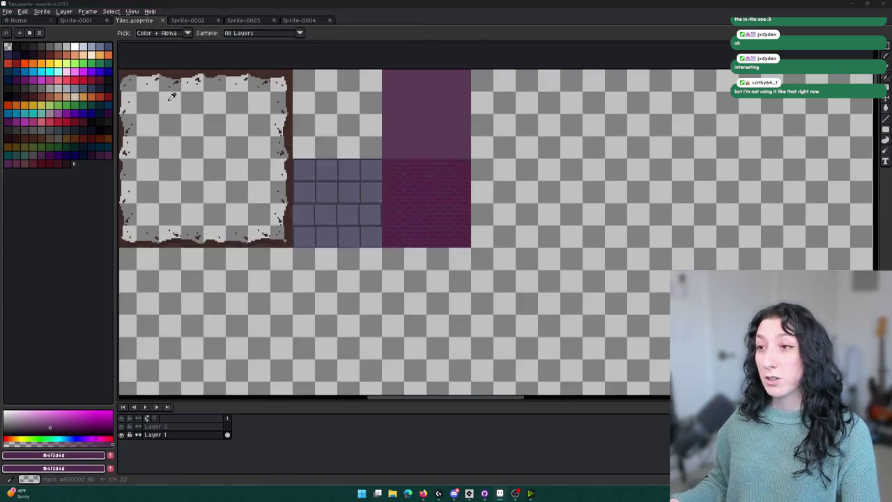
{"action": "key", "text": "alt+Tab"}
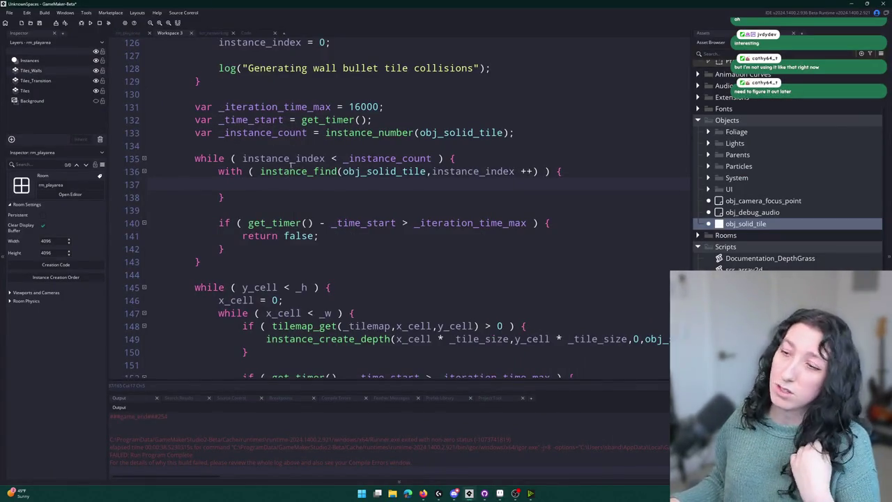
Step: Select the _tilemap, _w and _h declaration lines in the first function
{"action": "left_click", "coordinate": [314, 192]}
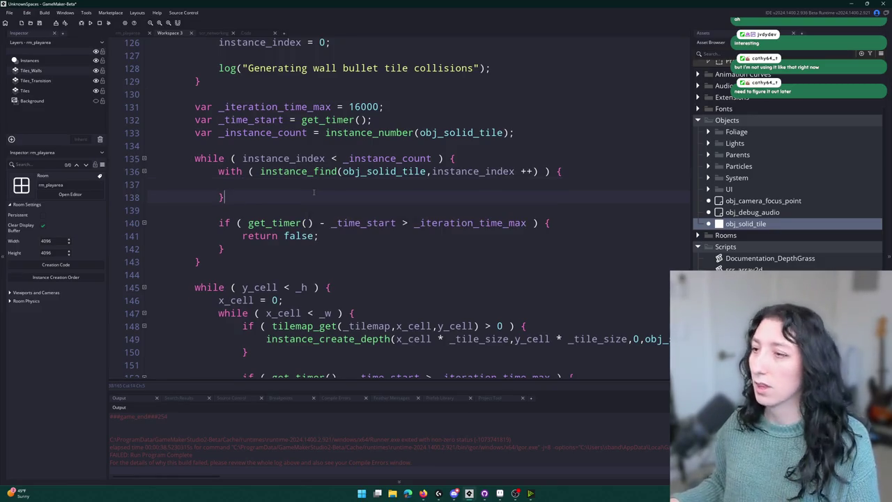
{"action": "scroll", "coordinate": [360, 190], "scroll_direction": "up", "scroll_amount": 8}
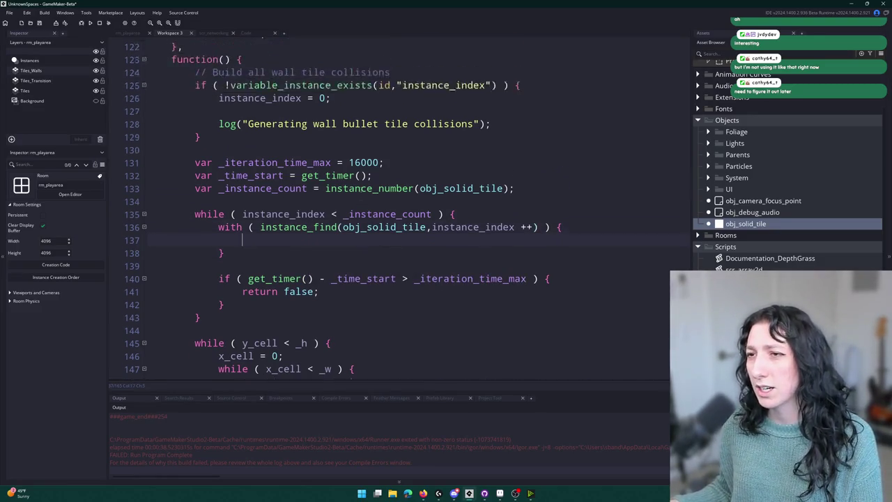
{"action": "scroll", "coordinate": [360, 189], "scroll_direction": "up", "scroll_amount": 4}
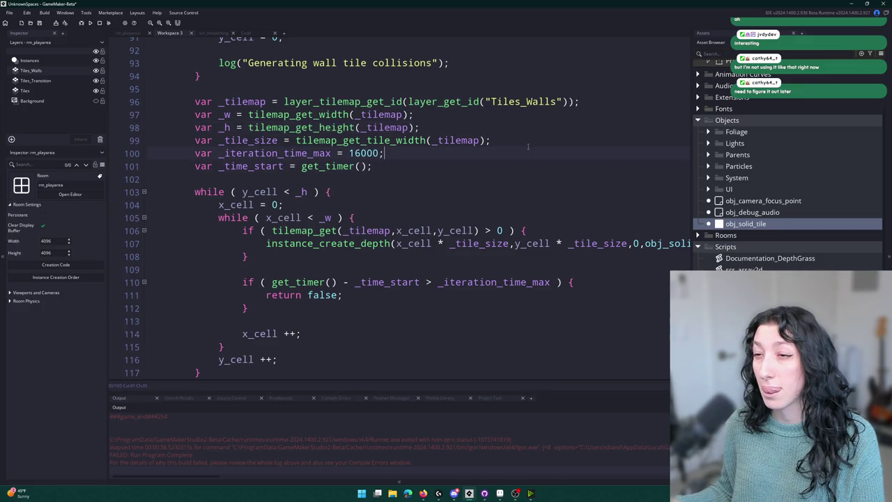
{"action": "left_click", "coordinate": [490, 140]}
{"action": "key", "text": "shift+Up"}
{"action": "key", "text": "shift+Up"}
{"action": "key", "text": "shift+Up"}
{"action": "key", "text": "shift+Home"}
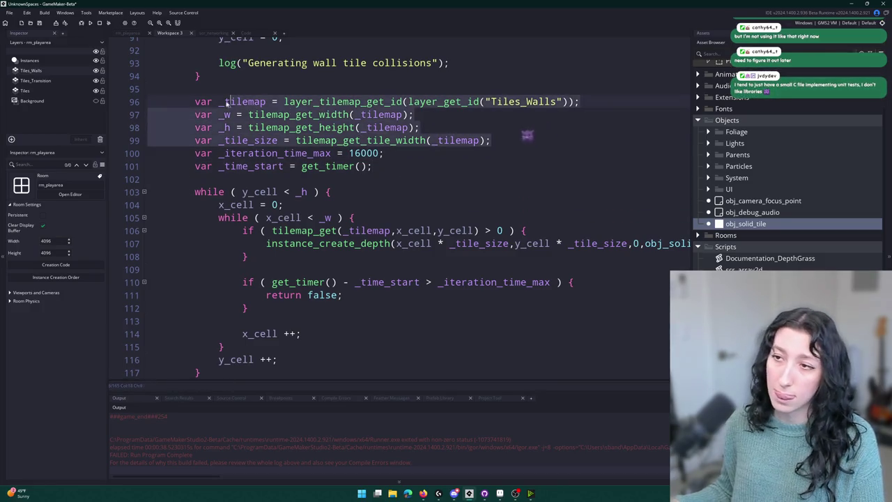
{"action": "key", "text": "Right"}
{"action": "key", "text": "Up"}
{"action": "key", "text": "shift+Up"}
{"action": "key", "text": "shift+Up"}
{"action": "key", "text": "shift+Home"}
{"action": "key", "text": "ctrl+c"}
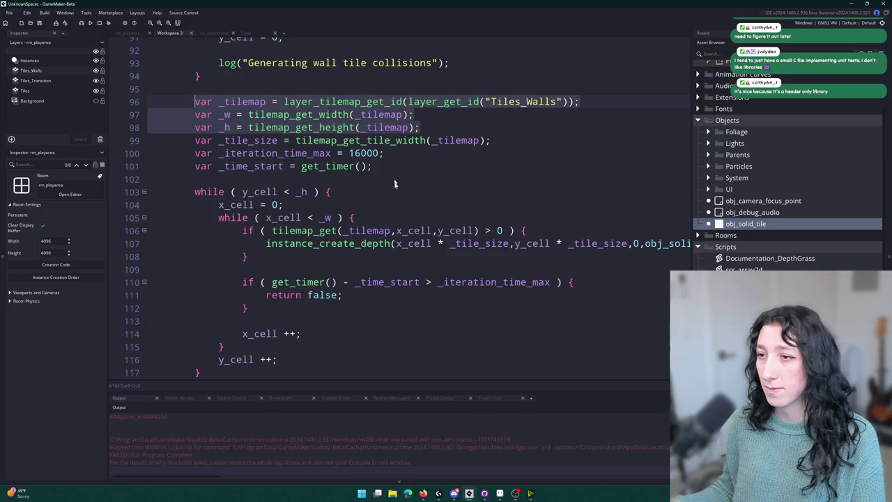
Step: Select the copied tile-scanning y_cell loop in the bullet collision function
{"action": "scroll", "coordinate": [395, 183], "scroll_direction": "down", "scroll_amount": 12}
{"action": "scroll", "coordinate": [335, 174], "scroll_direction": "down", "scroll_amount": 2}
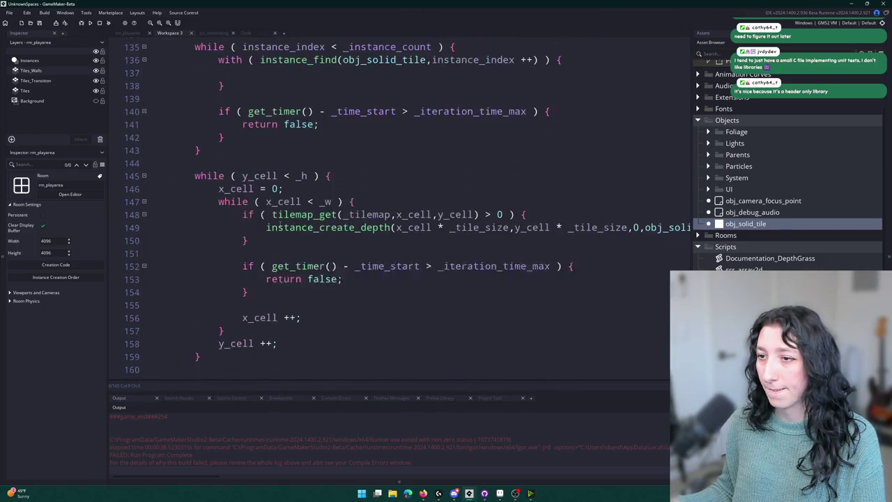
{"action": "scroll", "coordinate": [307, 224], "scroll_direction": "down", "scroll_amount": 2}
{"action": "scroll", "coordinate": [306, 225], "scroll_direction": "up", "scroll_amount": 2}
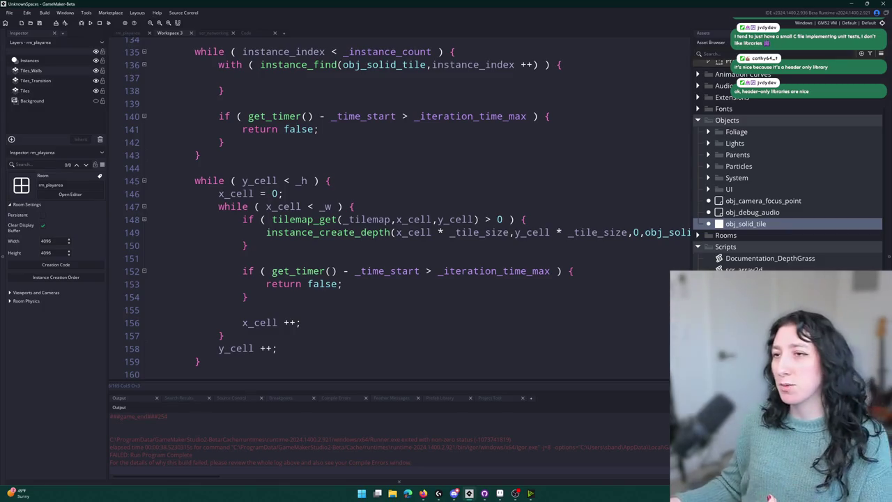
{"action": "mouse_move", "coordinate": [201, 362]}
{"action": "left_mouse_down"}
{"action": "mouse_move", "coordinate": [237, 349]}
{"action": "mouse_move", "coordinate": [152, 166]}
{"action": "left_mouse_up"}
Step: Replace the copied y_cell loop with the pasted _tilemap, _w and _h declarations
{"action": "key", "text": "BackSpace"}
{"action": "scroll", "coordinate": [158, 170], "scroll_direction": "up", "scroll_amount": 1}
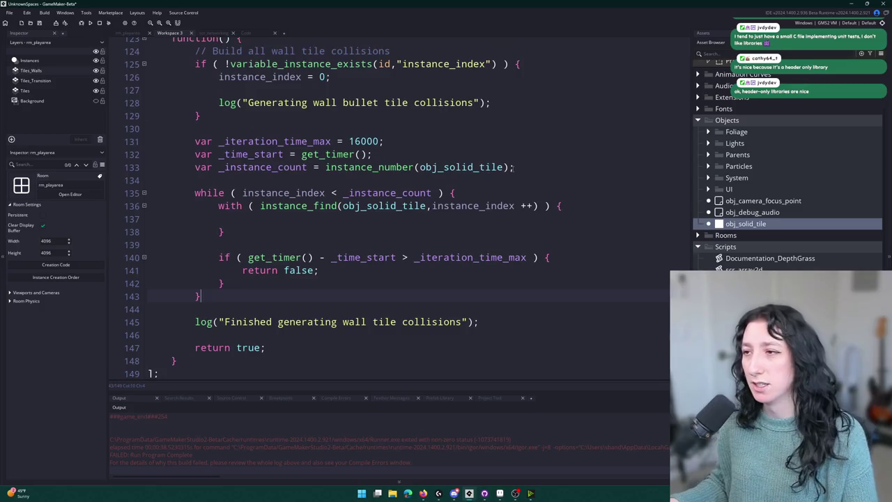
{"action": "left_click", "coordinate": [573, 130]}
{"action": "key", "text": "ctrl+v"}
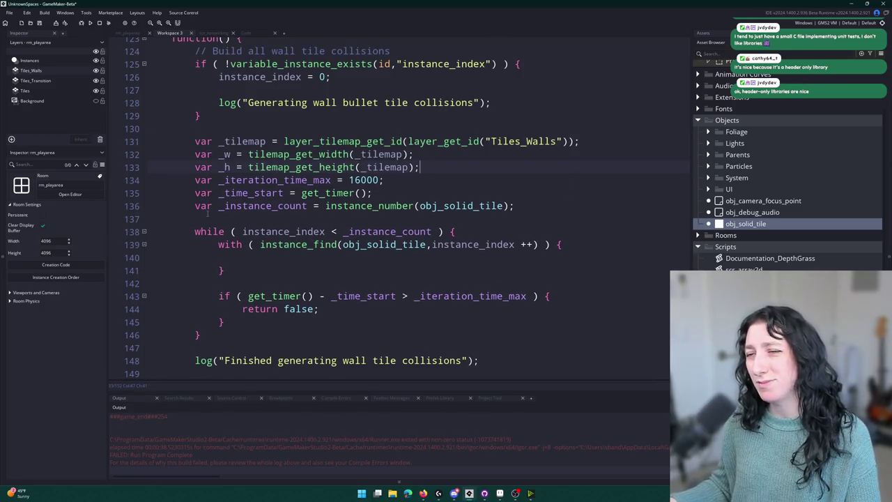
{"action": "double_click", "coordinate": [250, 141]}
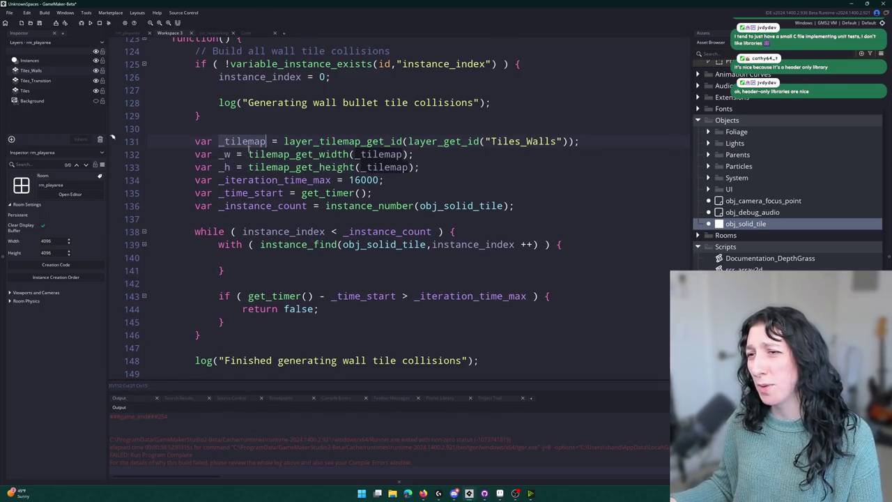
Step: Begin an if ( floor(x / check in the with block and add the _tile_size declaration
{"action": "left_click", "coordinate": [301, 258]}
{"action": "type", "text": "i"}
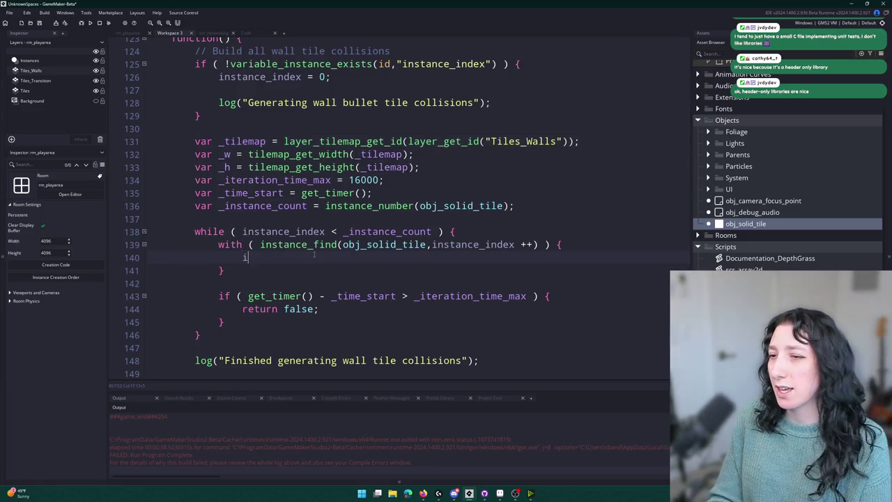
{"action": "type", "text": "f ( x"}
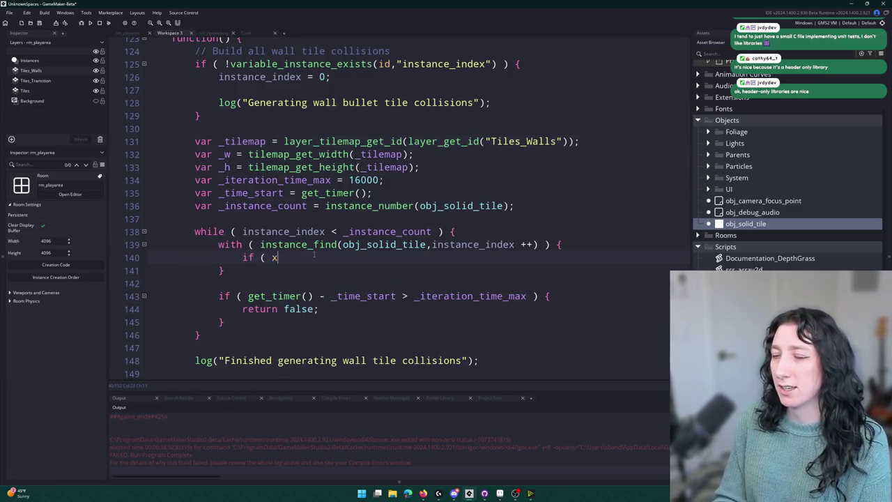
{"action": "key", "text": "BackSpace"}
{"action": "type", "text": "flo"}
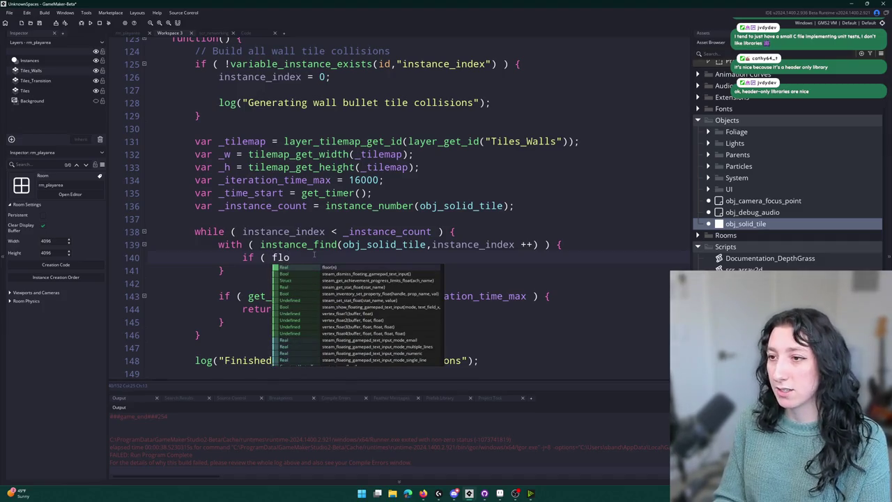
{"action": "key", "text": "Return"}
{"action": "type", "text": "x /"}
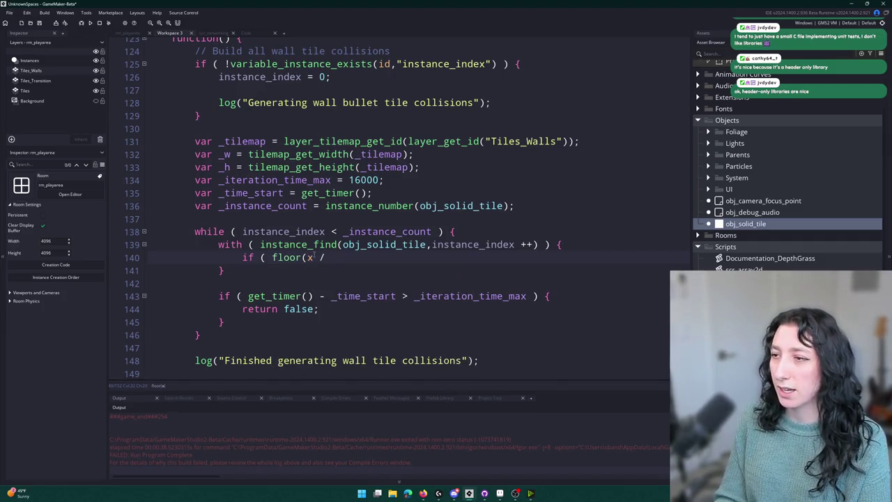
{"action": "scroll", "coordinate": [437, 102], "scroll_direction": "up", "scroll_amount": 9}
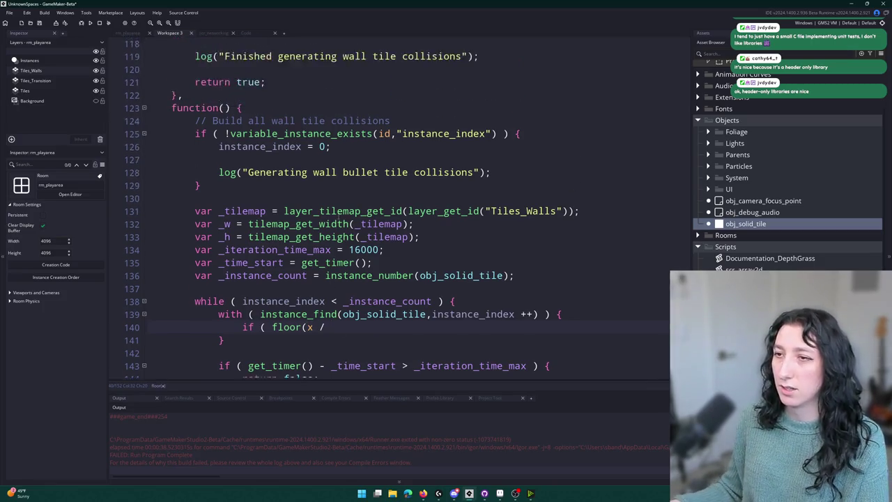
{"action": "left_click_drag", "start_coordinate": [491, 91], "coordinate": [193, 96]}
{"action": "key", "text": "ctrl+c"}
{"action": "scroll", "coordinate": [315, 225], "scroll_direction": "down", "scroll_amount": 6}
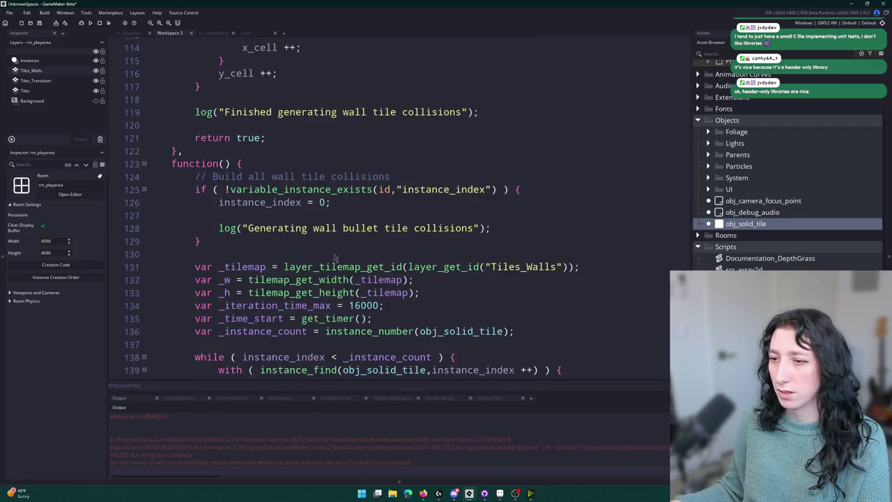
{"action": "key", "text": "Return"}
{"action": "key", "text": "ctrl+v"}
{"action": "scroll", "coordinate": [234, 236], "scroll_direction": "down", "scroll_amount": 2}
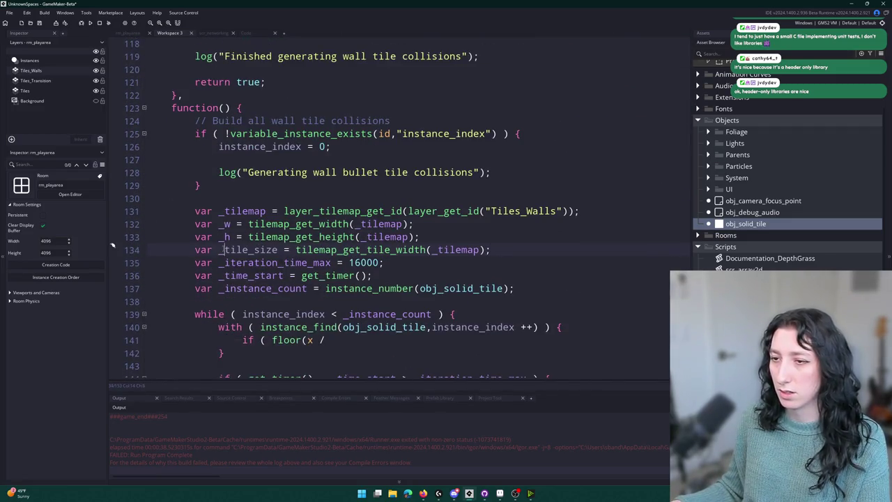
{"action": "scroll", "coordinate": [349, 209], "scroll_direction": "up", "scroll_amount": 6}
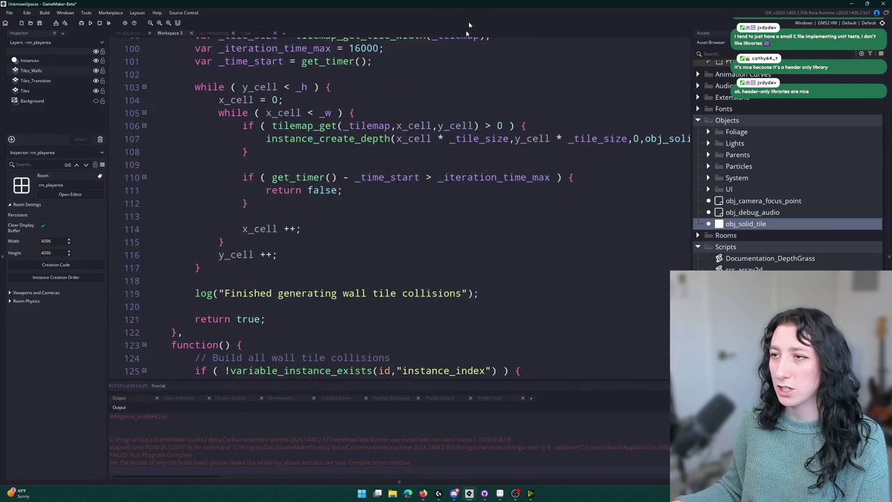
Step: Pass {tile_x = x_cell, tile_y = y_cell} after obj_solid_tile in the instance_create_depth call
{"action": "scroll", "coordinate": [653, 138], "scroll_direction": "right", "scroll_amount": 2}
{"action": "left_click", "coordinate": [653, 138]}
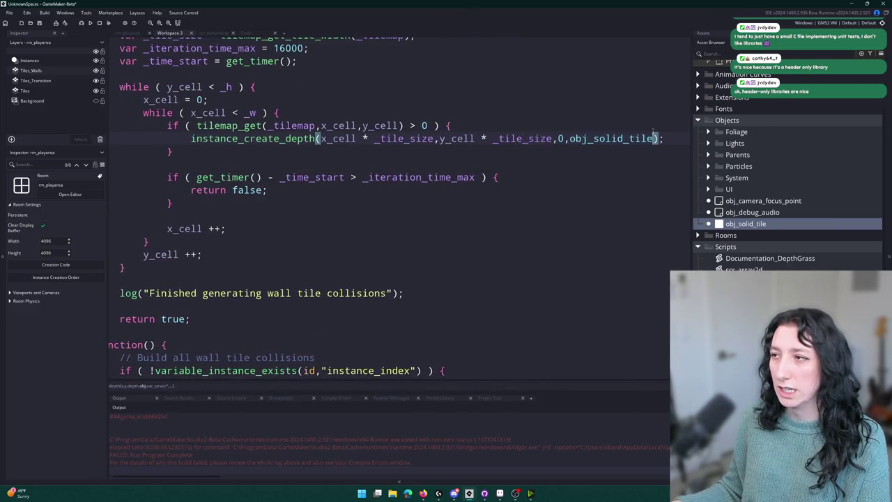
{"action": "type", "text": ",{"}
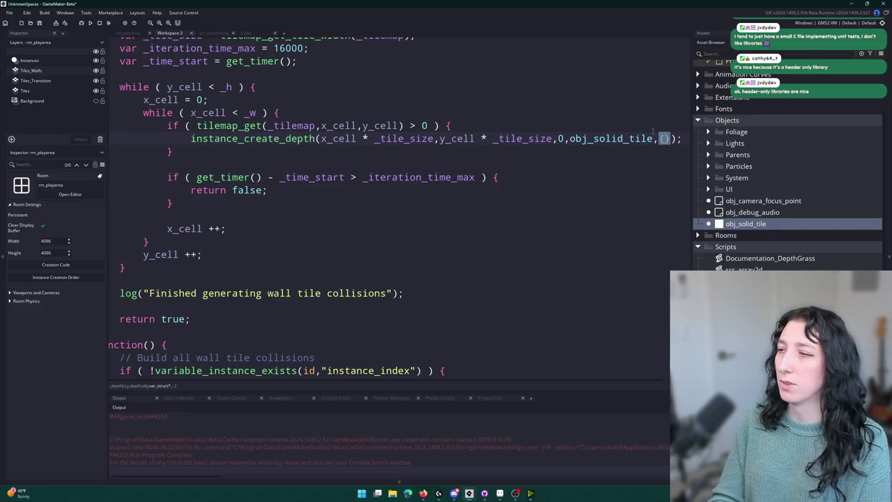
{"action": "type", "text": "tile_x = "}
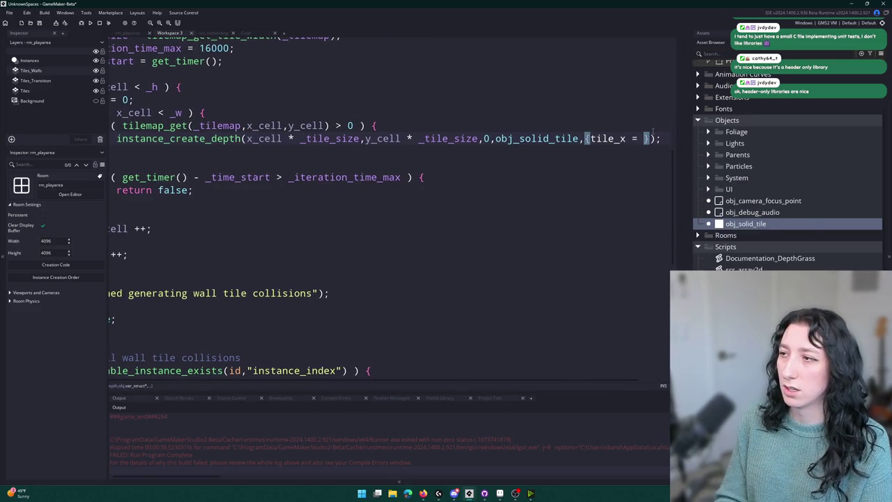
{"action": "type", "text": "x_cell, tile"}
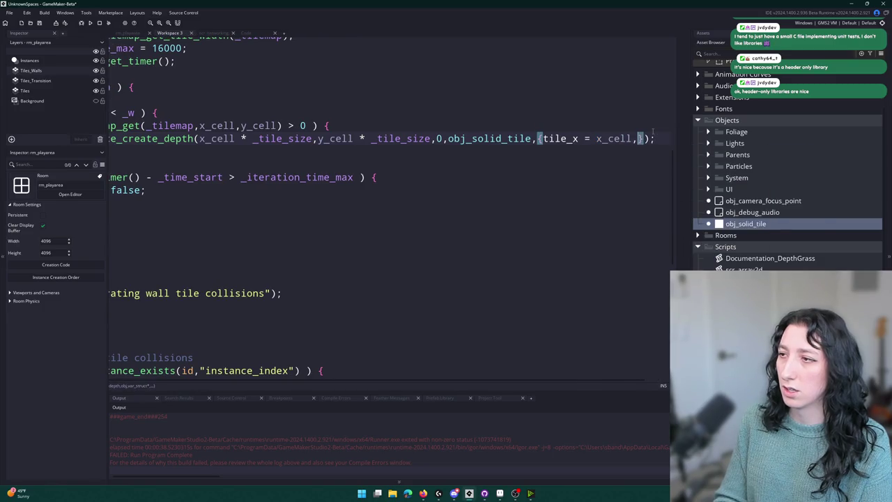
{"action": "type", "text": "_y ="}
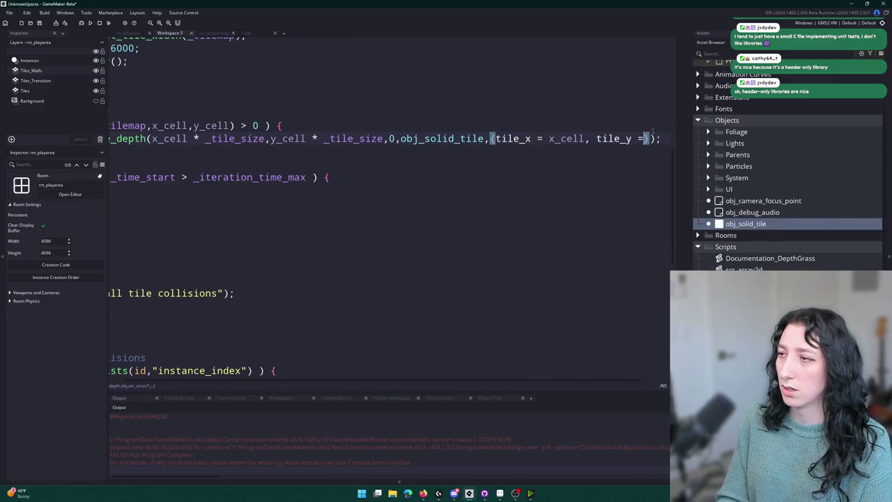
{"action": "type", "text": " y_cell"}
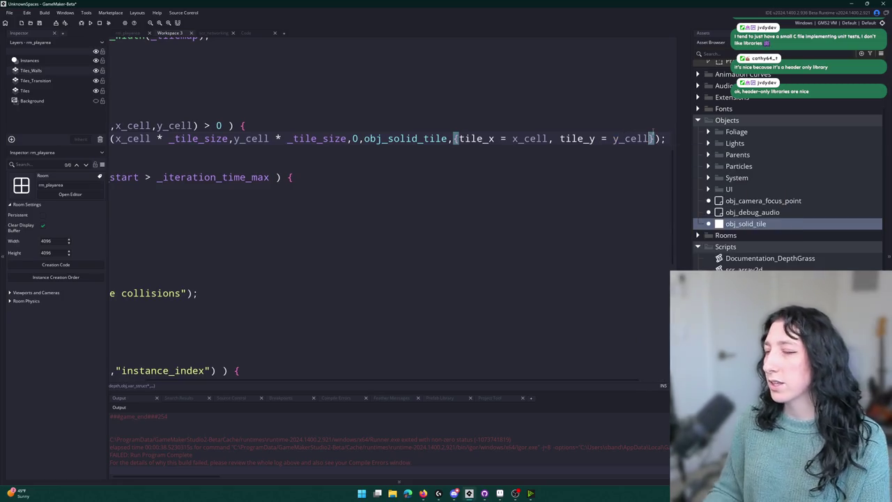
{"action": "left_click", "coordinate": [575, 158]}
{"action": "left_click", "coordinate": [574, 153]}
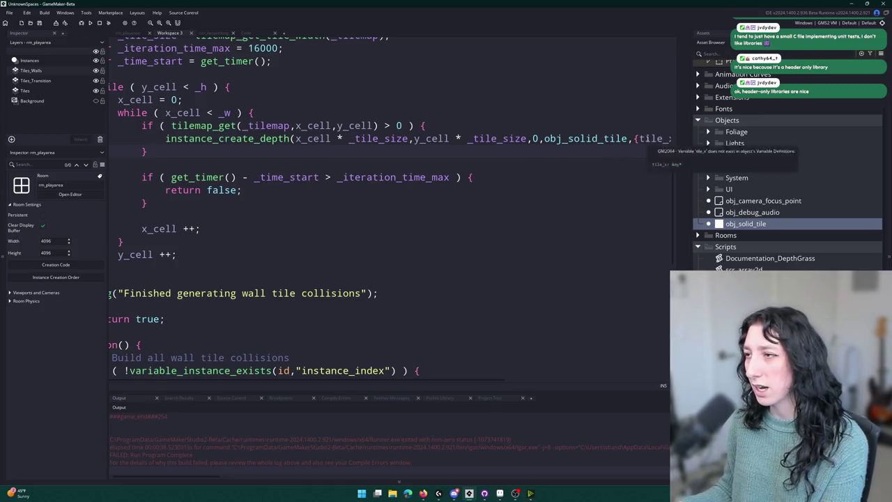
{"action": "scroll", "coordinate": [532, 132], "scroll_direction": "right", "scroll_amount": 2}
{"action": "scroll", "coordinate": [487, 153], "scroll_direction": "left", "scroll_amount": 5}
Step: Replace the floor expression with a tilemap_get call taking tile_x and tile_y
{"action": "scroll", "coordinate": [415, 170], "scroll_direction": "down", "scroll_amount": 4}
{"action": "scroll", "coordinate": [414, 171], "scroll_direction": "down", "scroll_amount": 4}
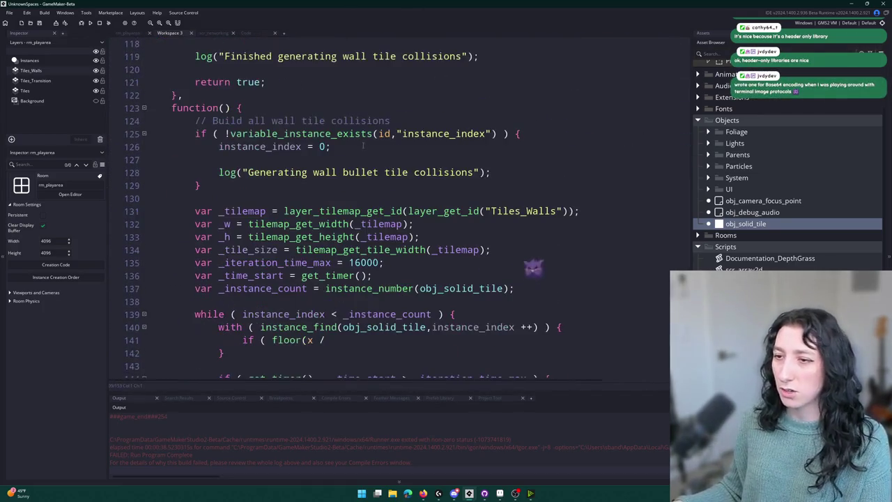
{"action": "key", "text": "BackSpace"}
{"action": "key", "text": "BackSpace"}
{"action": "key", "text": "BackSpace"}
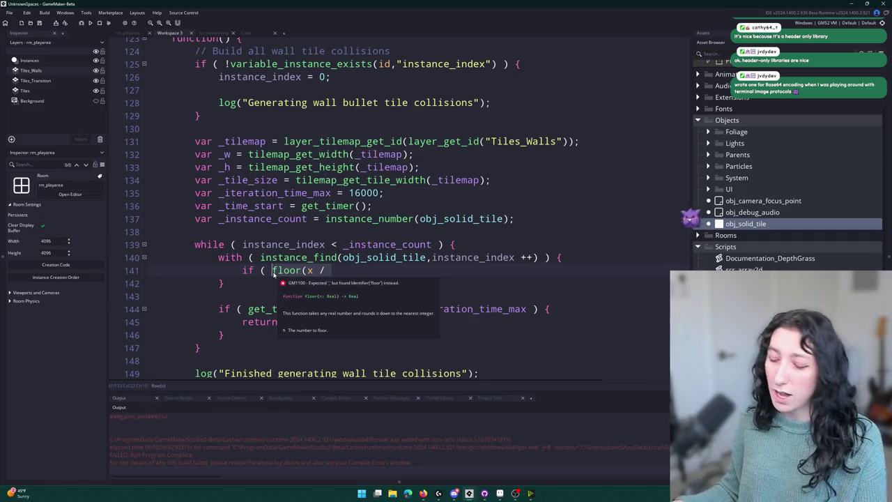
{"action": "type", "text": "tile_+x"}
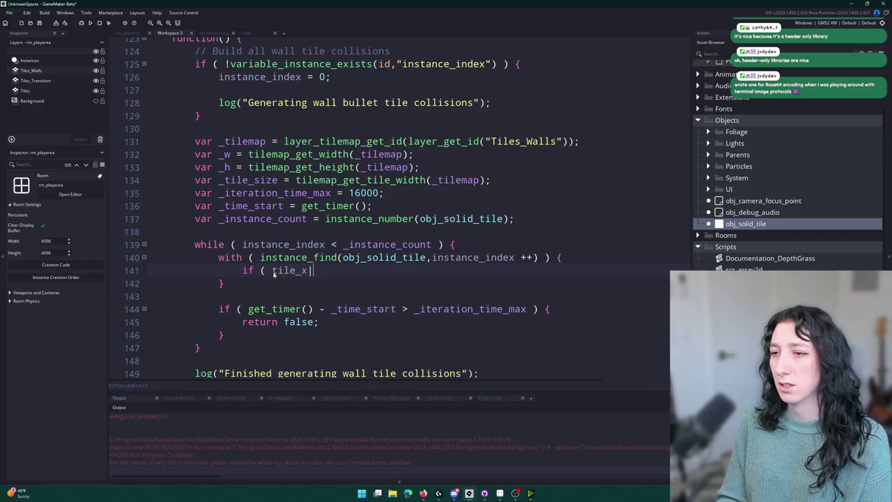
{"action": "type", "text": "tilemap_get"}
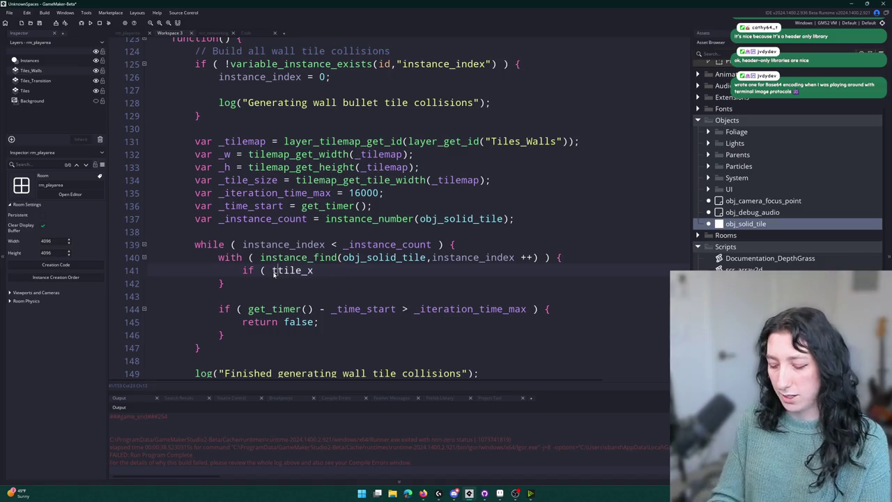
{"action": "type", "text": "_cell(tile"}
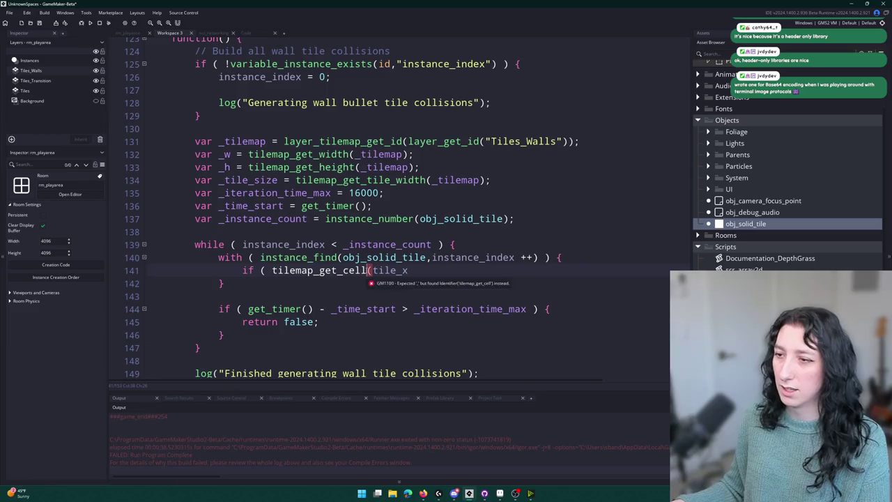
{"action": "scroll", "coordinate": [342, 278], "scroll_direction": "up", "scroll_amount": 3}
{"action": "scroll", "coordinate": [337, 260], "scroll_direction": "up", "scroll_amount": 7}
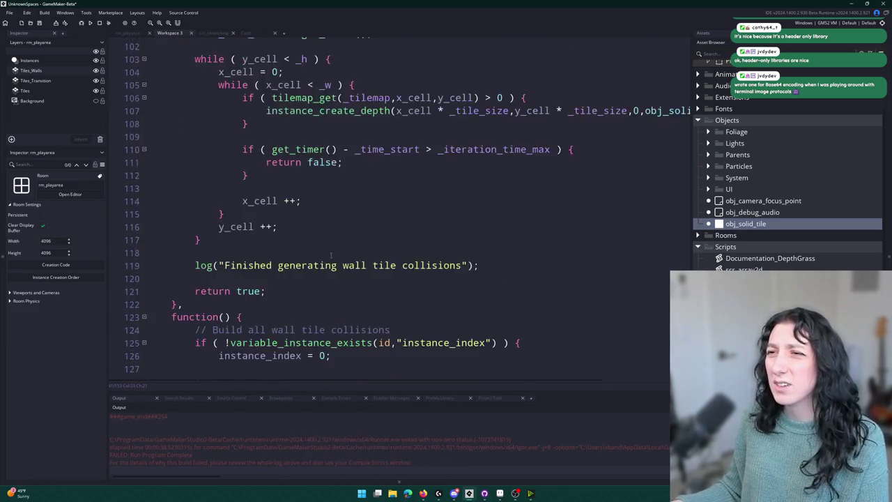
{"action": "scroll", "coordinate": [337, 258], "scroll_direction": "down", "scroll_amount": 8}
{"action": "left_click", "coordinate": [388, 340]}
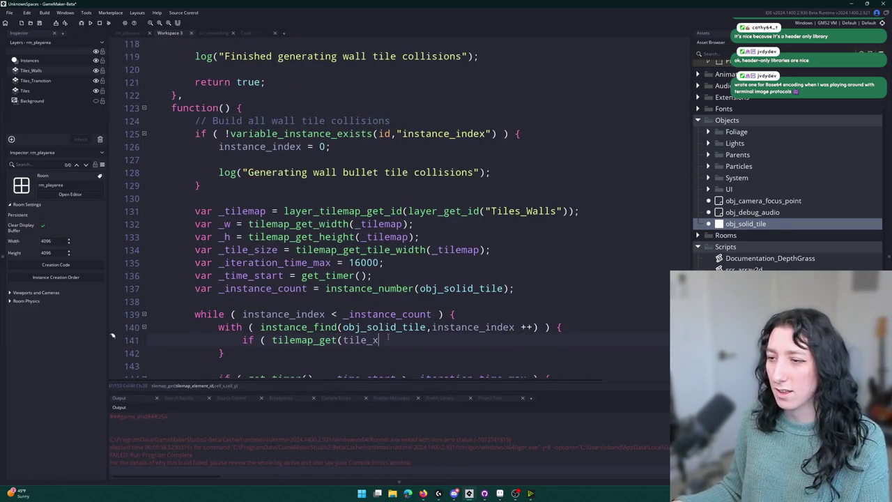
{"action": "type", "text": ",tile_y"}
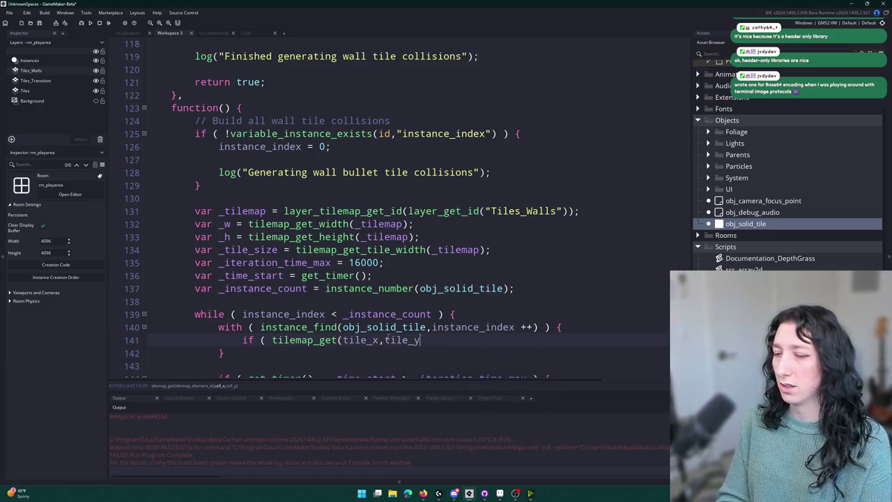
{"action": "type", "text": ");"}
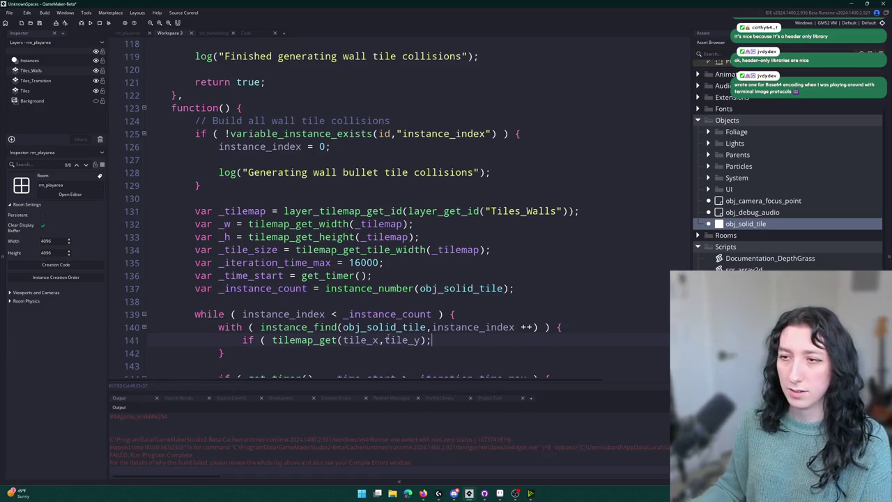
Step: Insert _tilemap as the first argument of tilemap_get
{"action": "double_click", "coordinate": [242, 210]}
{"action": "key", "text": "ctrl+c"}
{"action": "left_click", "coordinate": [343, 340]}
{"action": "key", "text": "ctrl+v"}
{"action": "type", "text": ","}
{"action": "scroll", "coordinate": [382, 309], "scroll_direction": "down", "scroll_amount": 1}
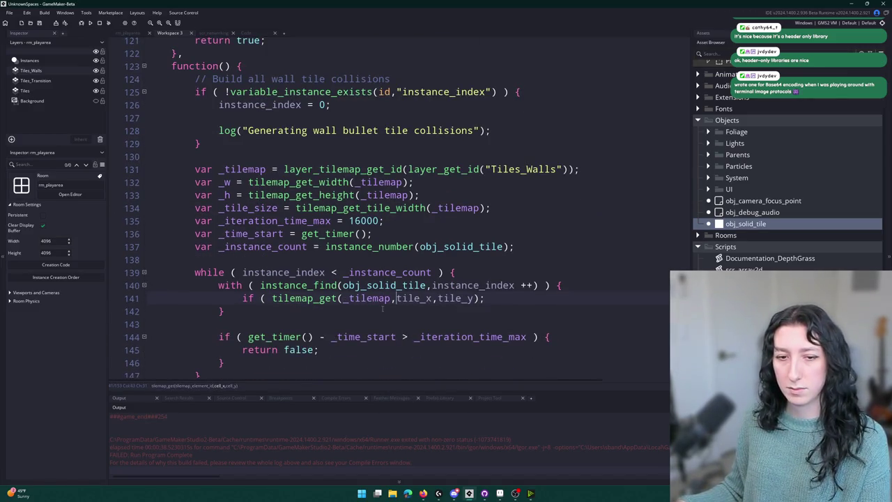
{"action": "scroll", "coordinate": [425, 316], "scroll_direction": "down", "scroll_amount": 1}
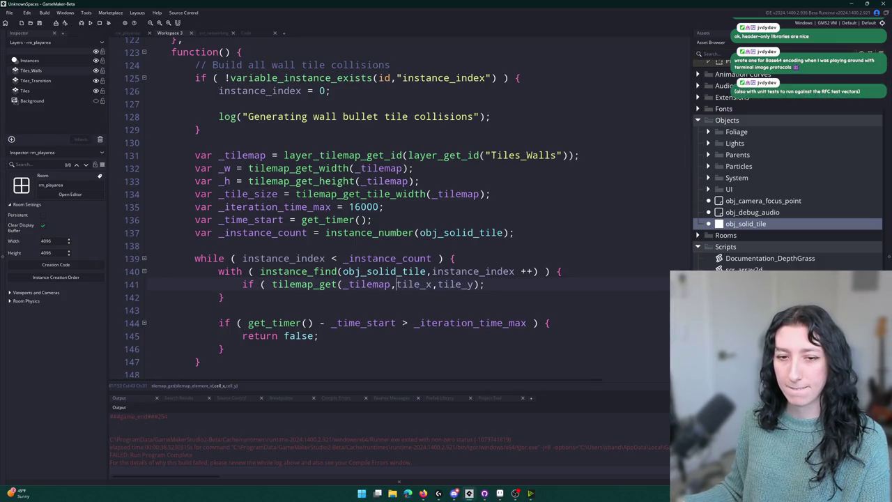
Step: Check the tile at tile_y + 1, open the if block, and start a bullet_hitbox assignment
{"action": "left_click", "coordinate": [497, 283]}
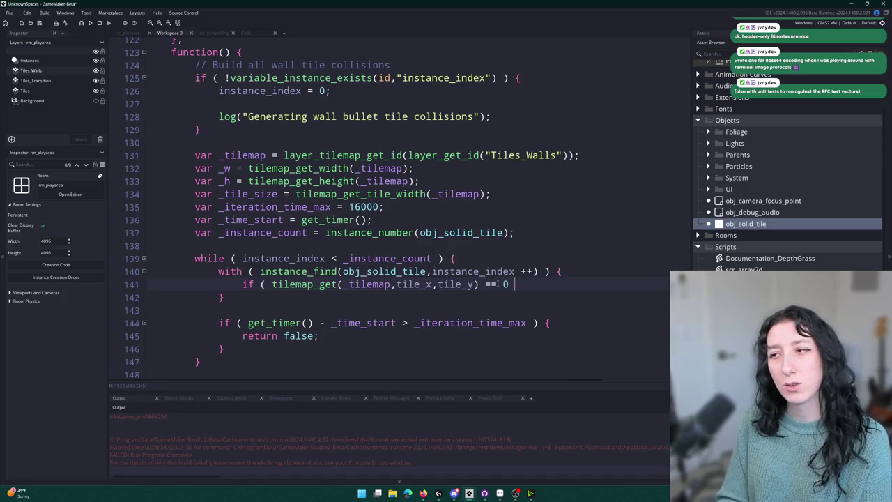
{"action": "type", "text": ") {"}
{"action": "key", "text": "Return"}
{"action": "left_click", "coordinate": [481, 284]}
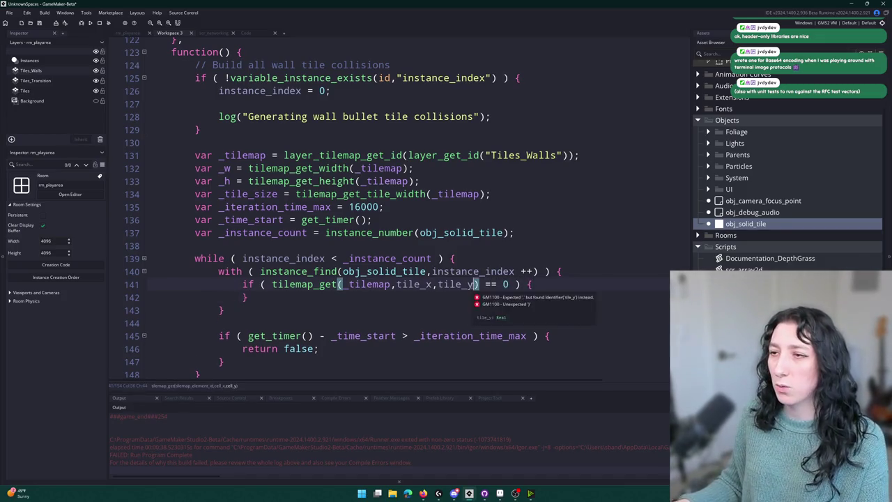
{"action": "type", "text": "+ 1"}
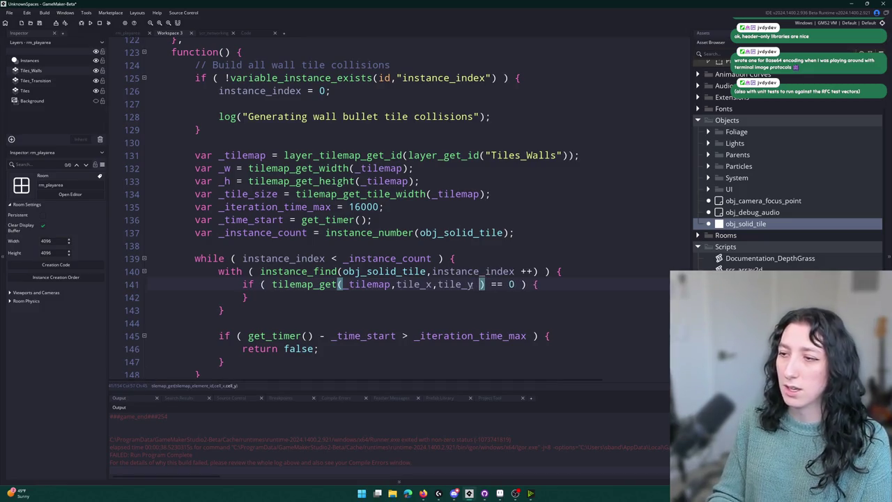
{"action": "left_click", "coordinate": [623, 283]}
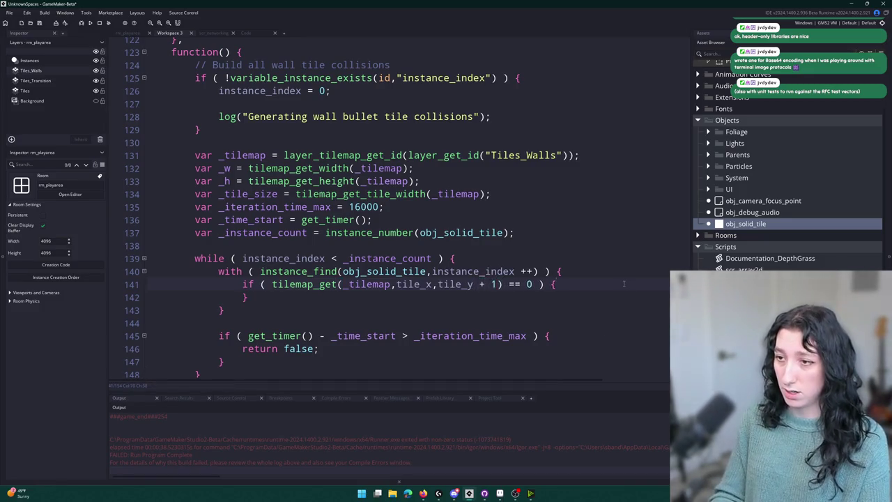
{"action": "key", "text": "Return"}
{"action": "type", "text": "bullet_"}
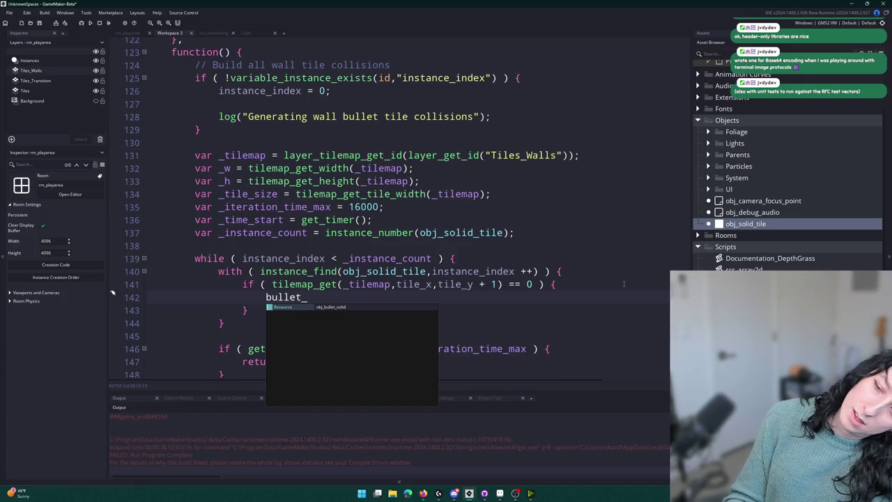
{"action": "type", "text": "hitbox =- ="}
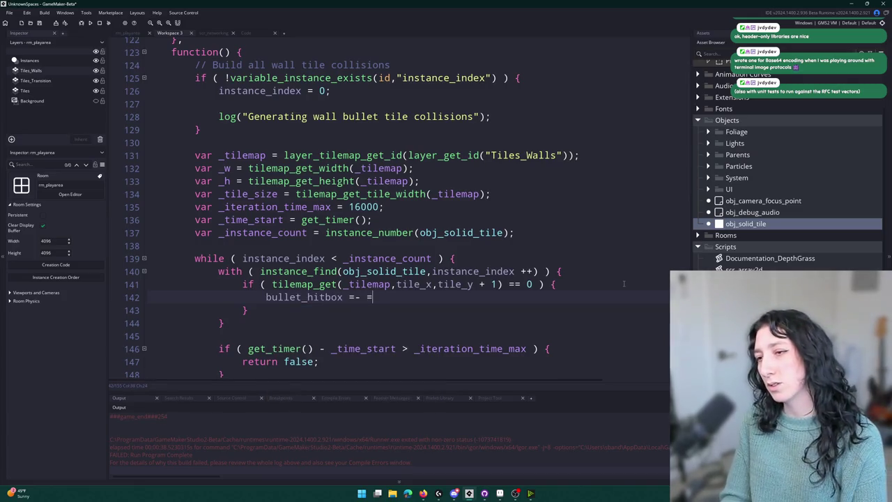
Step: Set bullet_hitbox = hitbox_create(obj_bullet_solid,0,0,_tile_size,_tile_size - 16) in the if block
{"action": "key", "text": "BackSpace"}
{"action": "type", "text": "insta"}
{"action": "key", "text": "BackSpace"}
{"action": "key", "text": "BackSpace"}
{"action": "key", "text": "BackSpace"}
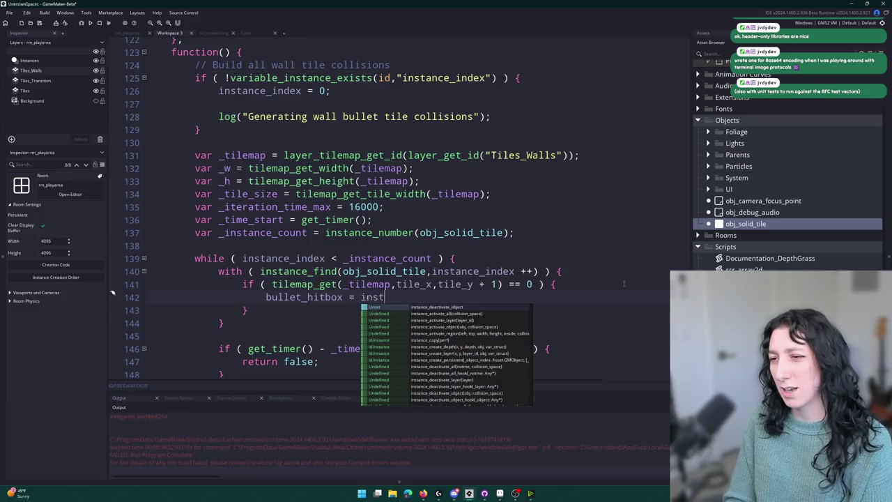
{"action": "type", "text": "hitbo"}
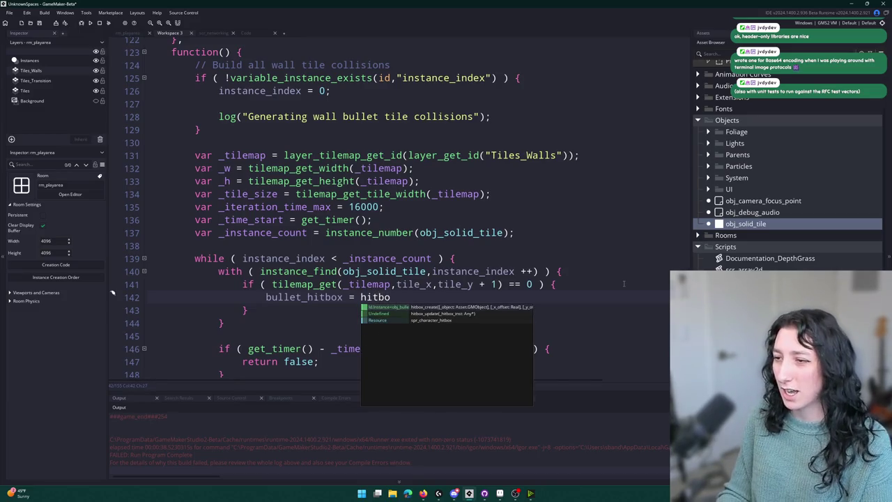
{"action": "key", "text": "Return"}
{"action": "type", "text": "obj_b"}
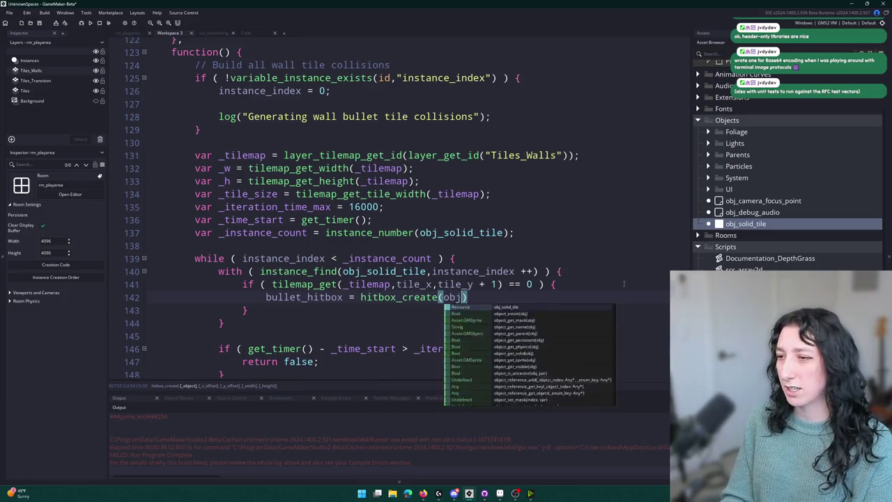
{"action": "type", "text": "ullet_solid"}
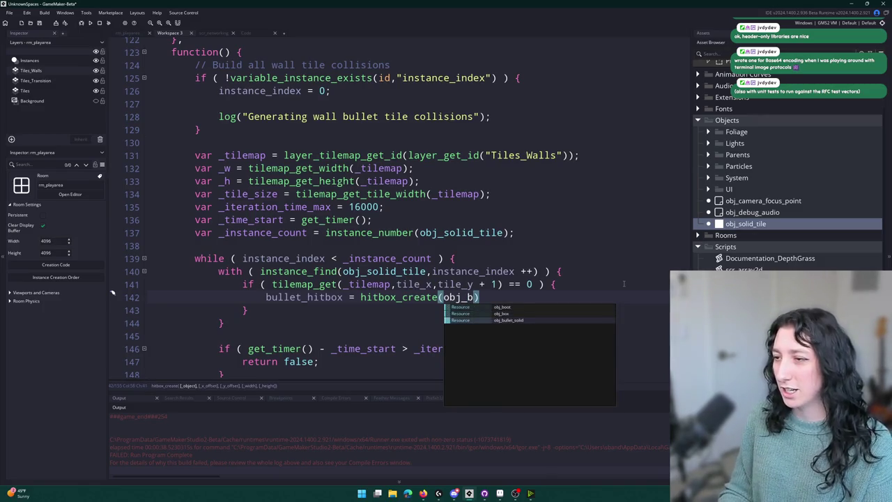
{"action": "key", "text": "Return"}
{"action": "type", "text": ",0,0,6"}
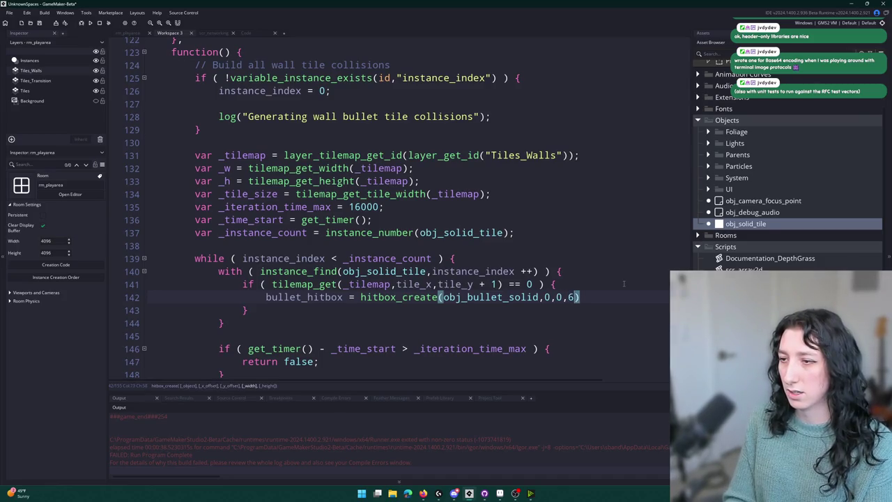
{"action": "key", "text": "BackSpace"}
{"action": "type", "text": "_tile_size,"}
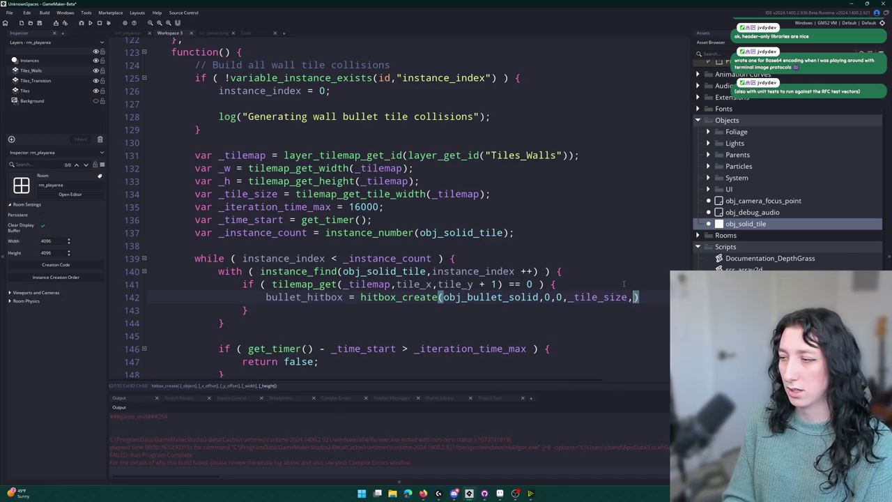
{"action": "type", "text": "_tile_size -"}
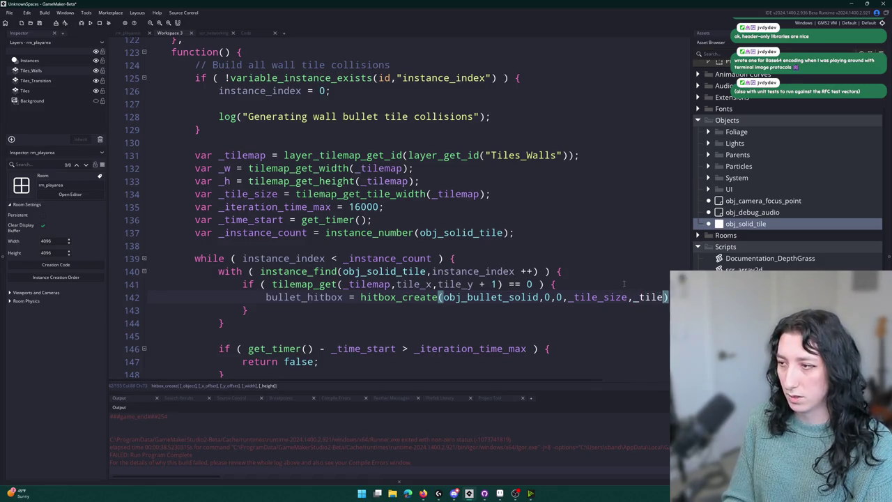
{"action": "type", "text": " 16"}
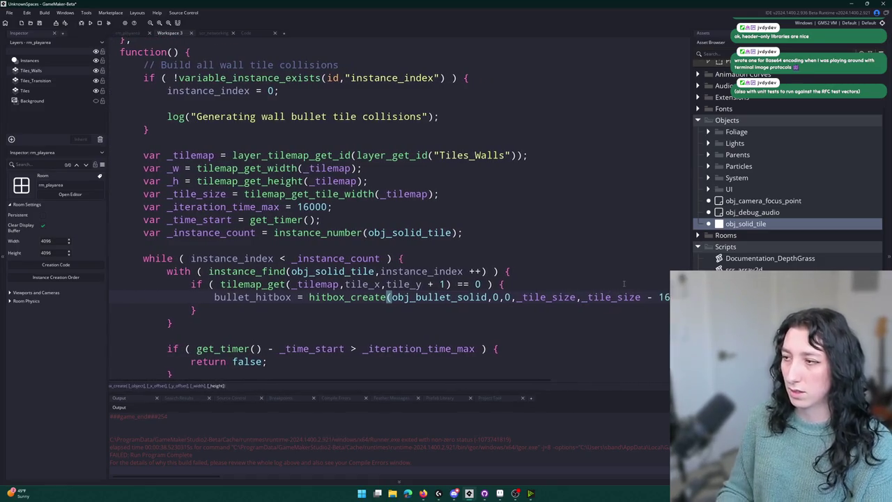
{"action": "type", "text": ");"}
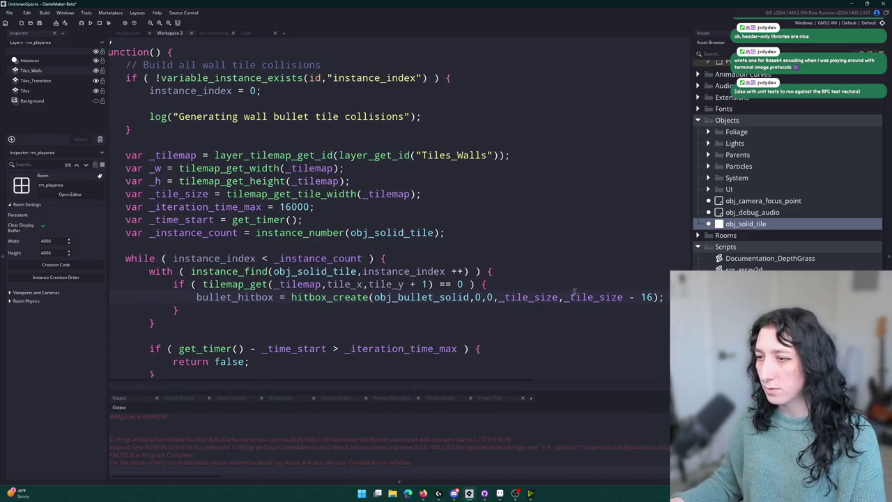
Step: Add an else branch creating the same hitbox at full _tile_size height
{"action": "left_click", "coordinate": [204, 311]}
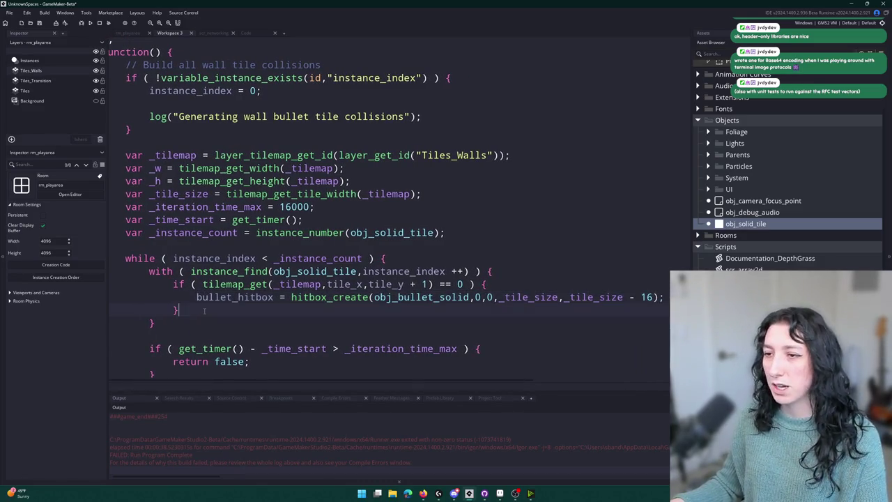
{"action": "type", "text": " else {"}
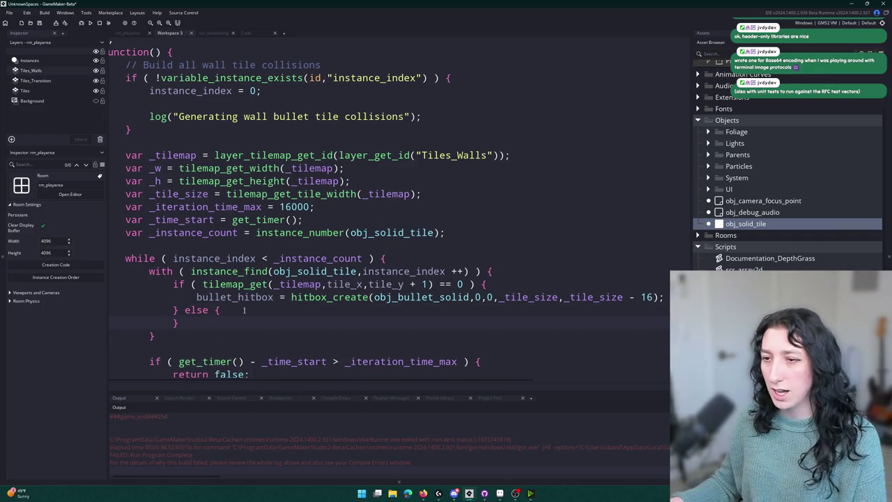
{"action": "key", "text": "Return"}
{"action": "key", "text": "ctrl+v"}
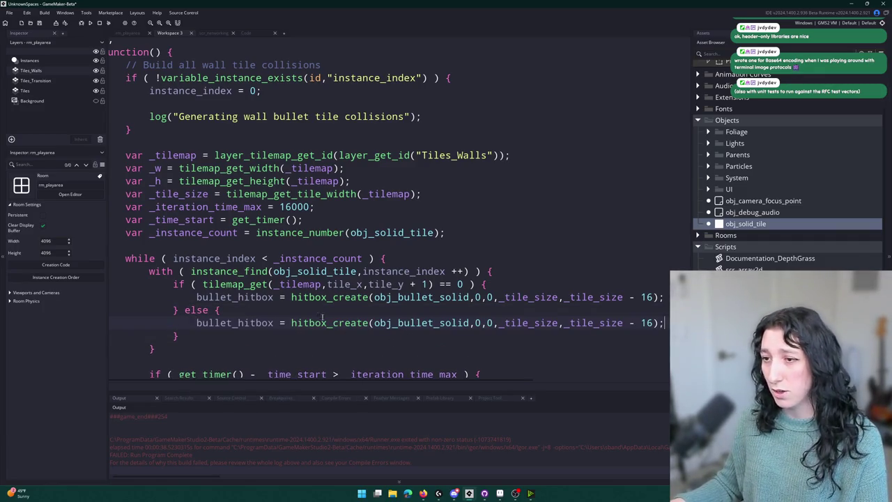
{"action": "left_click_drag", "start_coordinate": [655, 324], "coordinate": [623, 324]}
{"action": "key", "text": "BackSpace"}
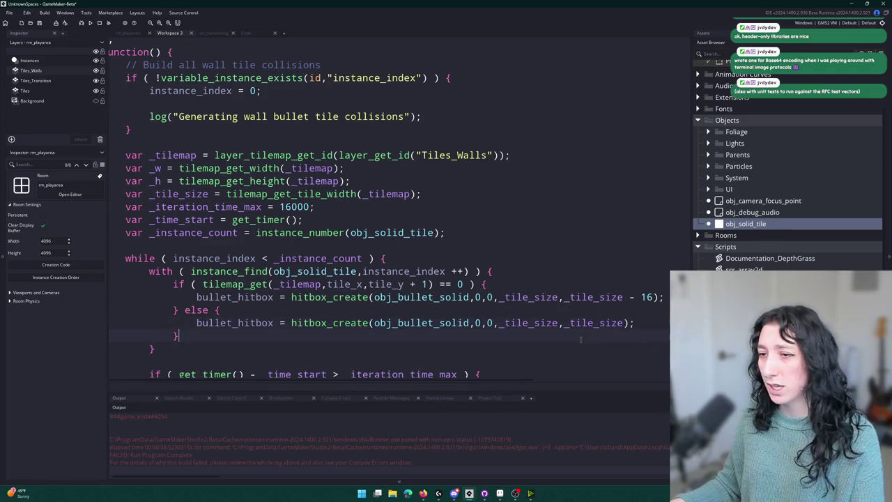
Step: Build with F5 and inspect the error lines, ending at line 107's instance_create_depth call
{"action": "key", "text": "F5"}
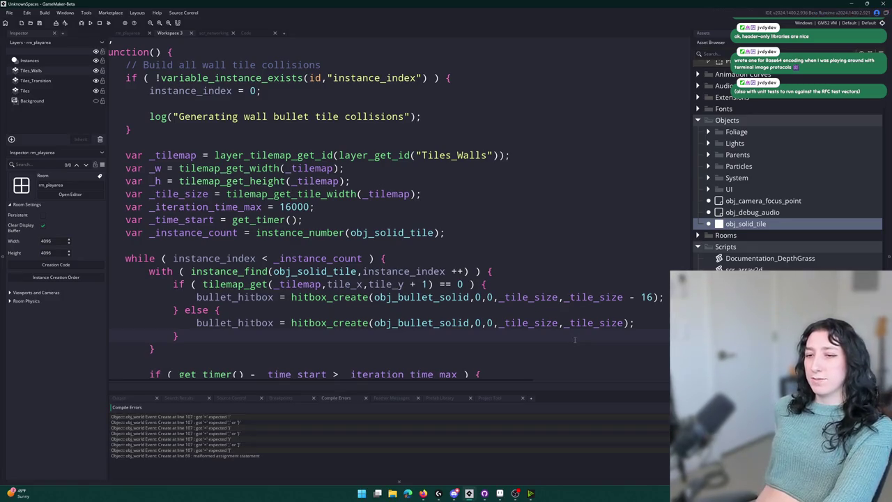
{"action": "scroll", "coordinate": [575, 339], "scroll_direction": "down", "scroll_amount": 2}
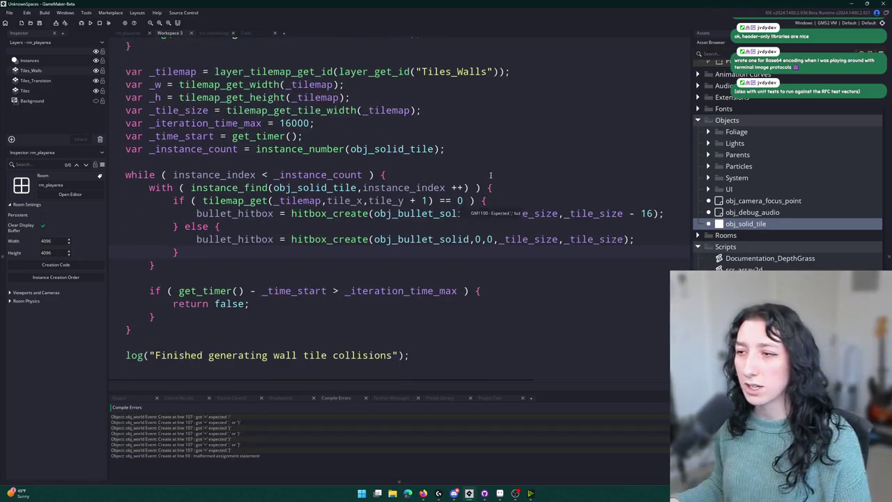
{"action": "left_click", "coordinate": [468, 201]}
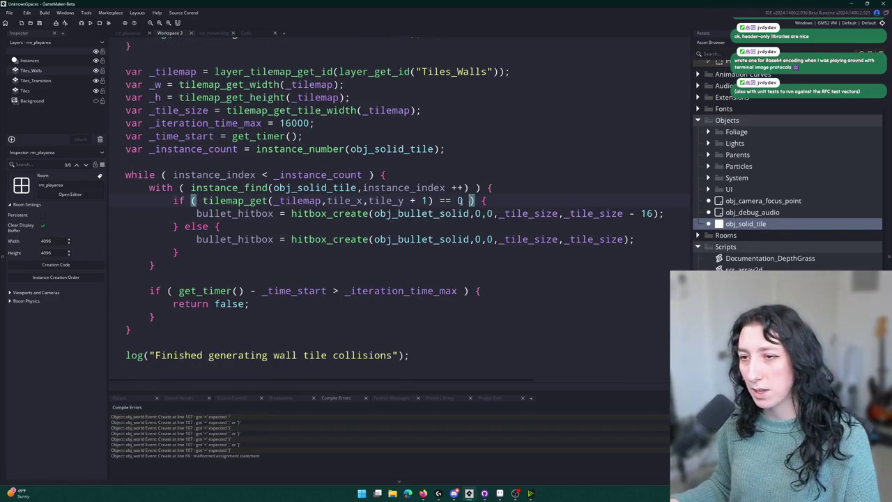
{"action": "double_click", "coordinate": [253, 423]}
{"action": "left_click", "coordinate": [626, 239]}
{"action": "left_click", "coordinate": [495, 239]}
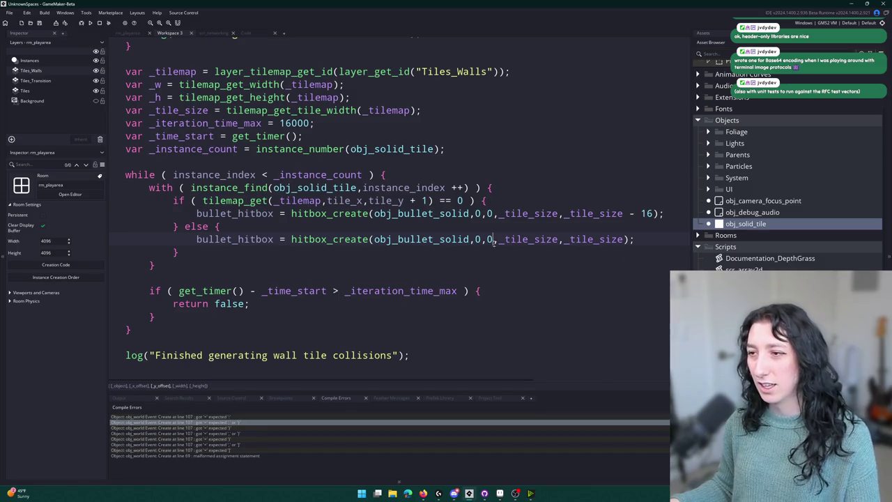
{"action": "mouse_move", "coordinate": [494, 239]}
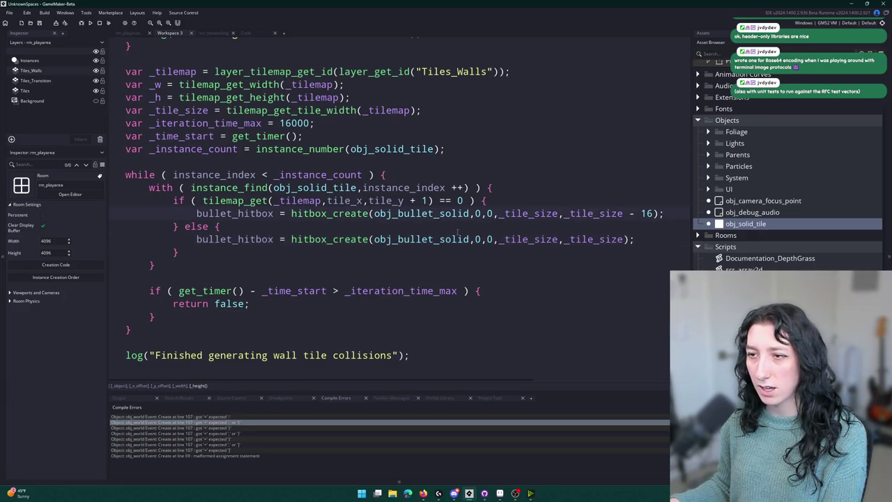
{"action": "double_click", "coordinate": [180, 417]}
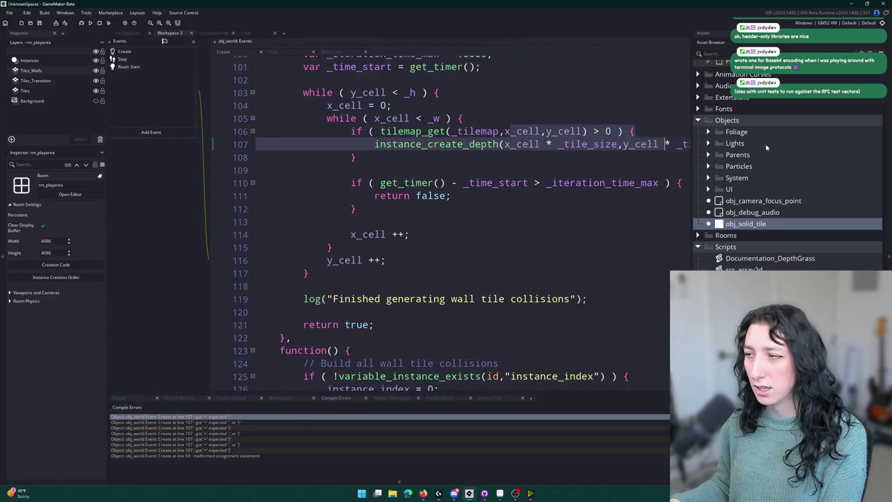
Step: Change line 107's struct to {tile_x : x_cell, tile_y : y_cell} and rebuild with F5
{"action": "left_click", "coordinate": [629, 144]}
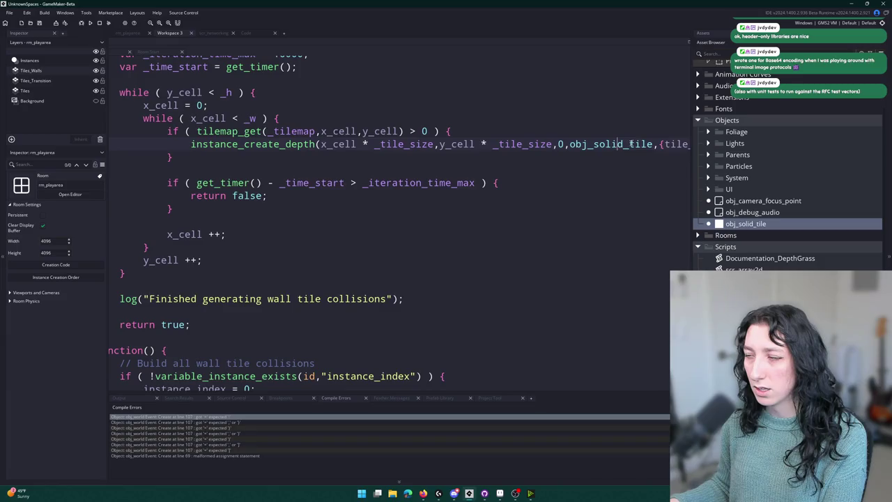
{"action": "key", "text": "End"}
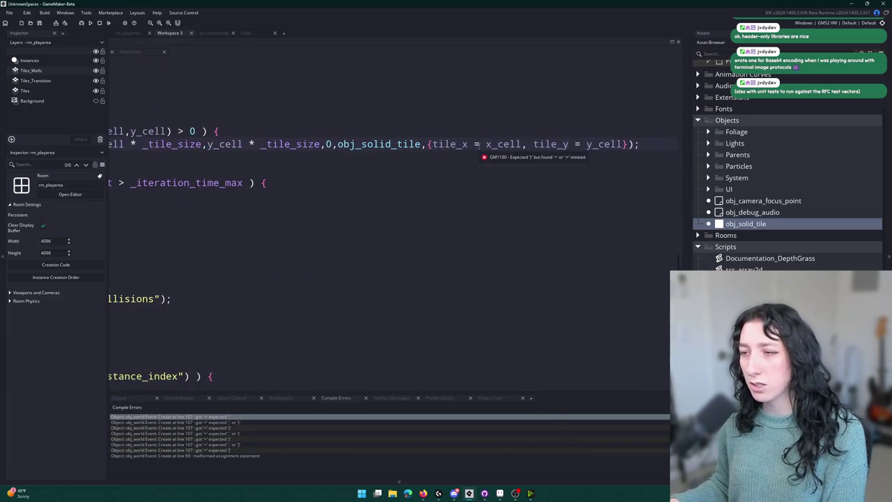
{"action": "left_click", "coordinate": [478, 144]}
{"action": "key", "text": "BackSpace"}
{"action": "type", "text": ":"}
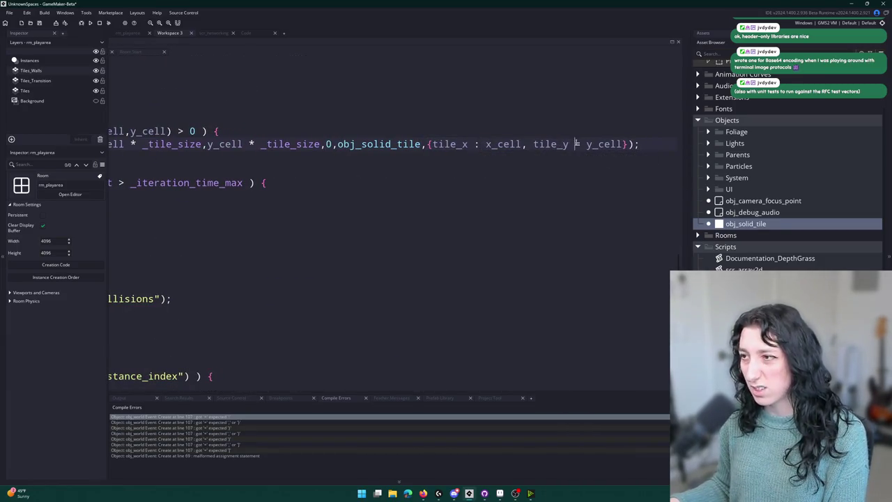
{"action": "left_click", "coordinate": [581, 144]}
{"action": "key", "text": "BackSpace"}
{"action": "type", "text": ":"}
{"action": "key", "text": "Down"}
{"action": "key", "text": "F5"}
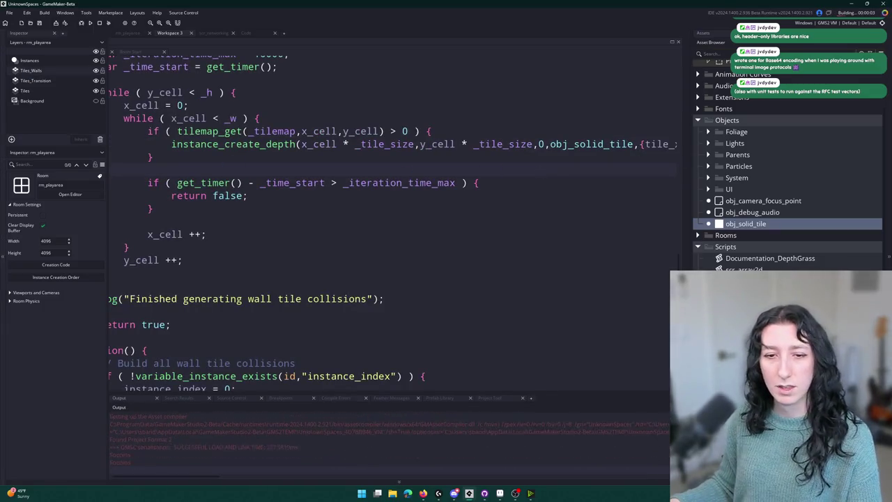
Step: Start a new game lobby, maximize the game window, and walk and grapple onto the left wall
{"action": "scroll", "coordinate": [289, 241], "scroll_direction": "down", "scroll_amount": 4}
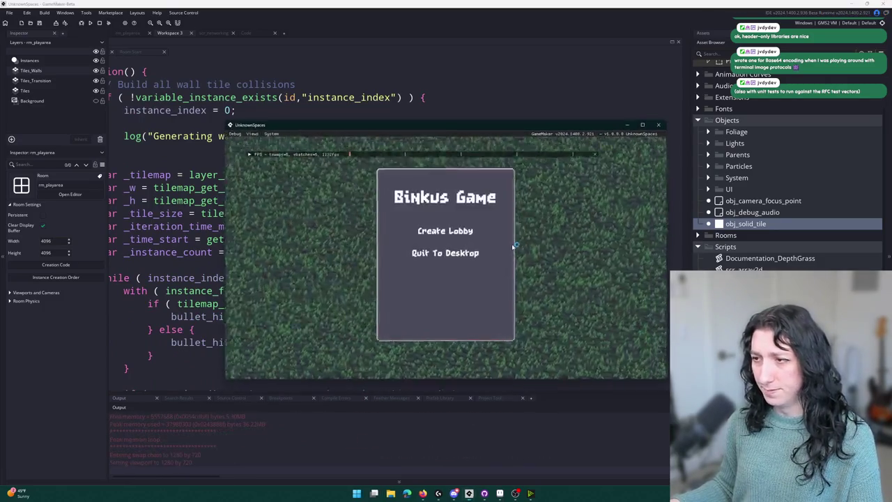
{"action": "left_click", "coordinate": [456, 231]}
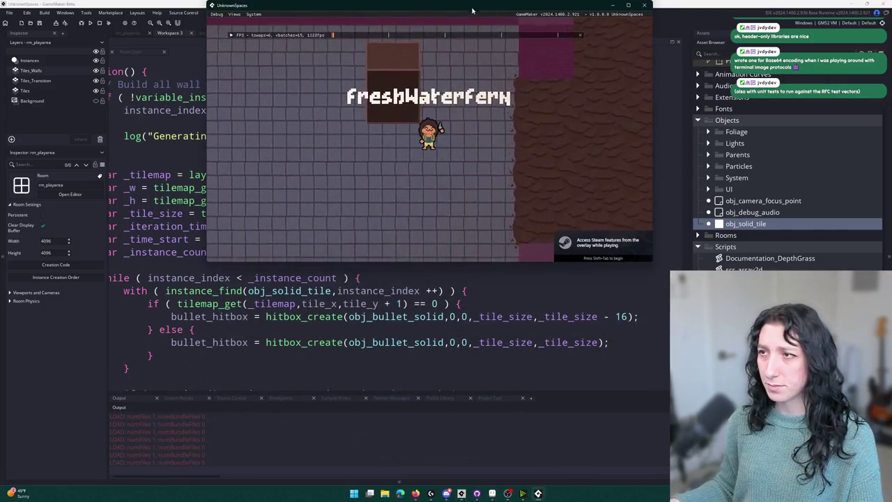
{"action": "key", "text": "super+Up"}
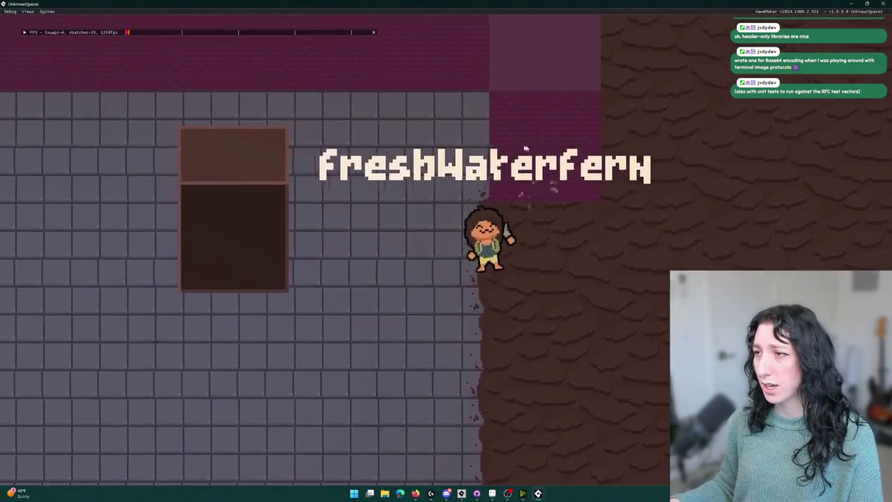
{"action": "key", "text": "d"}
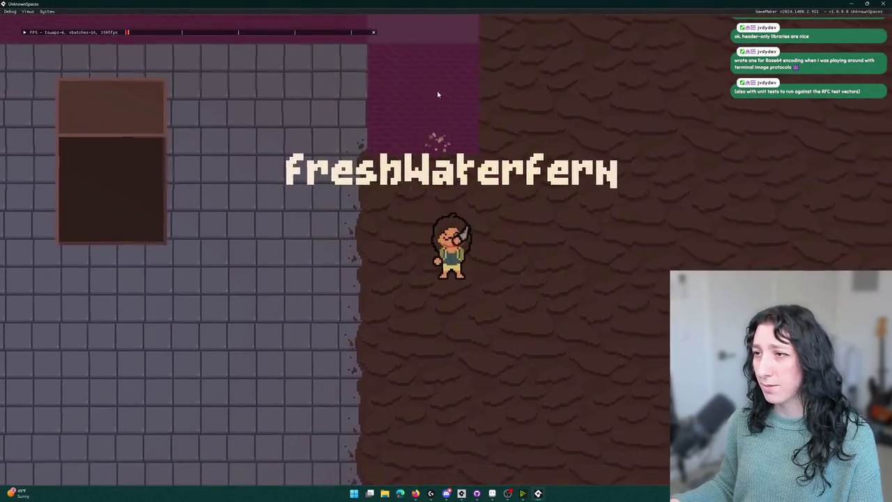
{"action": "key", "text": "a"}
{"action": "left_click", "coordinate": [394, 35]}
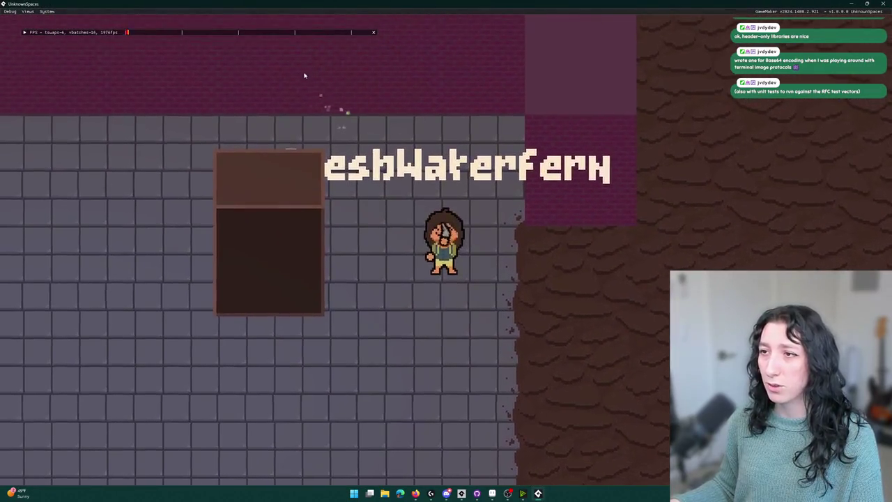
{"action": "key", "text": "a"}
{"action": "key", "text": "a"}
{"action": "key", "text": "s"}
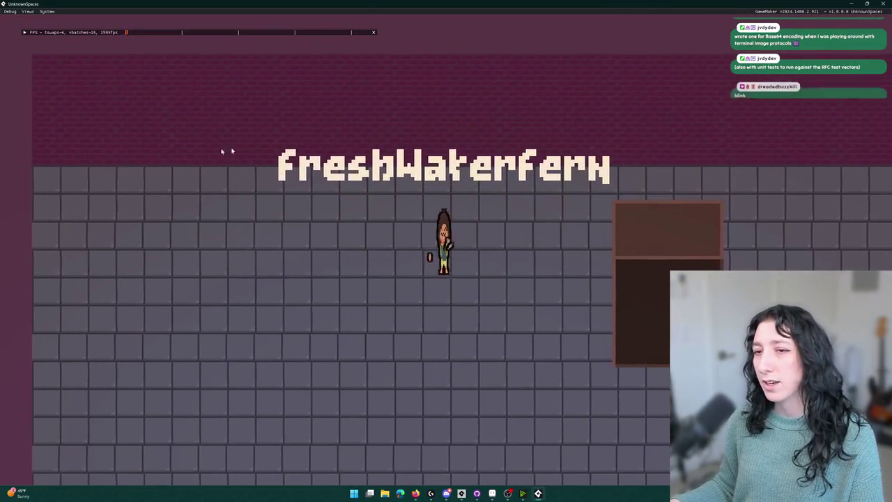
{"action": "key", "text": "s"}
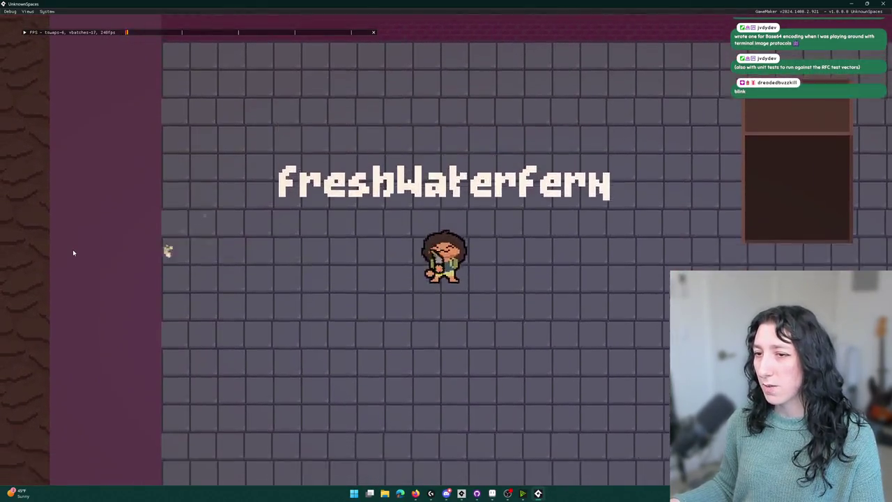
{"action": "left_click", "coordinate": [72, 250]}
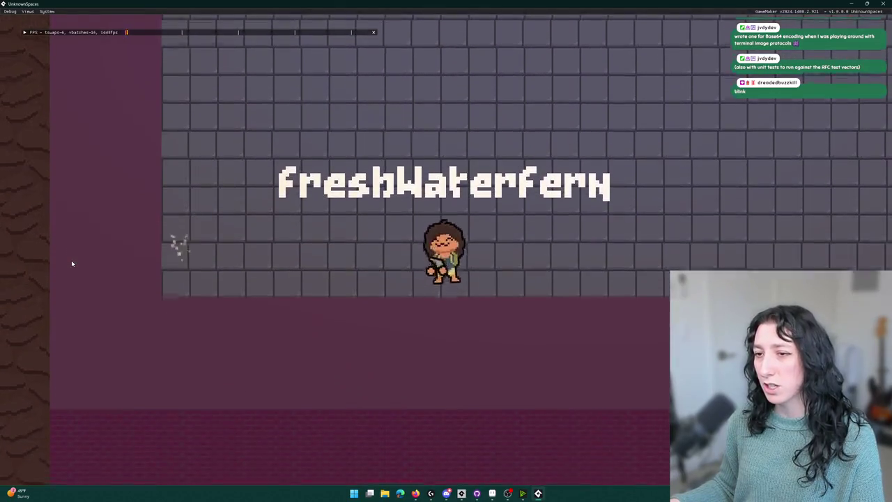
{"action": "left_click", "coordinate": [72, 262]}
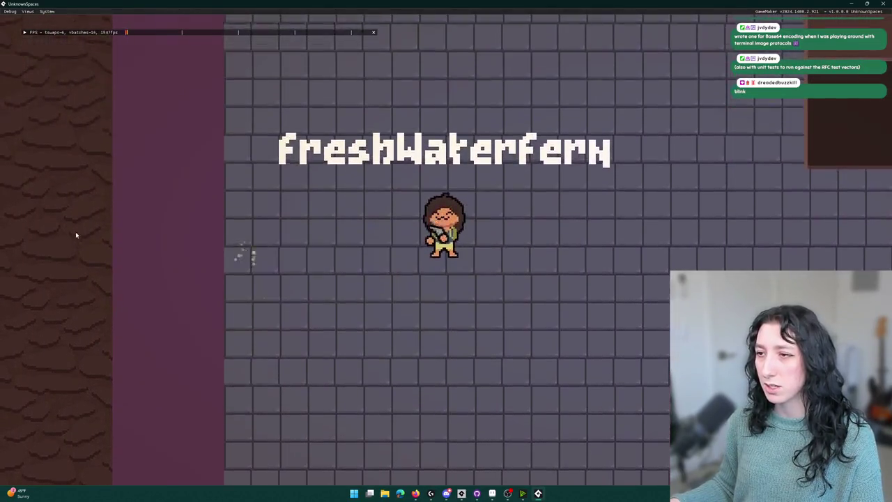
Step: Move the character through the tiled room, grappling upward and circling near the doorway onto the dirt
{"action": "key", "text": "w"}
{"action": "key", "text": "s"}
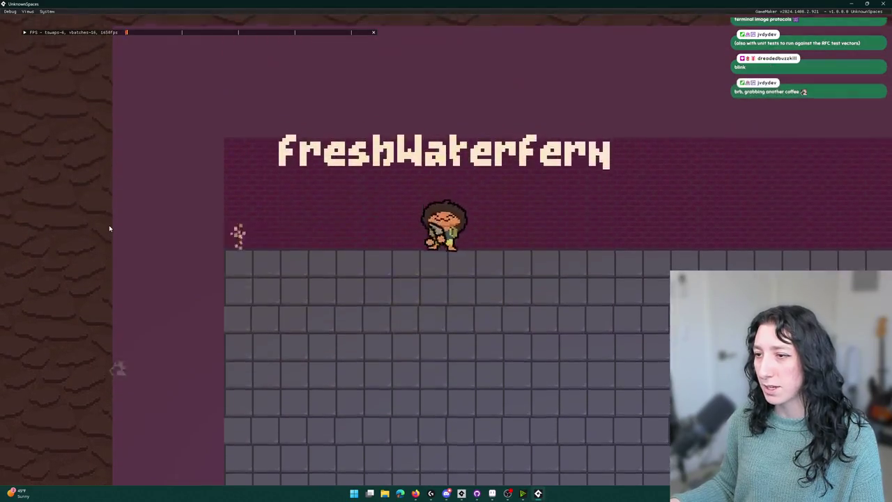
{"action": "key", "text": "d"}
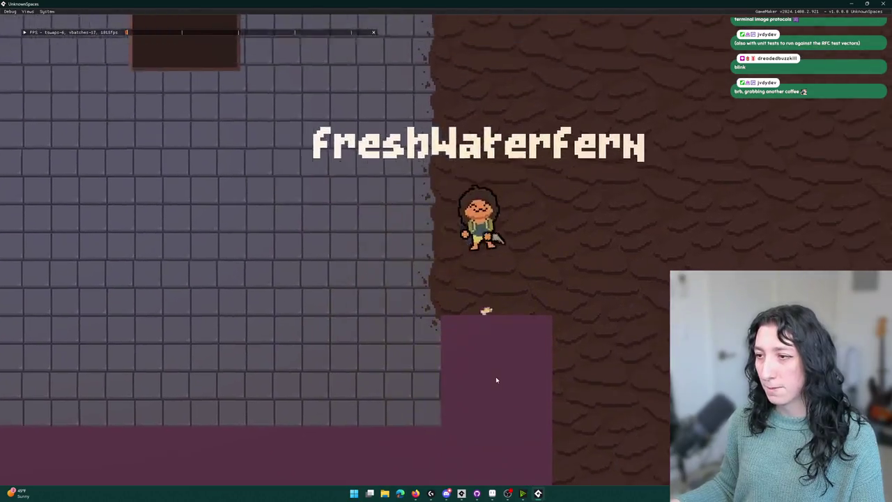
{"action": "left_click", "coordinate": [439, 70]}
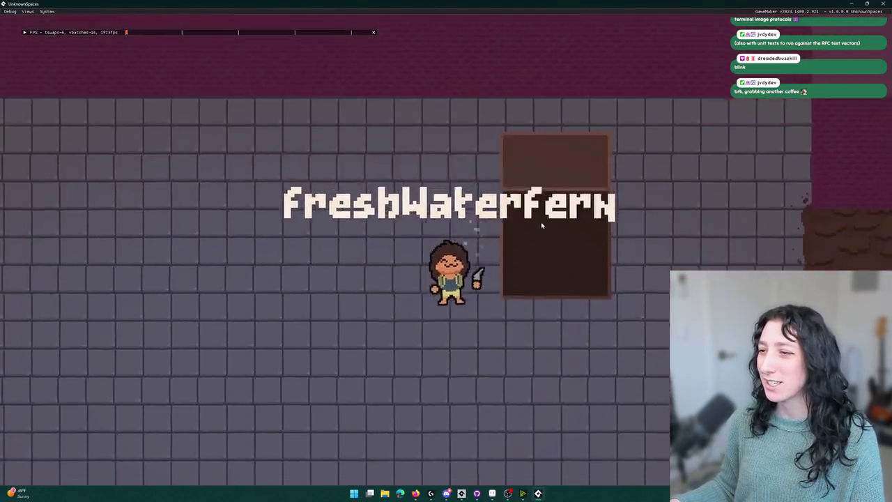
{"action": "left_click", "coordinate": [432, 114]}
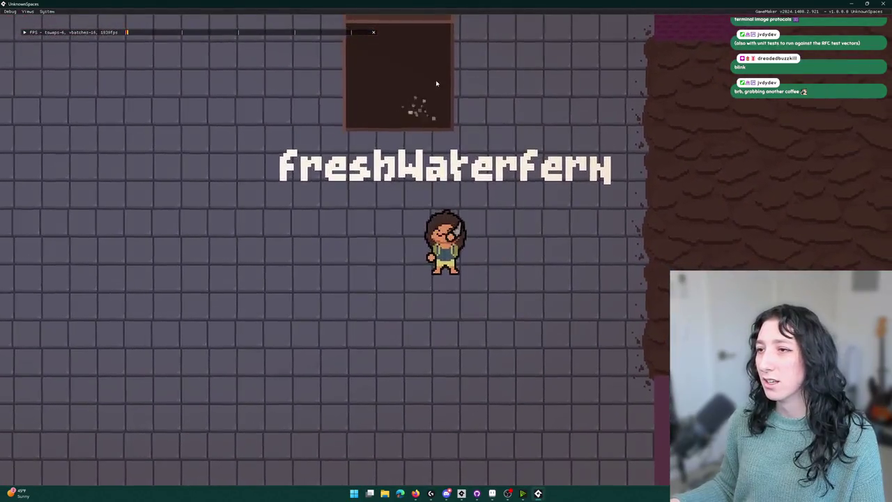
{"action": "key", "text": "w"}
{"action": "key", "text": "a"}
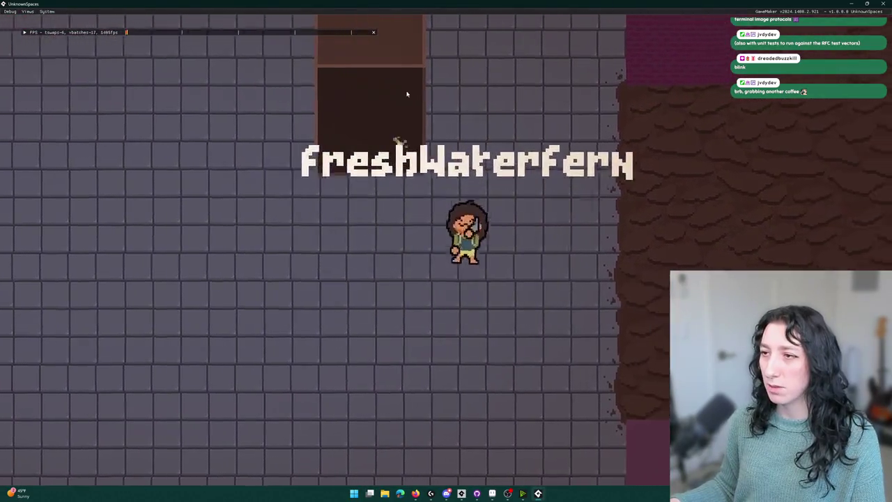
{"action": "key", "text": "a"}
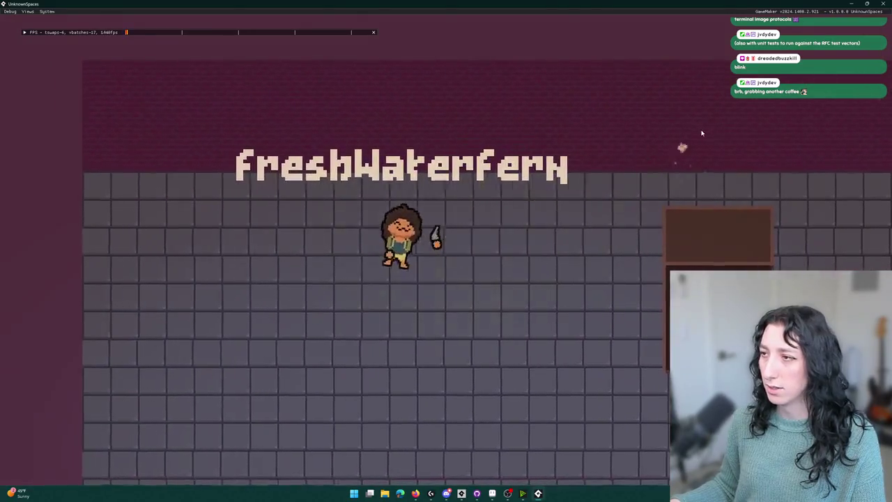
{"action": "key", "text": "d"}
{"action": "key", "text": "d"}
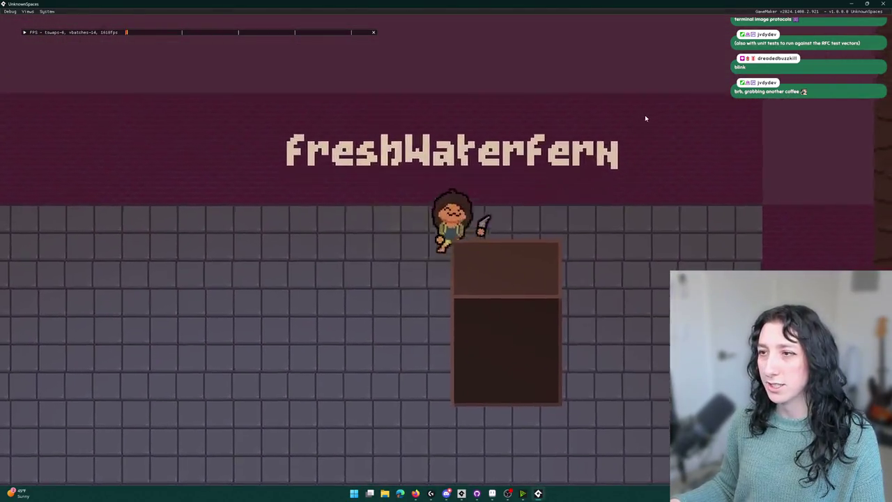
{"action": "key", "text": "s"}
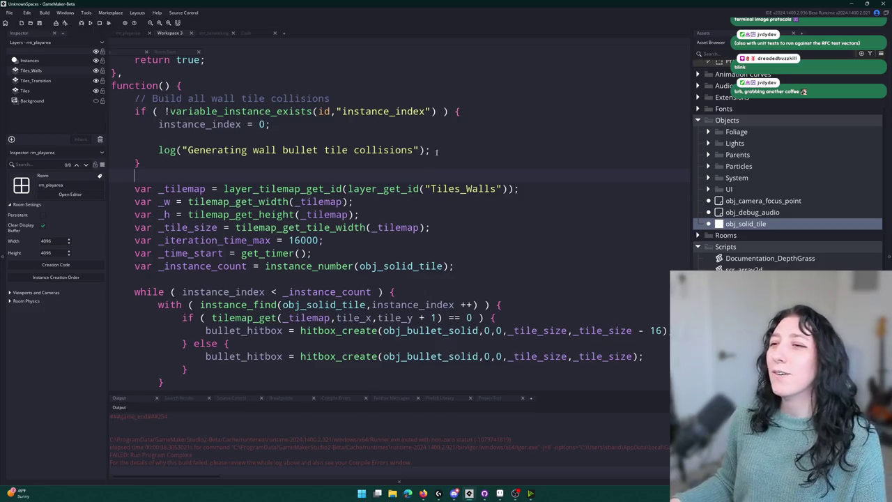
Step: Change the final log message to "Finished generating wall bullet tile collisions"
{"action": "scroll", "coordinate": [278, 209], "scroll_direction": "up", "scroll_amount": 3}
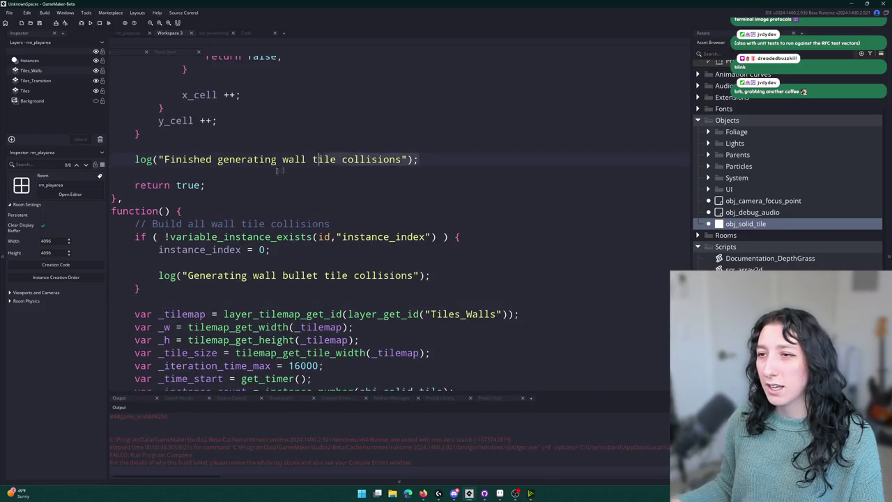
{"action": "left_click_drag", "start_coordinate": [418, 159], "coordinate": [136, 159]}
{"action": "scroll", "coordinate": [180, 246], "scroll_direction": "down", "scroll_amount": 6}
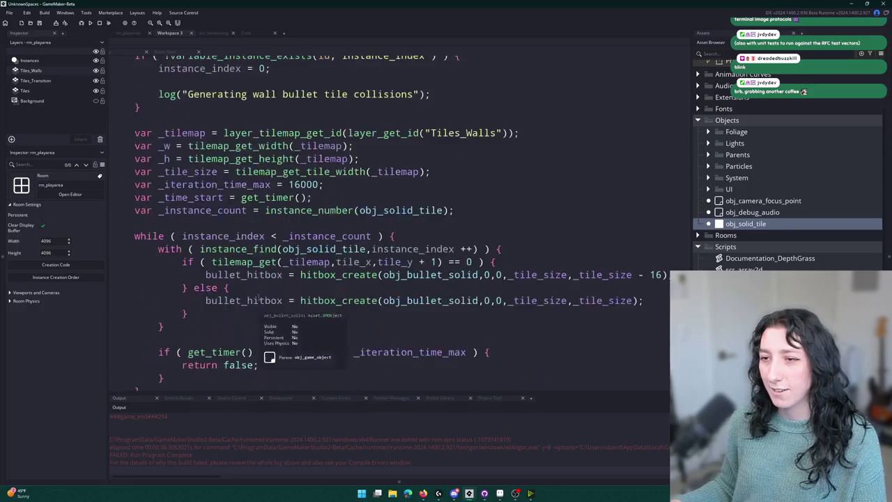
{"action": "left_click", "coordinate": [282, 373]}
{"action": "scroll", "coordinate": [283, 373], "scroll_direction": "up", "scroll_amount": 3}
{"action": "scroll", "coordinate": [304, 370], "scroll_direction": "down", "scroll_amount": 3}
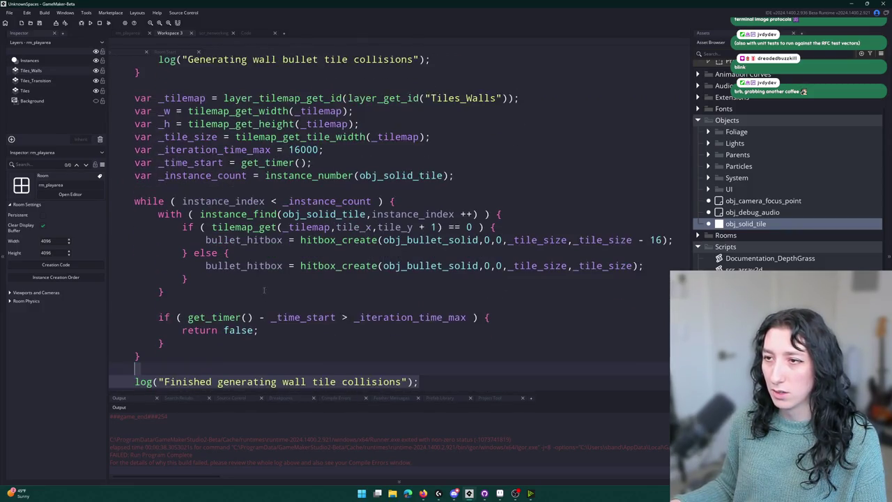
{"action": "left_click", "coordinate": [304, 377]}
{"action": "type", "text": "bullet"}
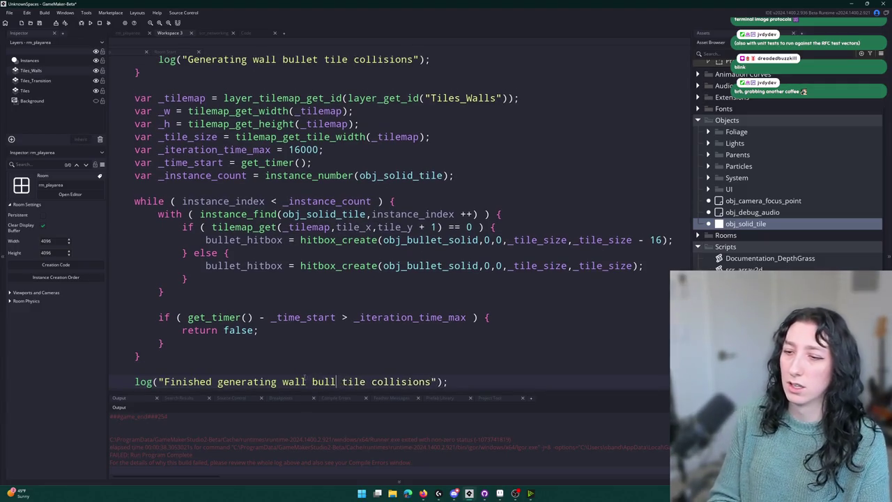
{"action": "key", "text": "BackSpace"}
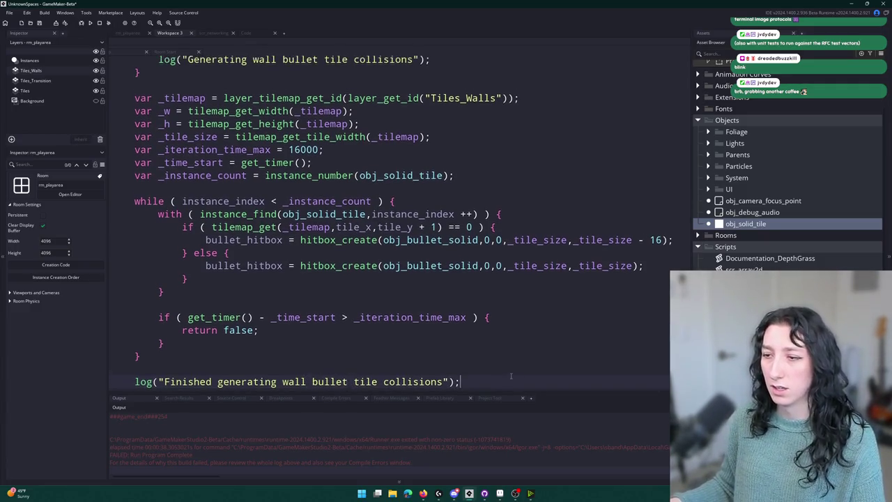
Step: Hide all docks with F12 so the code editor fills the window
{"action": "key", "text": "Up"}
{"action": "key", "text": "Up"}
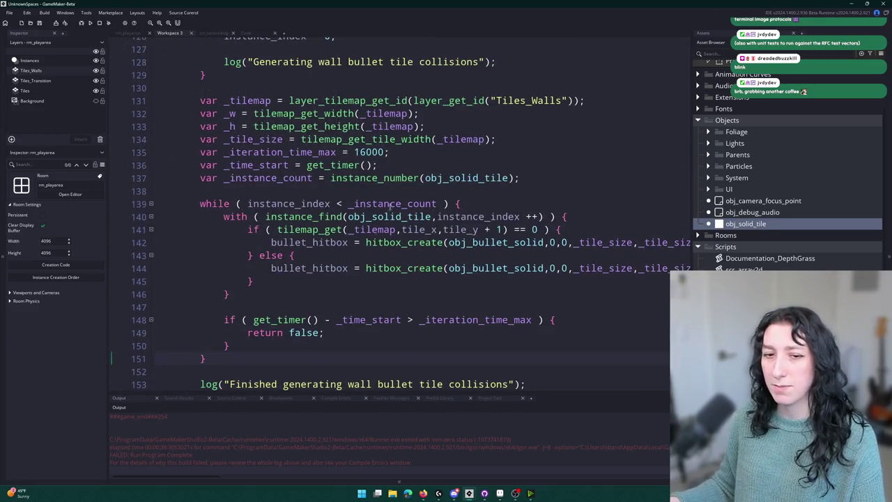
{"action": "scroll", "coordinate": [345, 330], "scroll_direction": "up", "scroll_amount": 5}
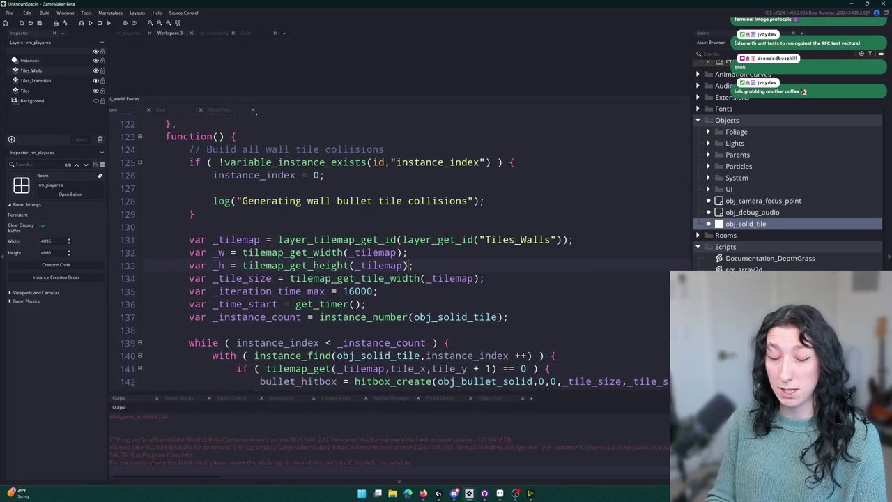
{"action": "key", "text": "F12"}
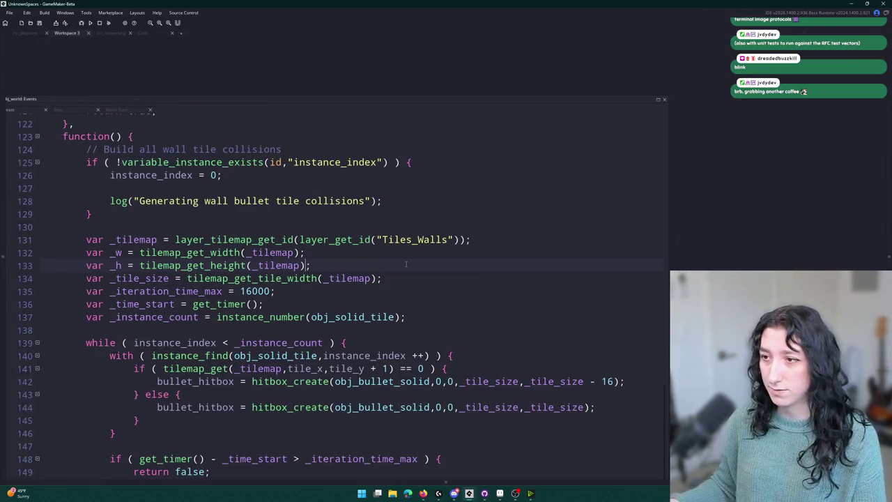
{"action": "left_click", "coordinate": [409, 209]}
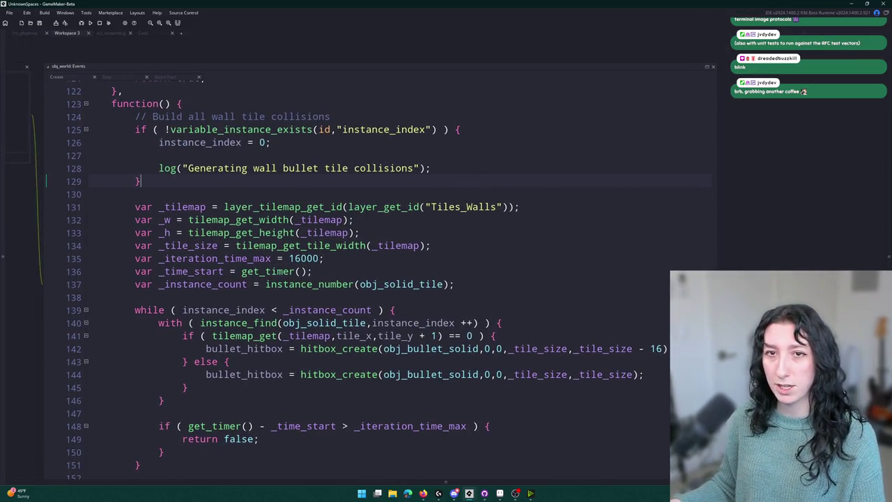
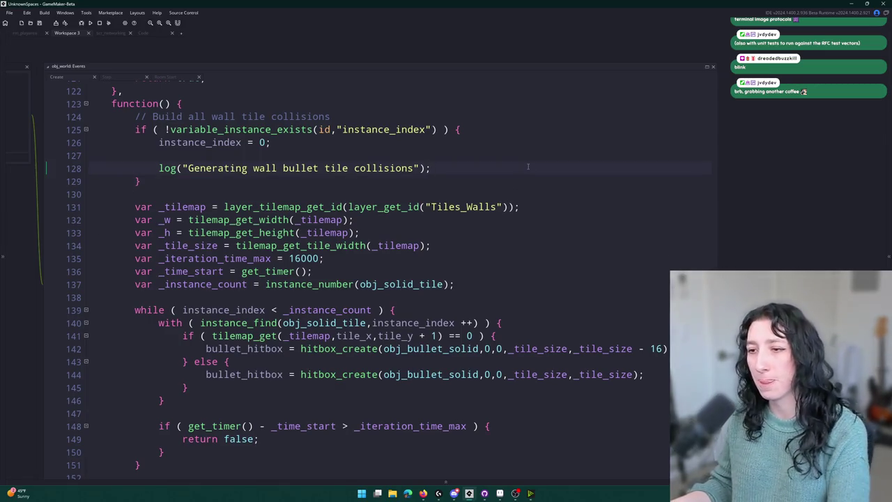
Step: Review the obj_world wall-collision code and glance at the reference video
{"action": "scroll", "coordinate": [528, 166], "scroll_direction": "down", "scroll_amount": 2}
{"action": "left_click", "coordinate": [635, 278]}
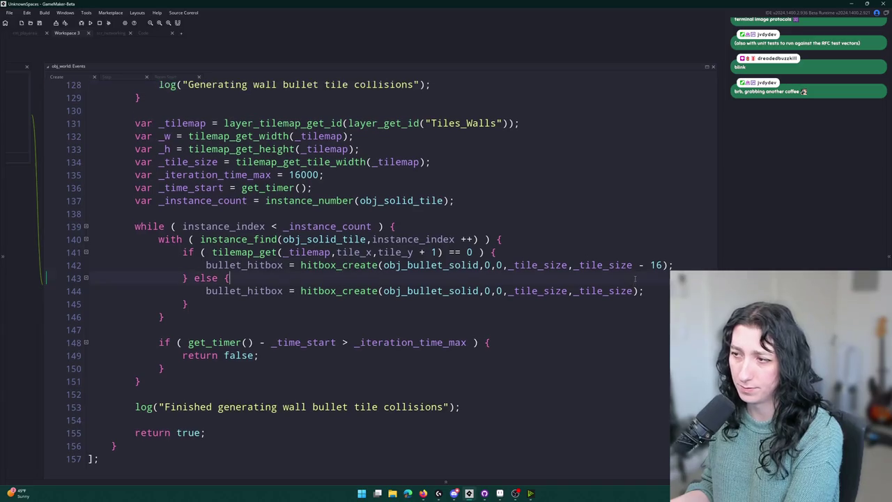
{"action": "key", "text": "alt+Tab"}
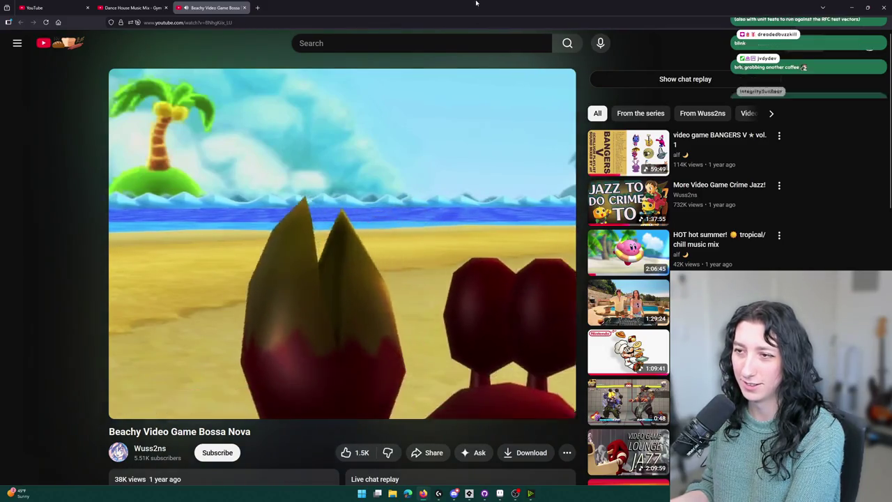
{"action": "key", "text": "alt+Tab"}
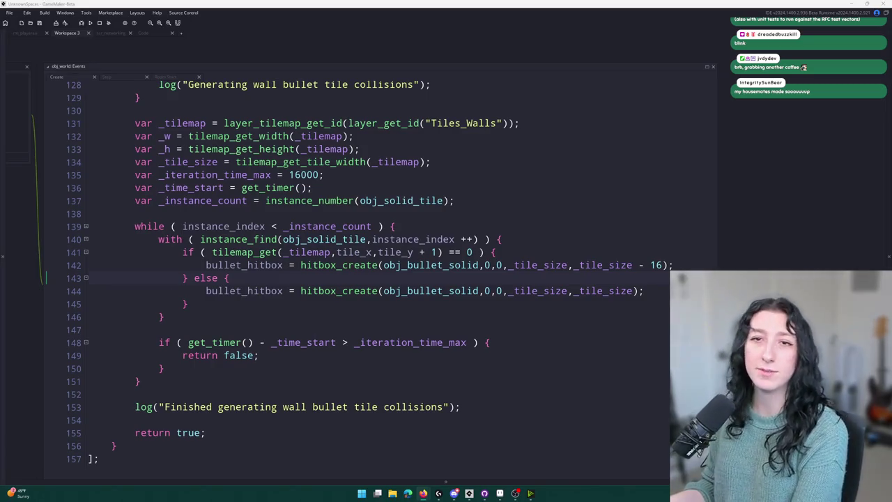
Step: Look over the code around the while loop and line 151, then bring up the asset search
{"action": "left_click", "coordinate": [395, 226]}
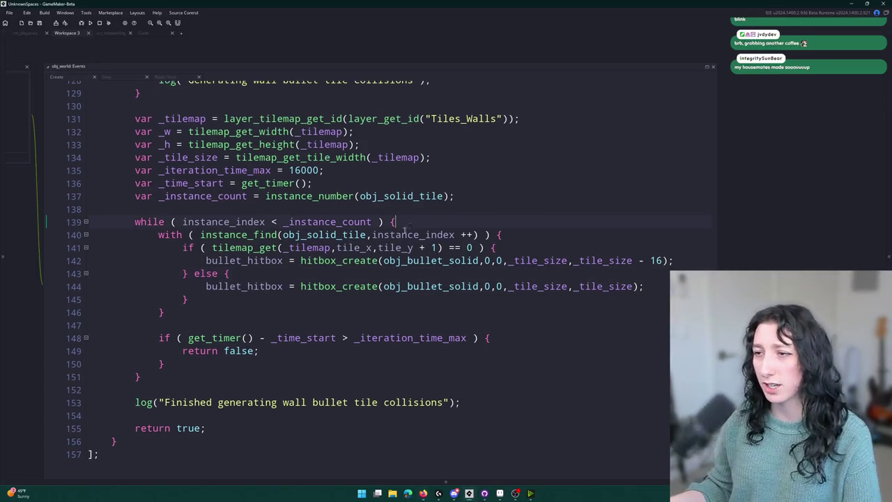
{"action": "left_click", "coordinate": [282, 376]}
{"action": "scroll", "coordinate": [282, 376], "scroll_direction": "up", "scroll_amount": 5}
{"action": "scroll", "coordinate": [281, 376], "scroll_direction": "down", "scroll_amount": 5}
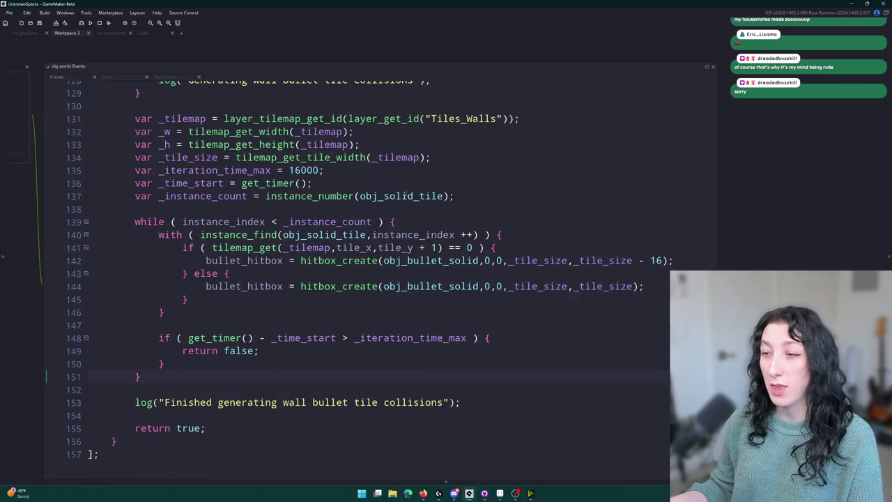
{"action": "scroll", "coordinate": [298, 317], "scroll_direction": "up", "scroll_amount": 6}
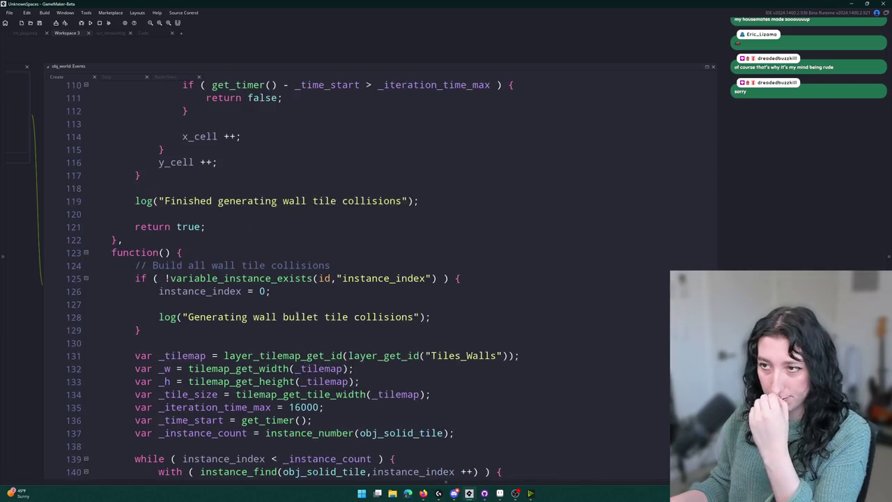
{"action": "scroll", "coordinate": [298, 317], "scroll_direction": "up", "scroll_amount": 8}
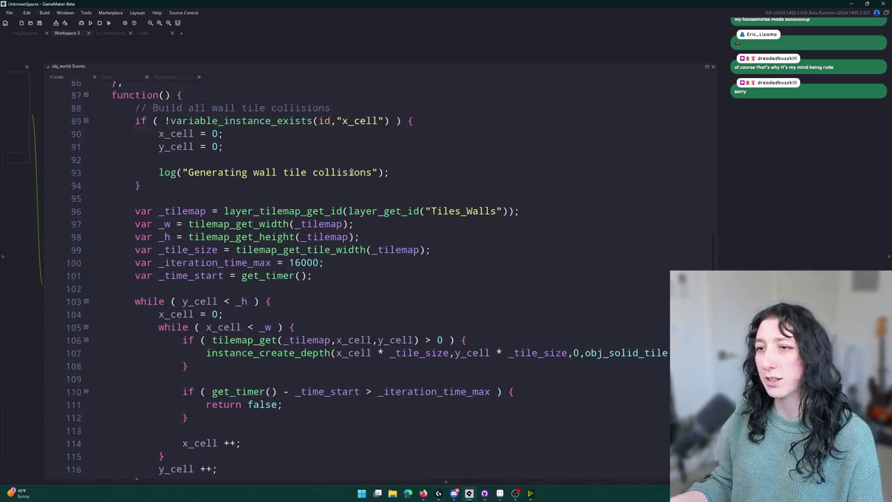
{"action": "scroll", "coordinate": [363, 167], "scroll_direction": "down", "scroll_amount": 7}
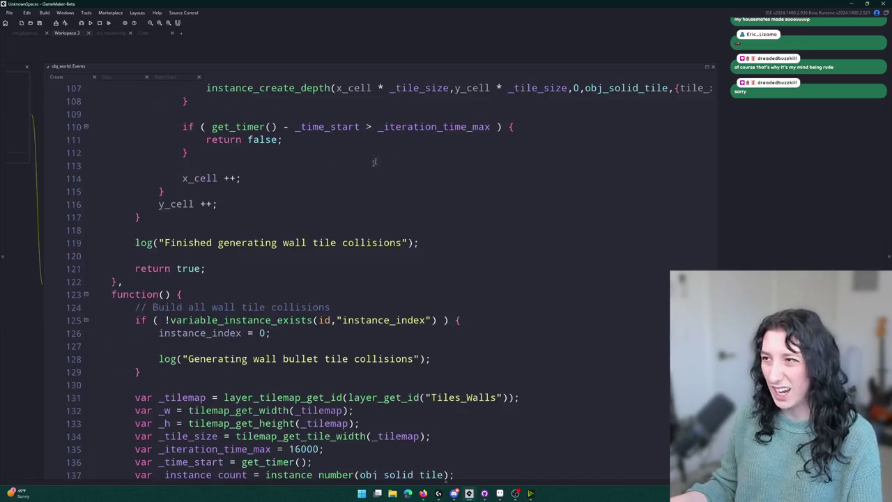
{"action": "scroll", "coordinate": [374, 161], "scroll_direction": "up", "scroll_amount": 1}
{"action": "scroll", "coordinate": [443, 224], "scroll_direction": "down", "scroll_amount": 4}
{"action": "scroll", "coordinate": [443, 224], "scroll_direction": "up", "scroll_amount": 6}
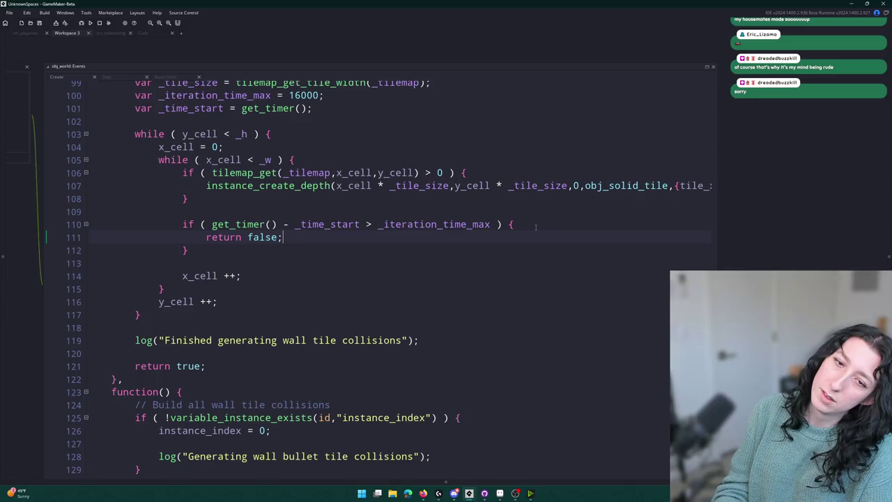
{"action": "key", "text": "ctrl+t"}
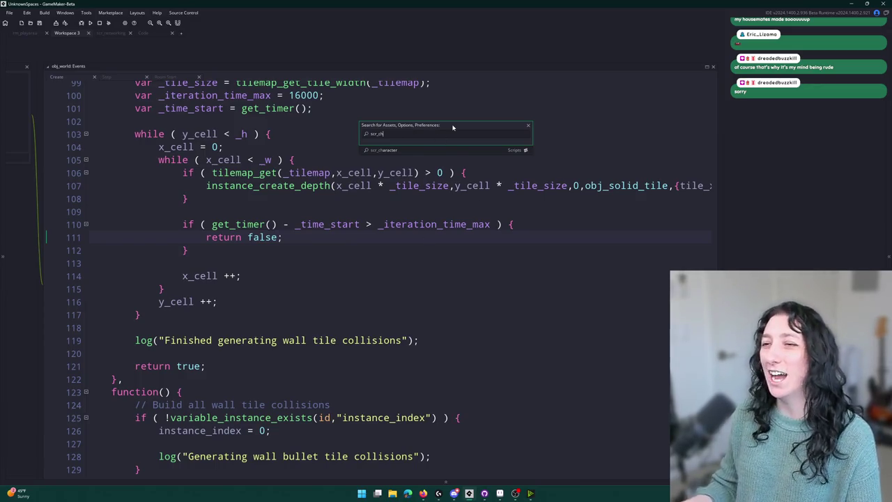
Step: Open the scr_world_chunks script from the scr_ asset search
{"action": "key", "text": "BackSpace"}
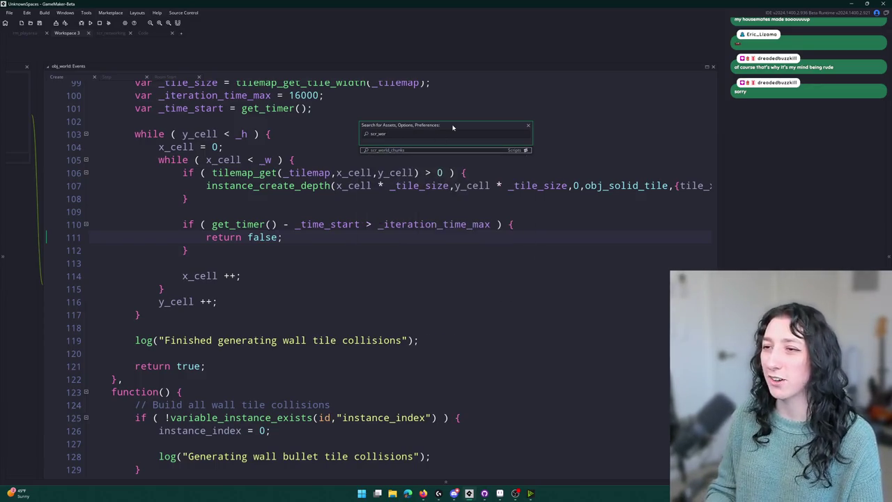
{"action": "key", "text": "Return"}
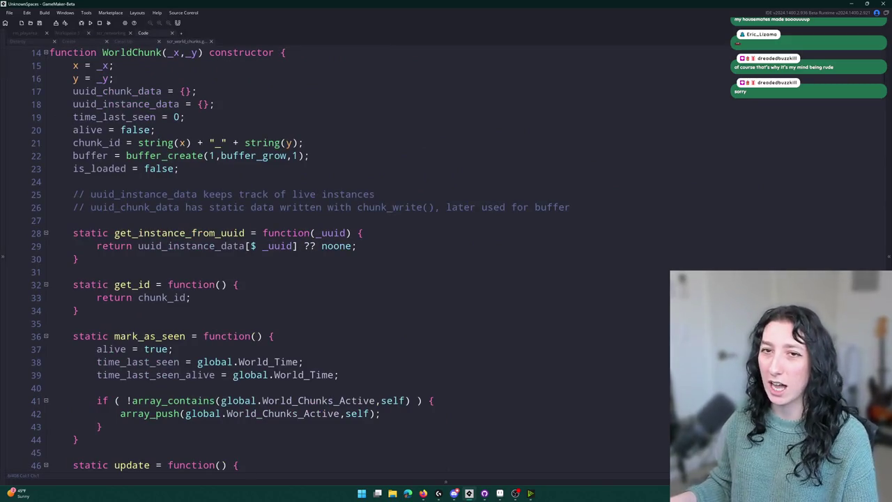
{"action": "scroll", "coordinate": [349, 137], "scroll_direction": "down", "scroll_amount": 1}
{"action": "scroll", "coordinate": [348, 138], "scroll_direction": "up", "scroll_amount": 1}
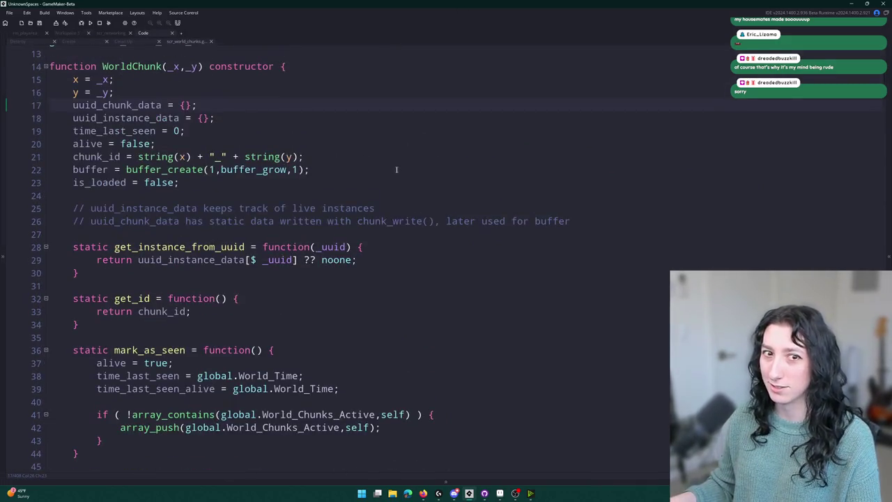
{"action": "scroll", "coordinate": [358, 122], "scroll_direction": "up", "scroll_amount": 1}
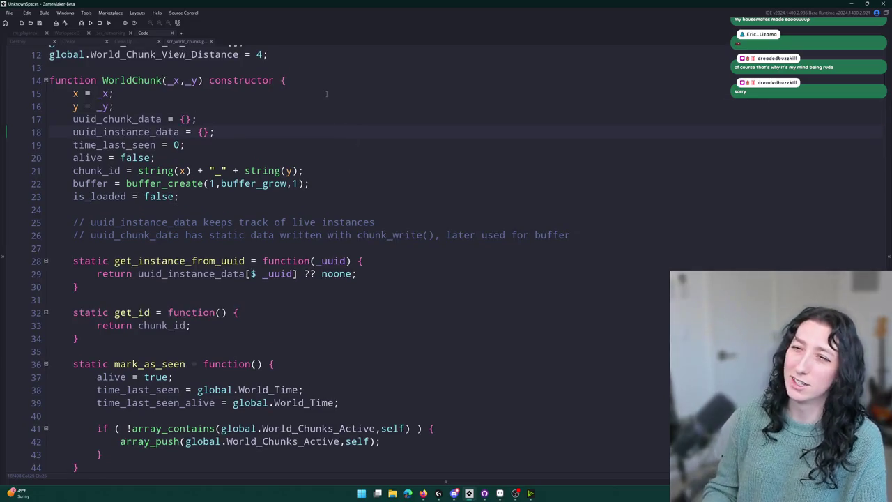
Step: Add a collisions_static_array line after uuid_instance_data in the WorldChunk constructor
{"action": "key", "text": "Return"}
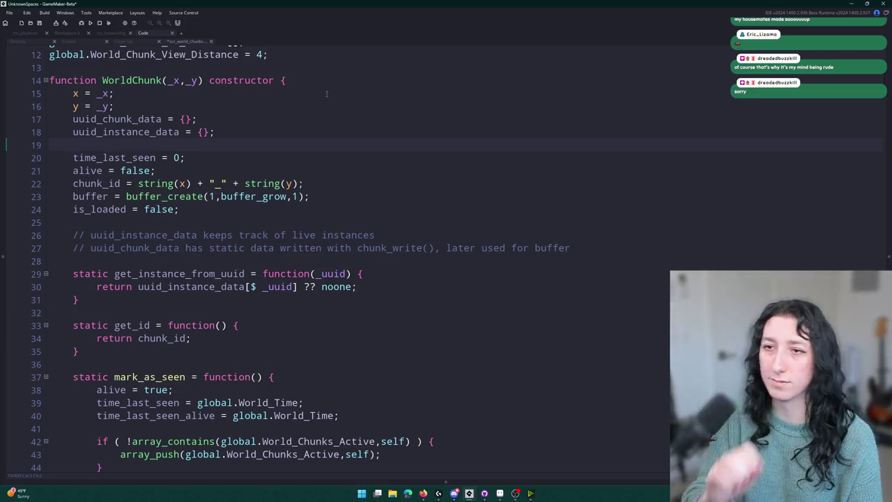
{"action": "type", "text": "ur"}
{"action": "key", "text": "BackSpace"}
{"action": "type", "text": "llisionk_static"}
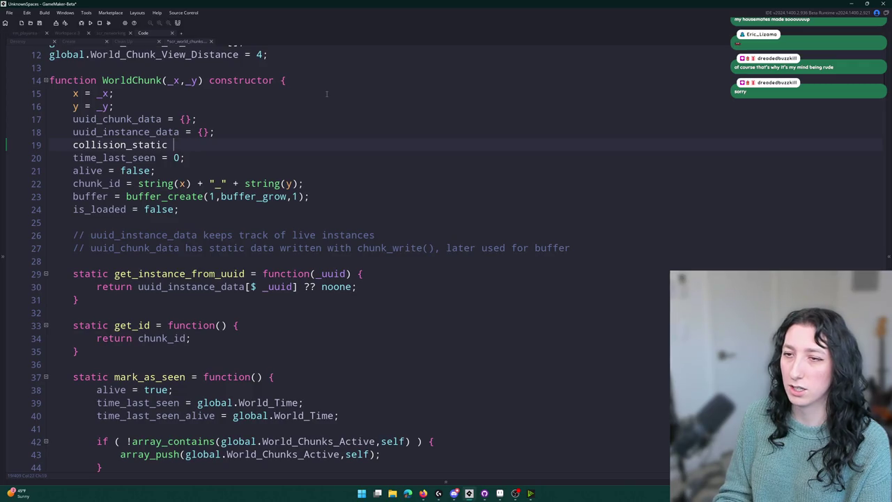
{"action": "key", "text": "BackSpace"}
{"action": "type", "text": "s_s"}
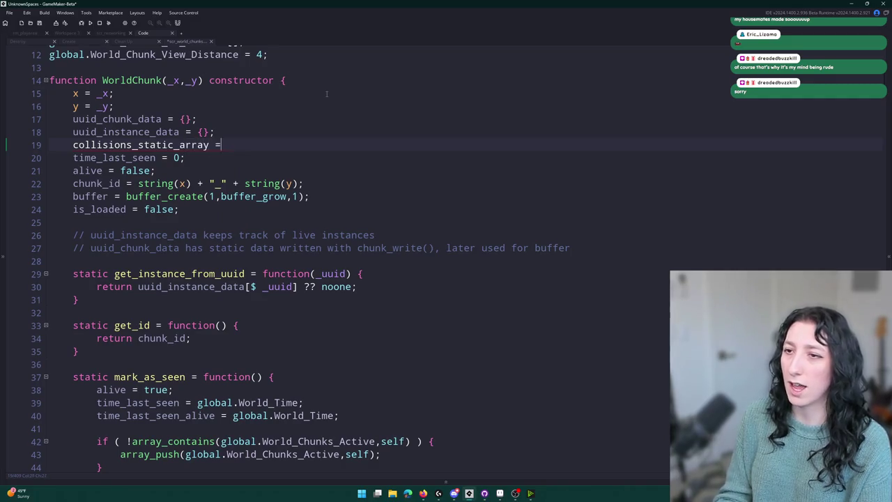
{"action": "type", "text": ";"}
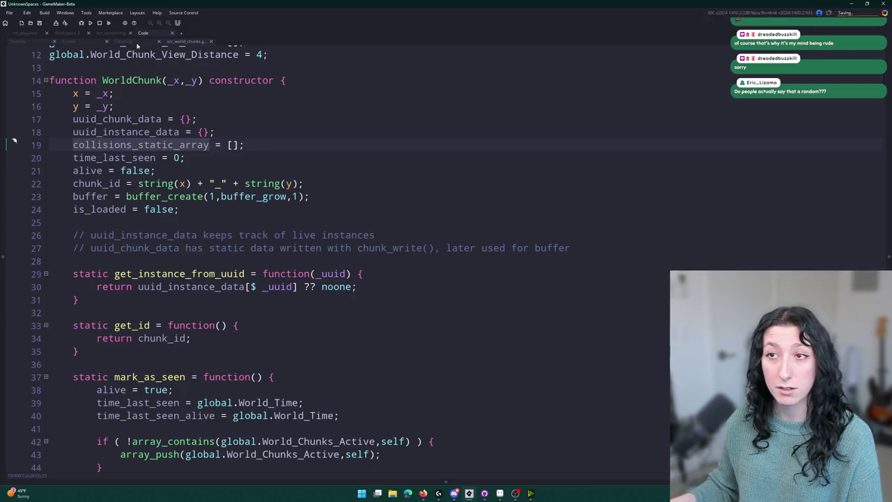
Step: Look through the Clean Up, Create and Destroy tabs, then return to the obj_world events workspace
{"action": "left_click", "coordinate": [136, 41]}
{"action": "left_click", "coordinate": [70, 41]}
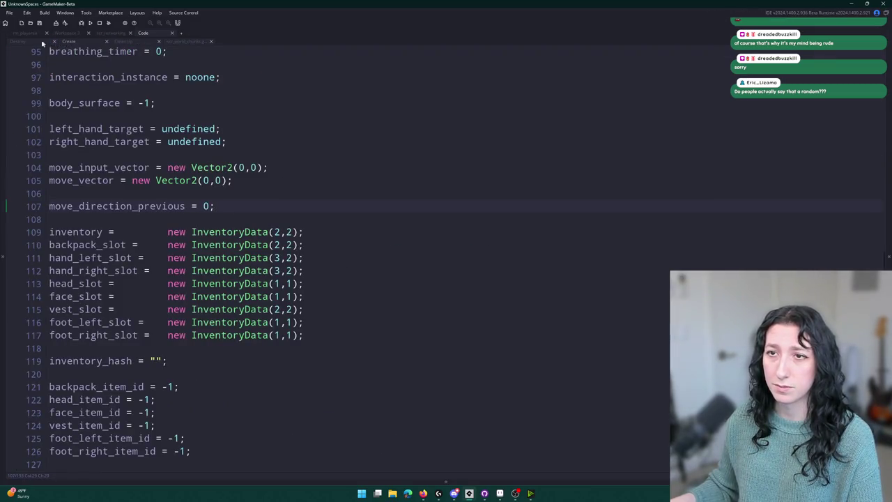
{"action": "left_click", "coordinate": [41, 42]}
{"action": "left_click", "coordinate": [100, 33]}
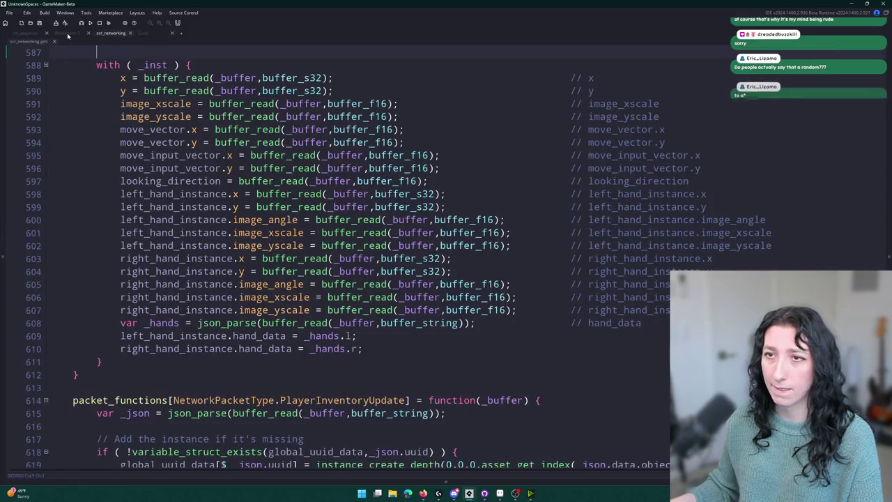
{"action": "left_click", "coordinate": [28, 33]}
Step: Maximise the obj_world code editor with F12 and go to line 107
{"action": "scroll", "coordinate": [391, 152], "scroll_direction": "up", "scroll_amount": 3}
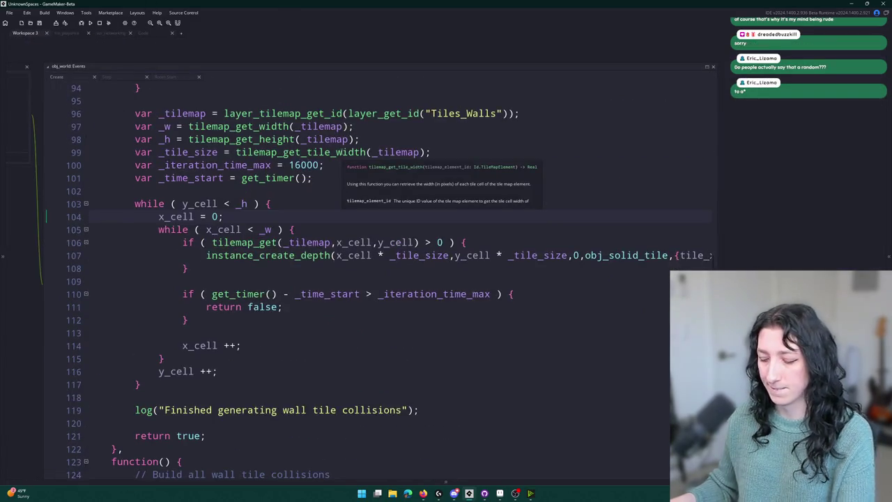
{"action": "left_click", "coordinate": [534, 224]}
{"action": "scroll", "coordinate": [534, 223], "scroll_direction": "down", "scroll_amount": 1}
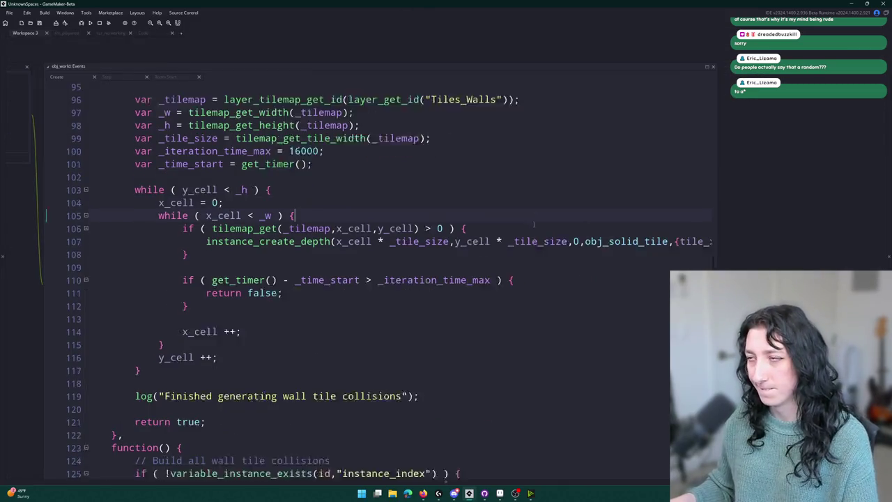
{"action": "key", "text": "F12"}
{"action": "scroll", "coordinate": [558, 125], "scroll_direction": "down", "scroll_amount": 7}
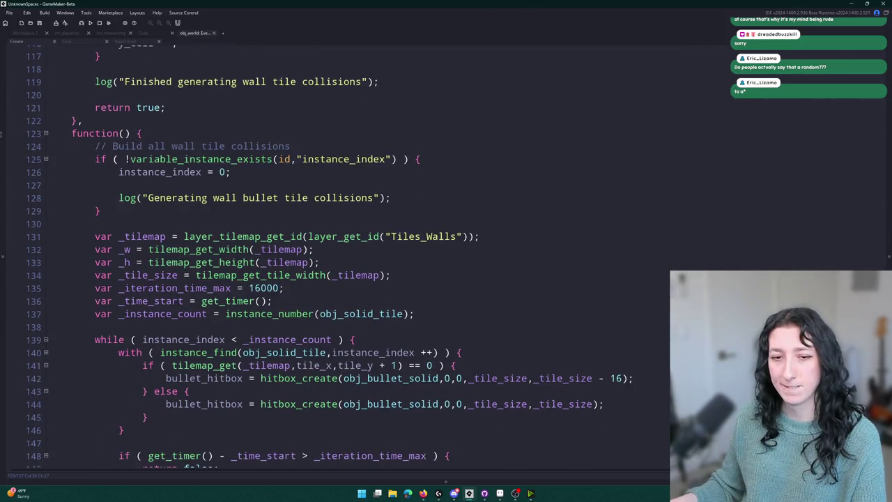
{"action": "scroll", "coordinate": [226, 179], "scroll_direction": "up", "scroll_amount": 7}
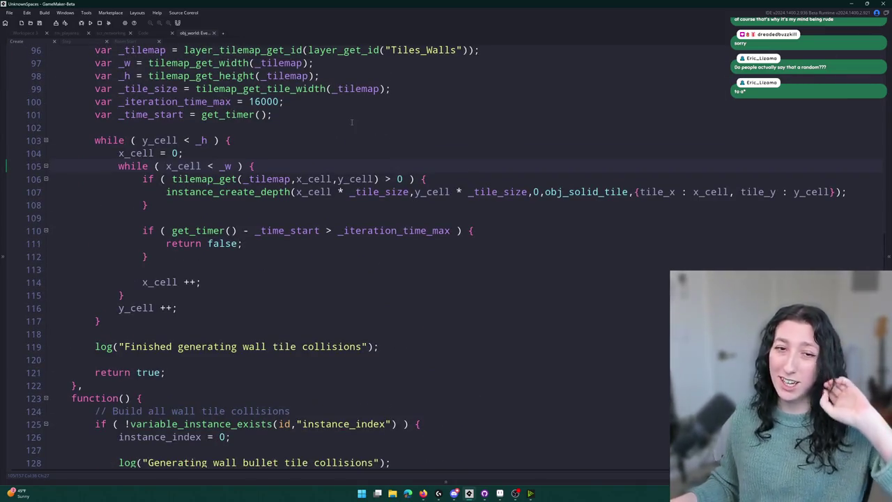
{"action": "scroll", "coordinate": [447, 165], "scroll_direction": "down", "scroll_amount": 5}
{"action": "scroll", "coordinate": [446, 165], "scroll_direction": "up", "scroll_amount": 5}
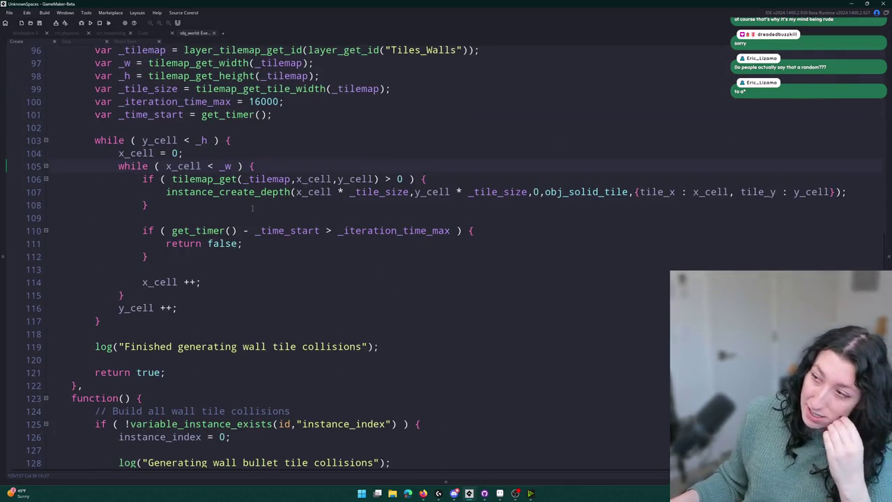
{"action": "left_click", "coordinate": [166, 192]}
Step: Store the line-107 instance_create_depth result in _inst
{"action": "type", "text": "var _in"}
{"action": "key", "text": "BackSpace"}
{"action": "key", "text": "BackSpace"}
{"action": "key", "text": "BackSpace"}
{"action": "type", "text": "_inst ="}
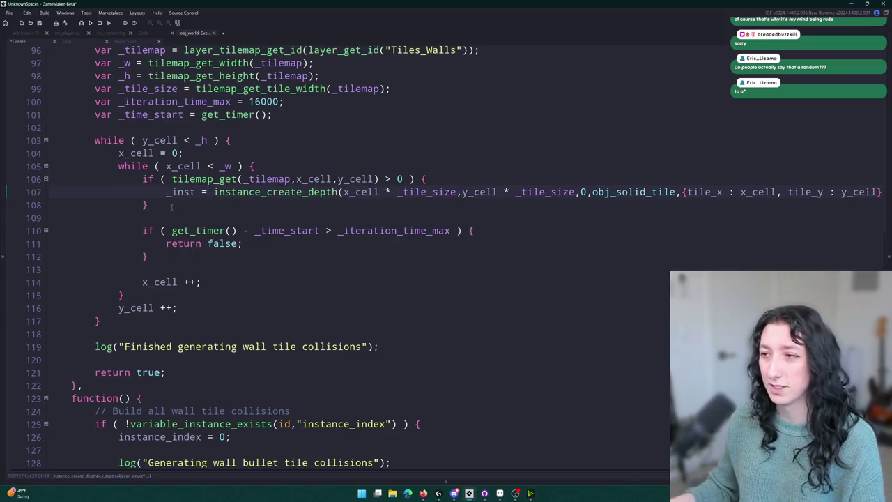
{"action": "scroll", "coordinate": [171, 207], "scroll_direction": "up", "scroll_amount": 1}
{"action": "key", "text": "BackSpace"}
{"action": "key", "text": "BackSpace"}
{"action": "key", "text": "BackSpace"}
{"action": "type", "text": "with"}
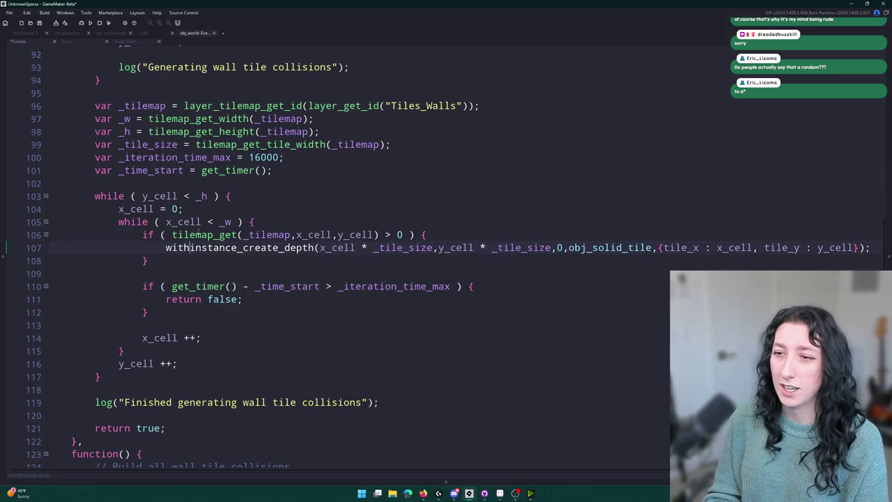
{"action": "key", "text": "BackSpace"}
{"action": "key", "text": "BackSpace"}
{"action": "key", "text": "BackSpace"}
{"action": "type", "text": "var "}
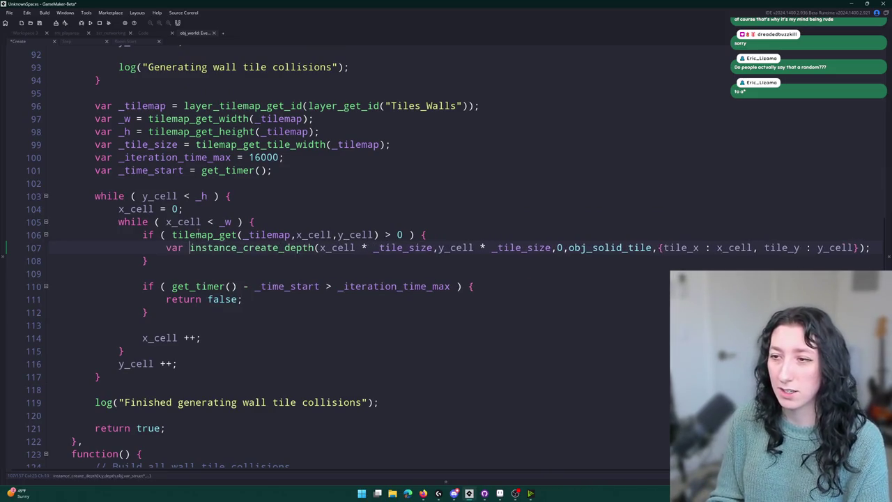
{"action": "type", "text": "_i"}
{"action": "key", "text": "BackSpace"}
{"action": "key", "text": "BackSpace"}
{"action": "key", "text": "BackSpace"}
{"action": "type", "text": "_inst ="}
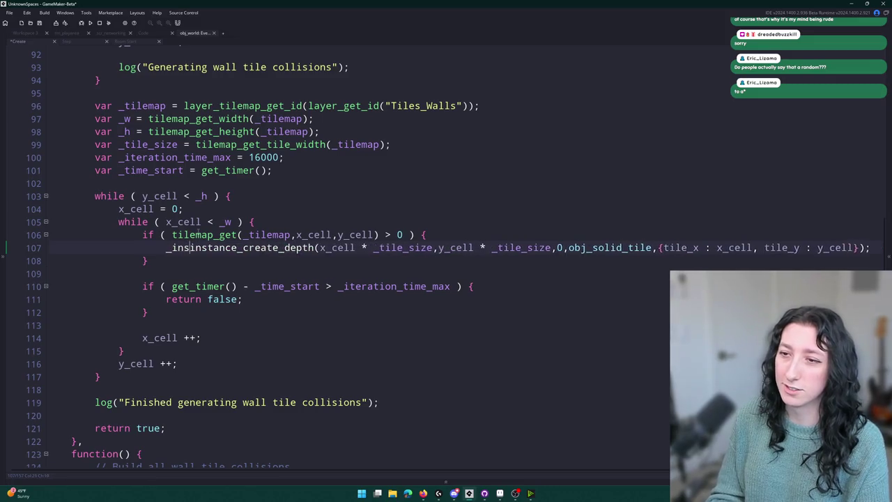
Step: Add an inst; line above the _tilemap declaration
{"action": "left_click", "coordinate": [295, 92]}
{"action": "key", "text": "Return"}
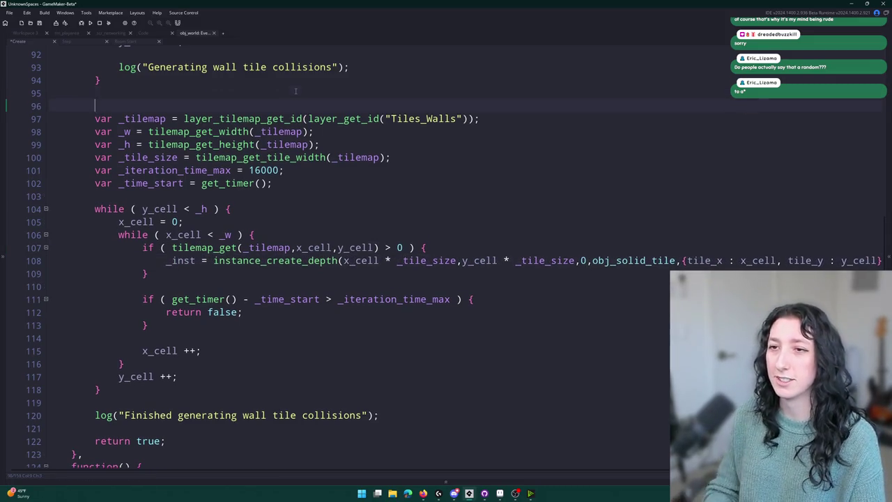
{"action": "type", "text": "inst;"}
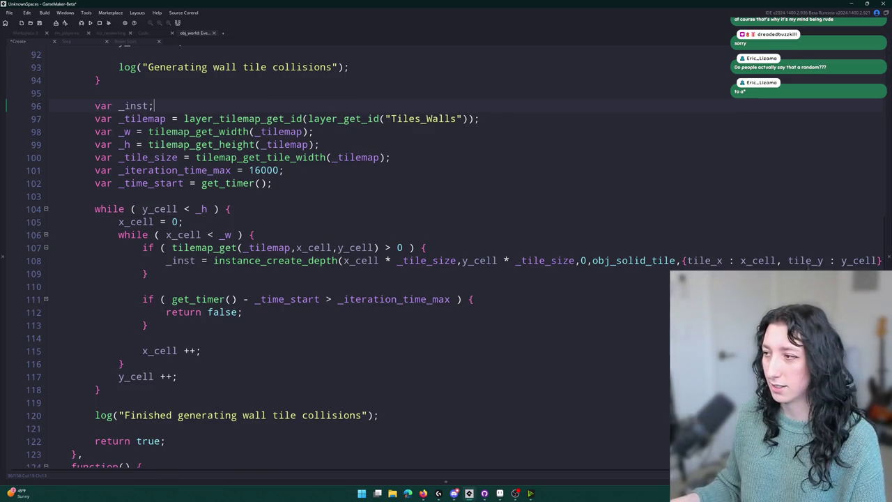
Step: Start an empty line after the solid-tile creation, clearing the trial _inst text
{"action": "left_click", "coordinate": [863, 260]}
{"action": "key", "text": "End"}
{"action": "key", "text": "Return"}
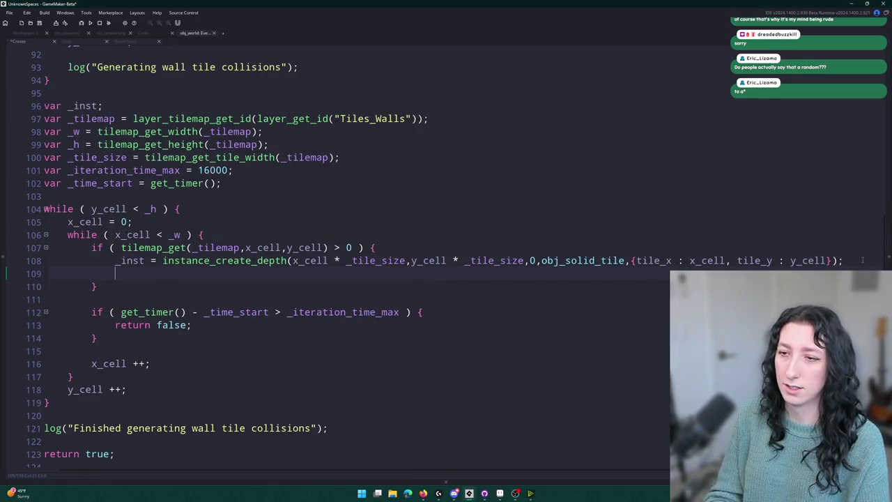
{"action": "type", "text": "_inst."}
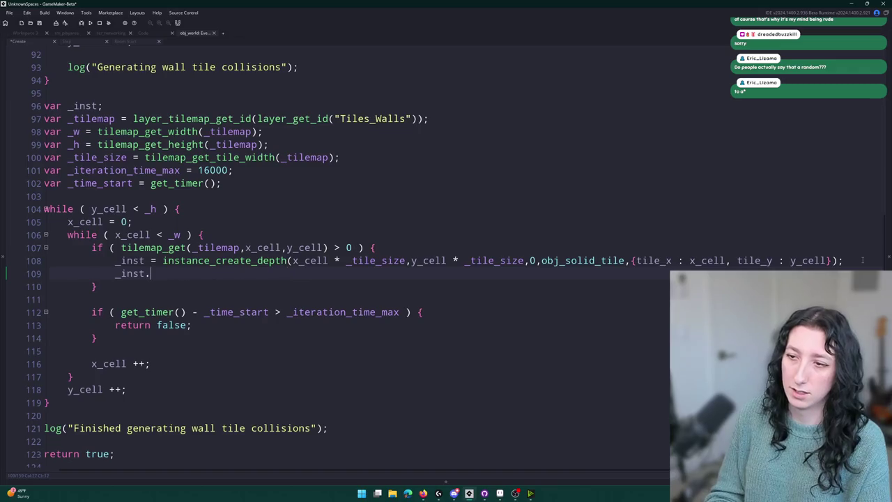
{"action": "type", "text": "kddk"}
{"action": "key", "text": "BackSpace"}
{"action": "key", "text": "BackSpace"}
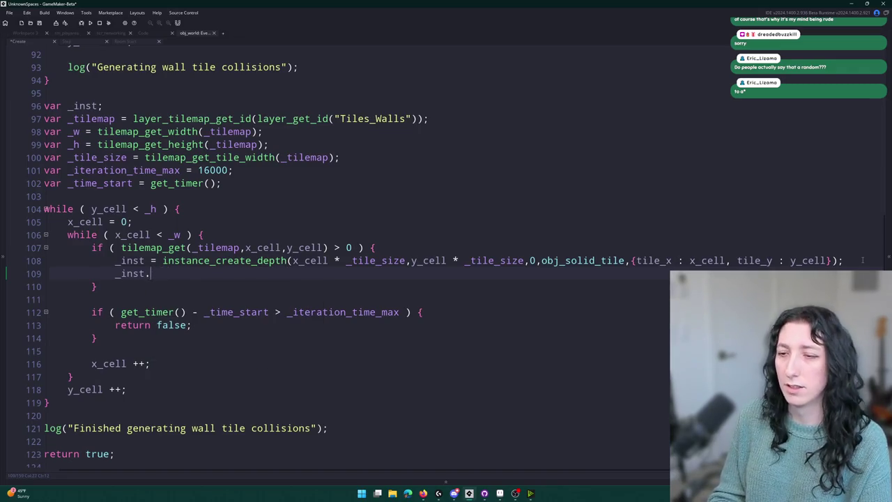
{"action": "key", "text": "BackSpace"}
{"action": "type", "text": "kl"}
{"action": "key", "text": "ctrl+BackSpace"}
{"action": "type", "text": "dd"}
{"action": "key", "text": "Escape"}
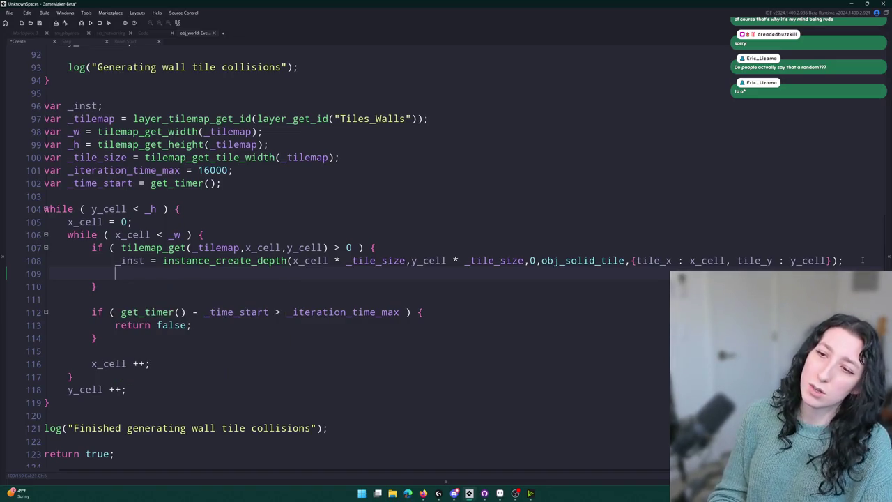
Step: Try a world_chunk function, erase it, and leave a blank line above the while loop
{"action": "type", "text": "world_chu"}
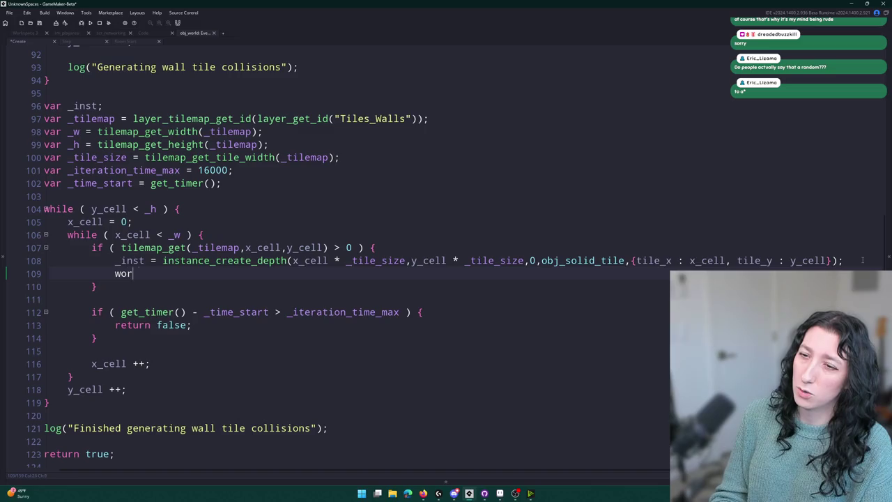
{"action": "key", "text": "Down"}
{"action": "key", "text": "Down"}
{"action": "key", "text": "Down"}
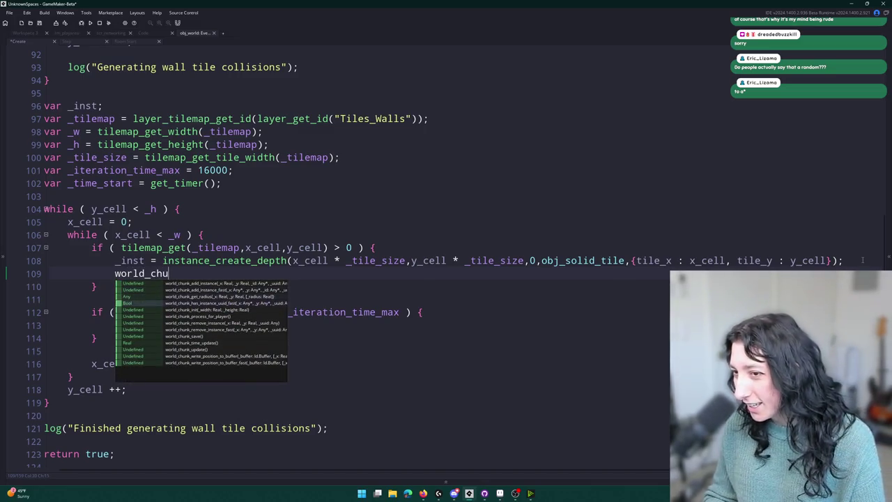
{"action": "key", "text": "Down"}
{"action": "key", "text": "Down"}
{"action": "key", "text": "Down"}
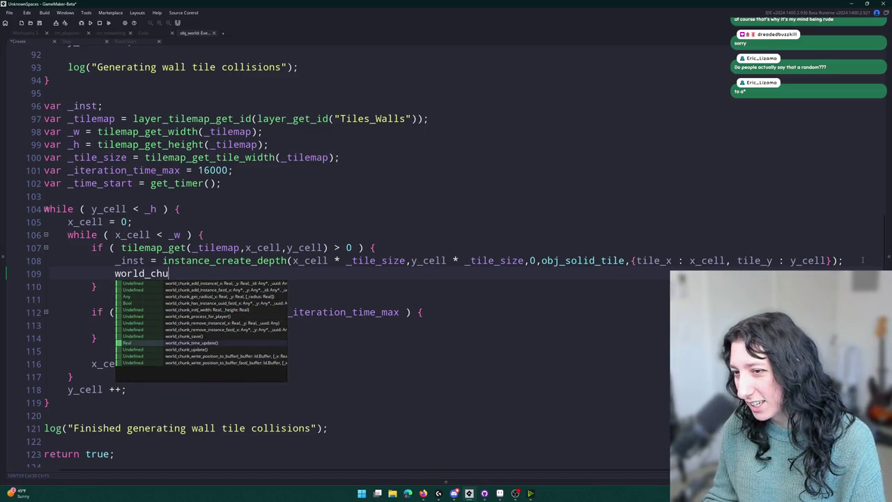
{"action": "key", "text": "Down"}
{"action": "key", "text": "Down"}
{"action": "key", "text": "Down"}
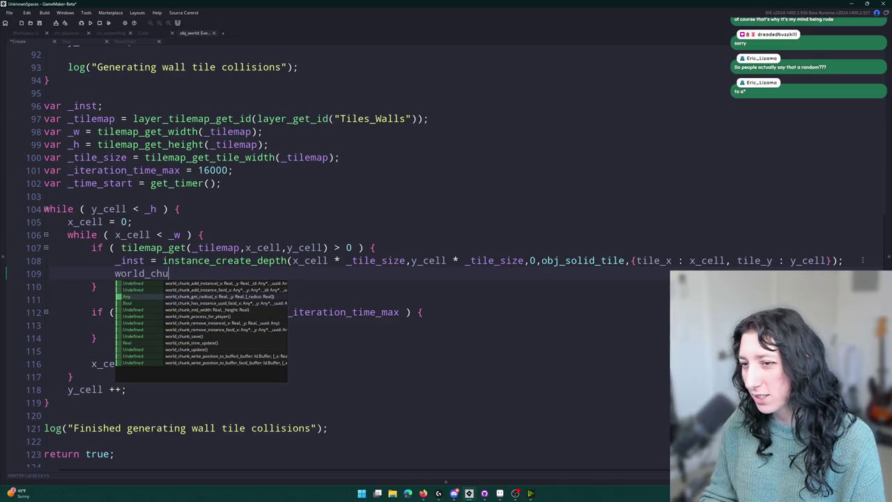
{"action": "key", "text": "BackSpace"}
{"action": "key", "text": "BackSpace"}
{"action": "key", "text": "BackSpace"}
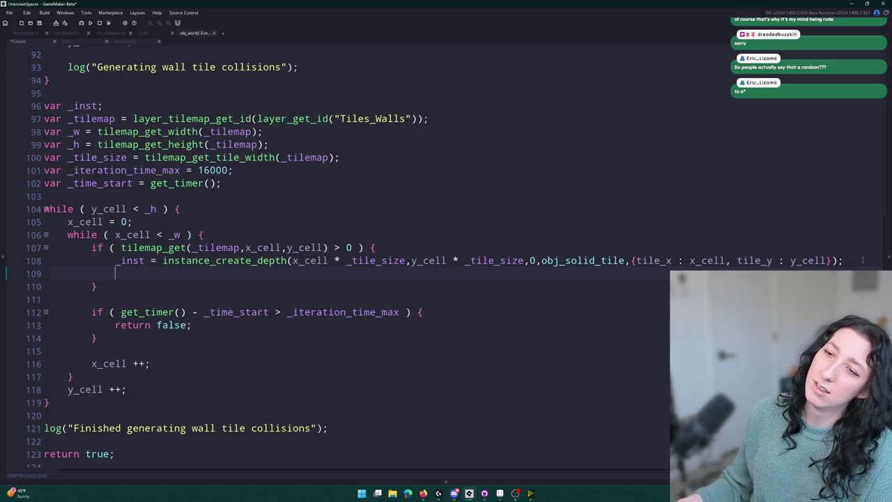
{"action": "key", "text": "ctrl+z"}
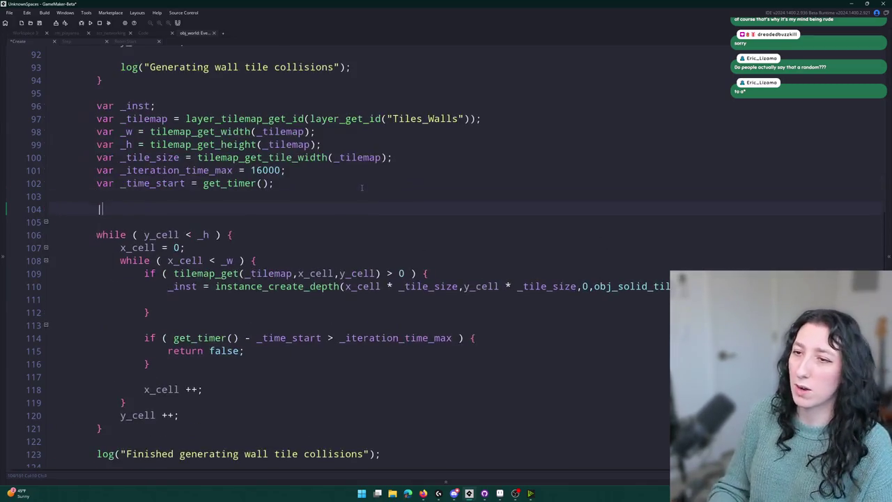
{"action": "type", "text": "g"}
Step: Call Array2d.init(global.World_Chunks) on the blank line before the wall loop
{"action": "key", "text": "BackSpace"}
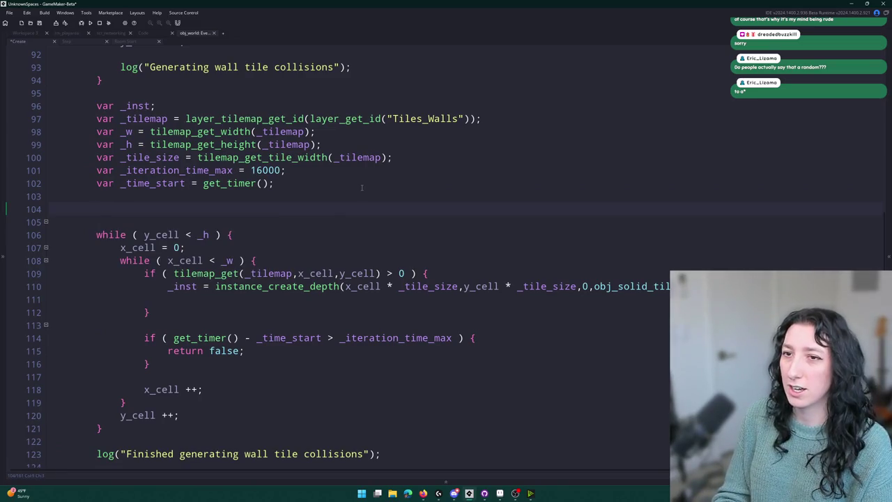
{"action": "type", "text": "Array2d.init(global.Worl"}
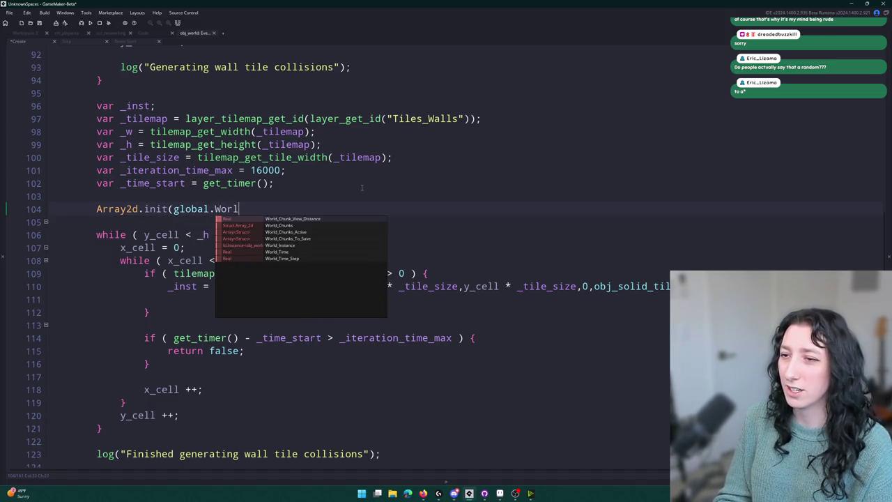
{"action": "type", "text": "d"}
{"action": "type", "text": "d_Chunks);"}
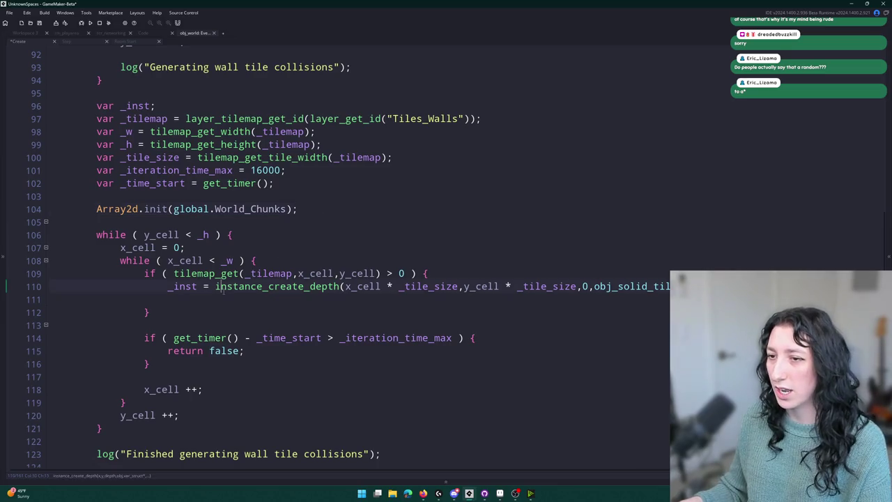
{"action": "type", "text": ";"}
Step: Add Array2d.get(floor(x / WorldChunkSize),floor(y / World_Chunks_To_Save)) inside the tile loop
{"action": "left_click", "coordinate": [221, 299]}
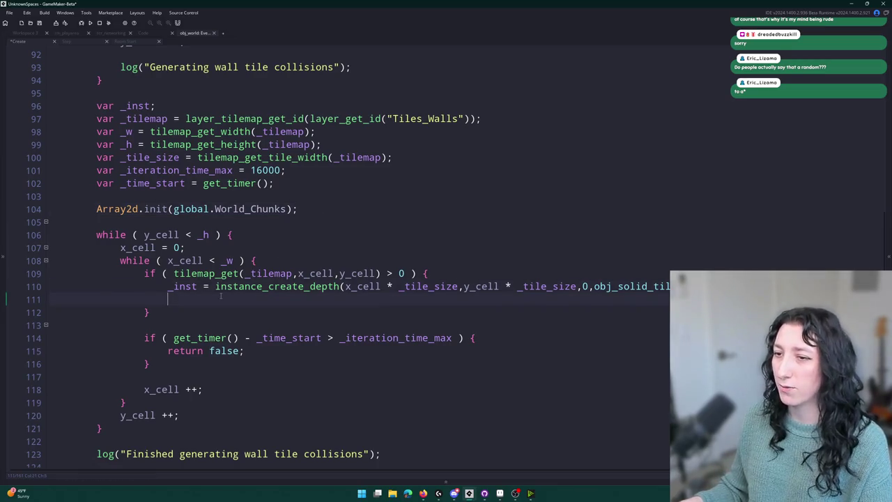
{"action": "type", "text": "Array2d.get("}
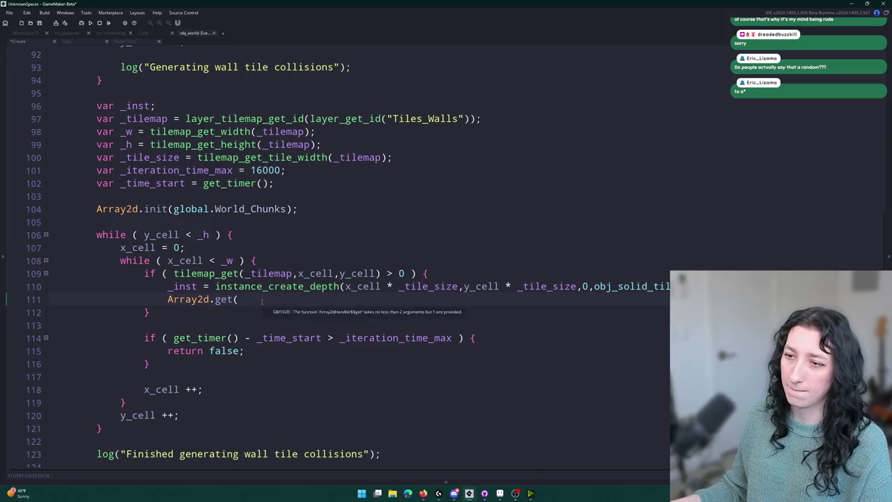
{"action": "type", "text": "x"}
{"action": "key", "text": "BackSpace"}
{"action": "type", "text": "floor ( "}
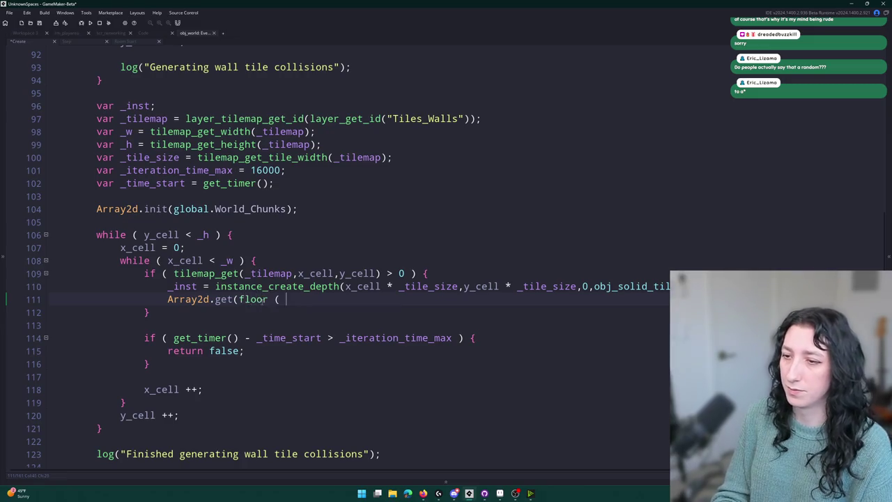
{"action": "type", "text": "(x "}
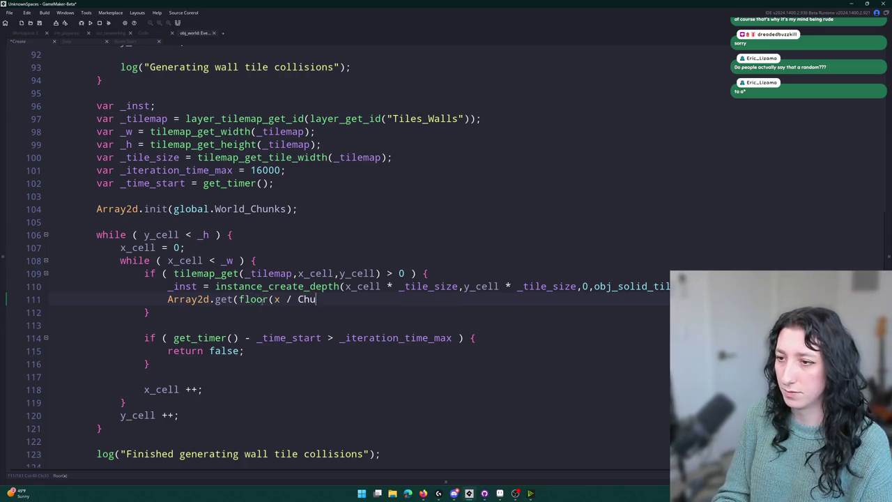
{"action": "type", "text": "nk"}
{"action": "key", "text": "Down"}
{"action": "key", "text": "Return"}
{"action": "type", "text": ")"}
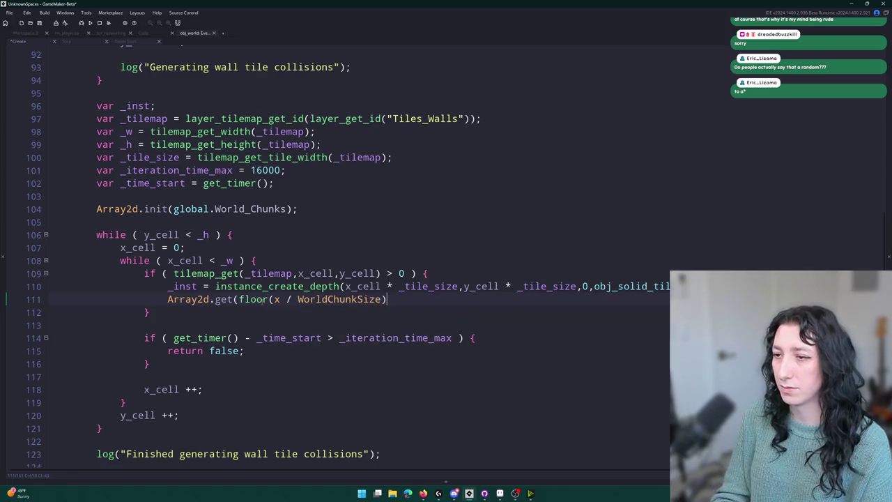
{"action": "type", "text": ",floor("}
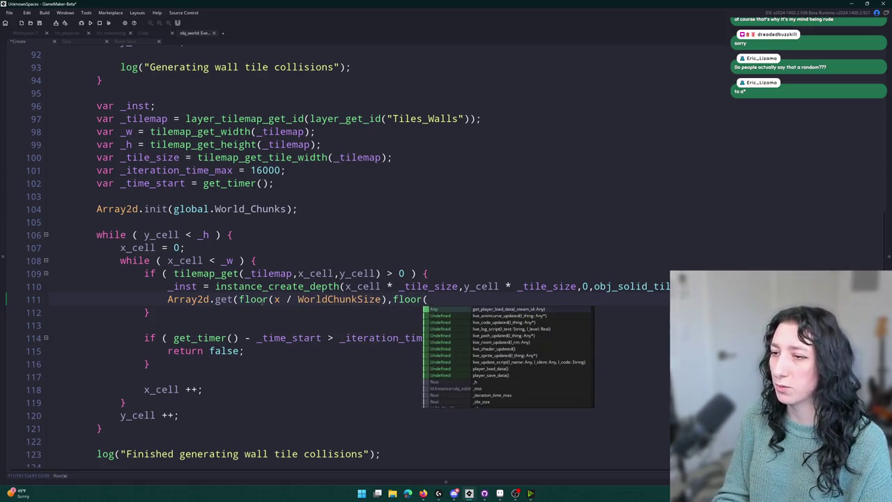
{"action": "type", "text": "y / World"}
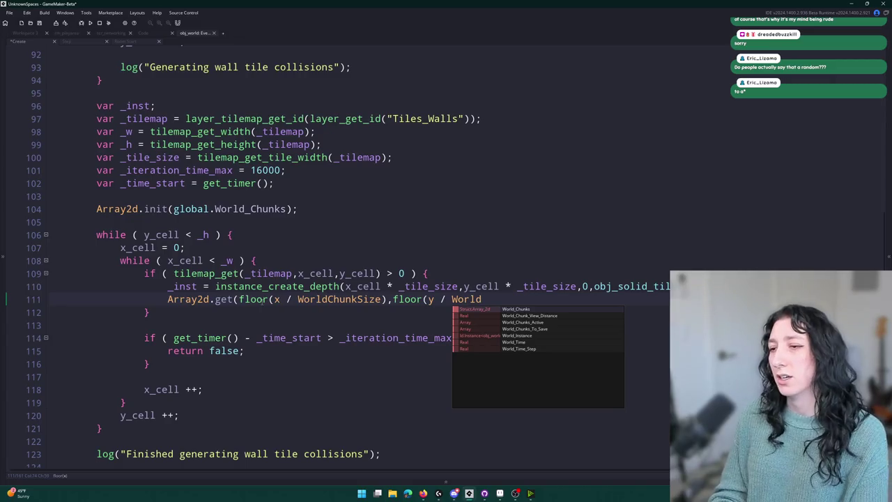
{"action": "key", "text": "Down"}
{"action": "key", "text": "Down"}
{"action": "key", "text": "Down"}
{"action": "key", "text": "Up"}
{"action": "key", "text": "Up"}
{"action": "key", "text": "Up"}
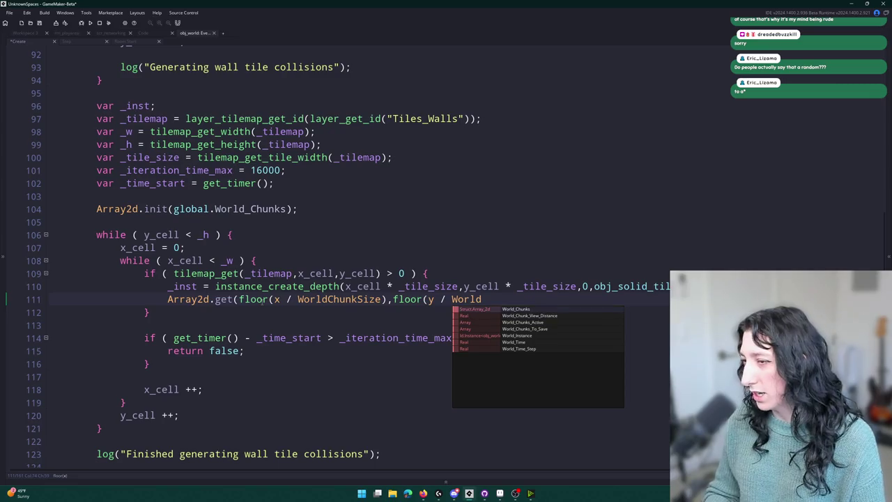
{"action": "key", "text": "Down"}
{"action": "key", "text": "Down"}
{"action": "key", "text": "Down"}
{"action": "key", "text": "Return"}
{"action": "type", "text": ")"}
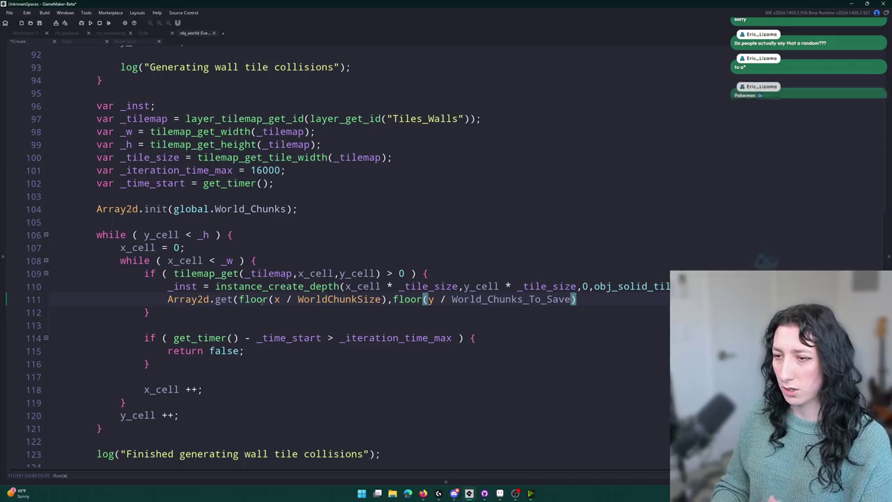
{"action": "type", "text": ")"}
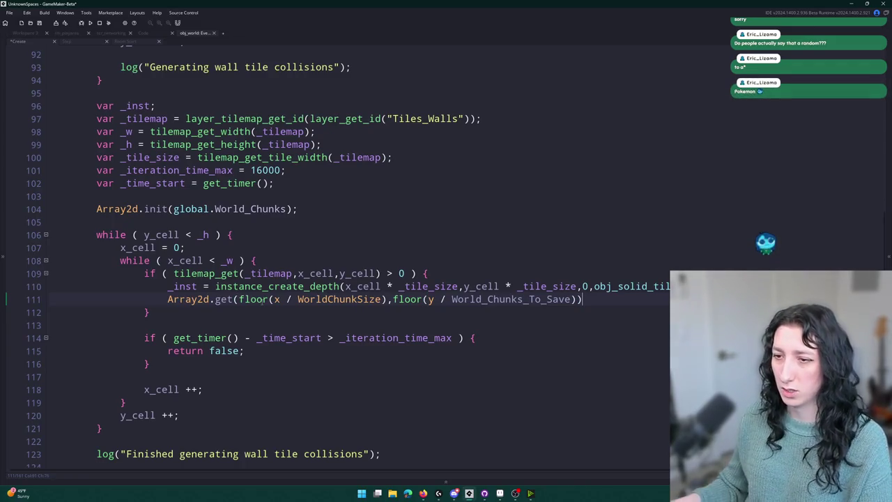
Step: Undo an accidental collisions_static_array paste and duplicate the var _inst declaration line
{"action": "left_click", "coordinate": [166, 299]}
{"action": "type", "text": "collisions_static_array"}
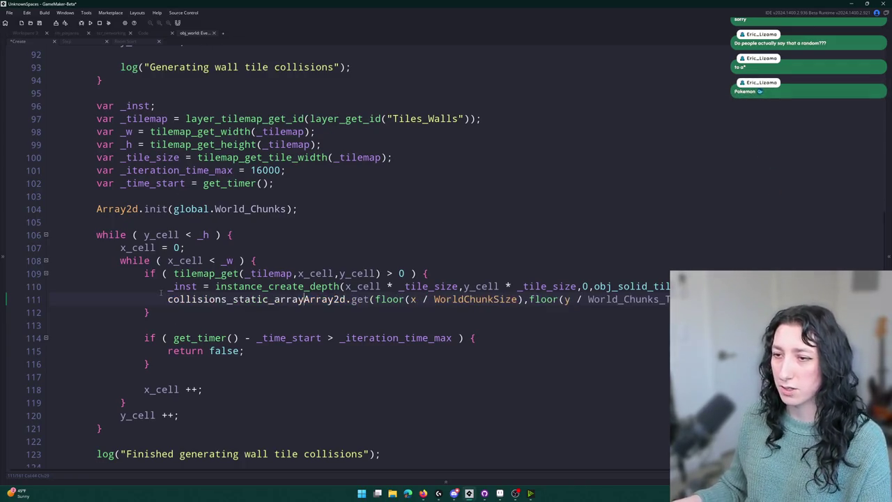
{"action": "key", "text": "ctrl+z"}
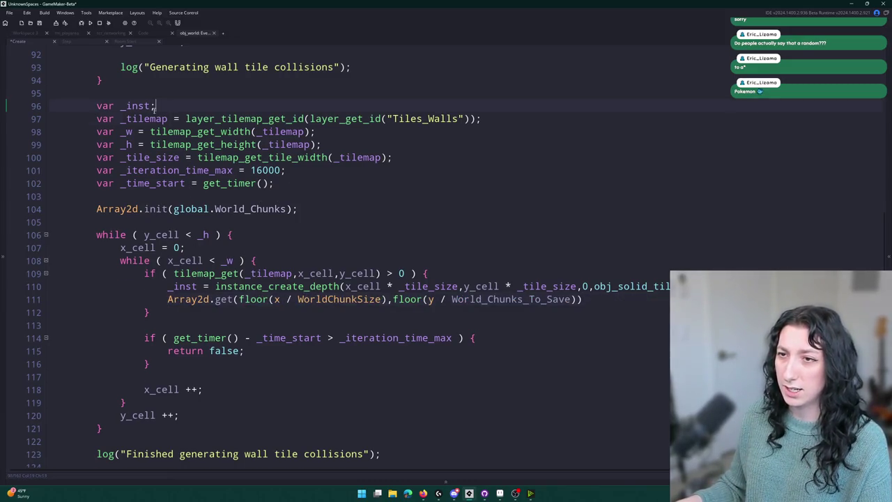
{"action": "key", "text": "ctrl+d"}
{"action": "left_click", "coordinate": [146, 120]}
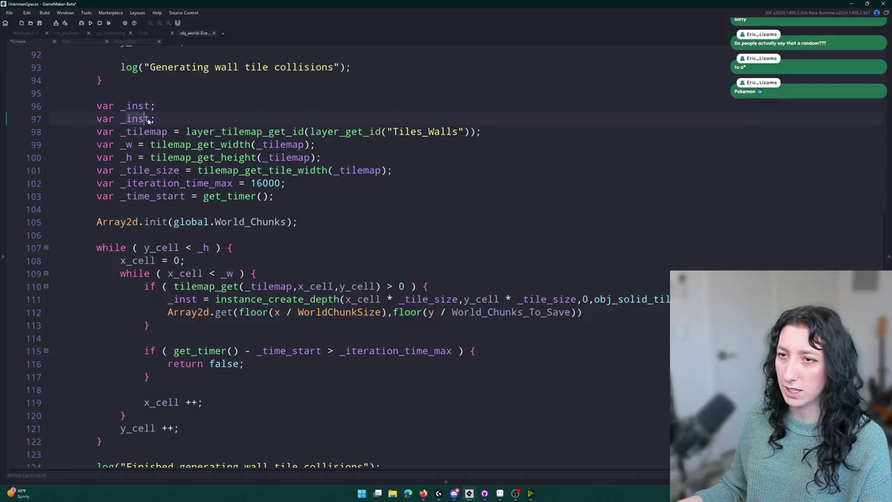
{"action": "key", "text": "BackSpace"}
{"action": "key", "text": "BackSpace"}
{"action": "key", "text": "BackSpace"}
{"action": "key", "text": "Delete"}
{"action": "type", "text": "chunk"}
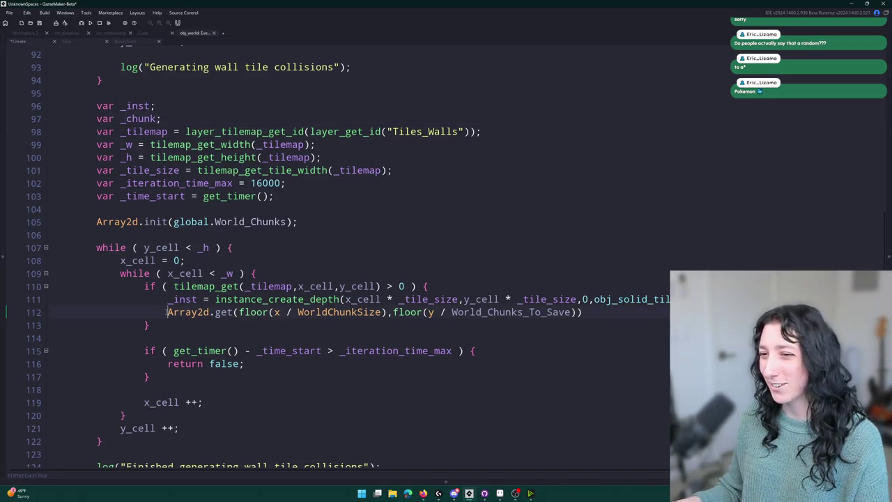
{"action": "type", "text": "_chunk ="}
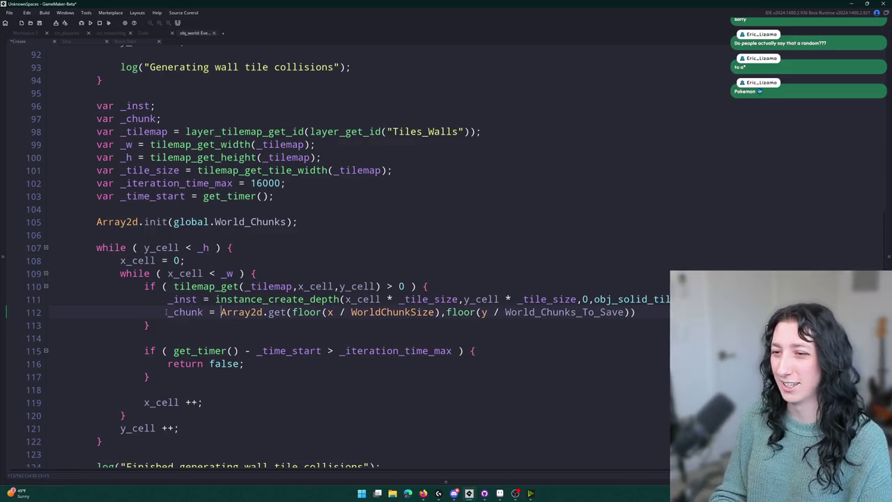
{"action": "key", "text": "End"}
{"action": "type", "text": ";"}
{"action": "key", "text": "Return"}
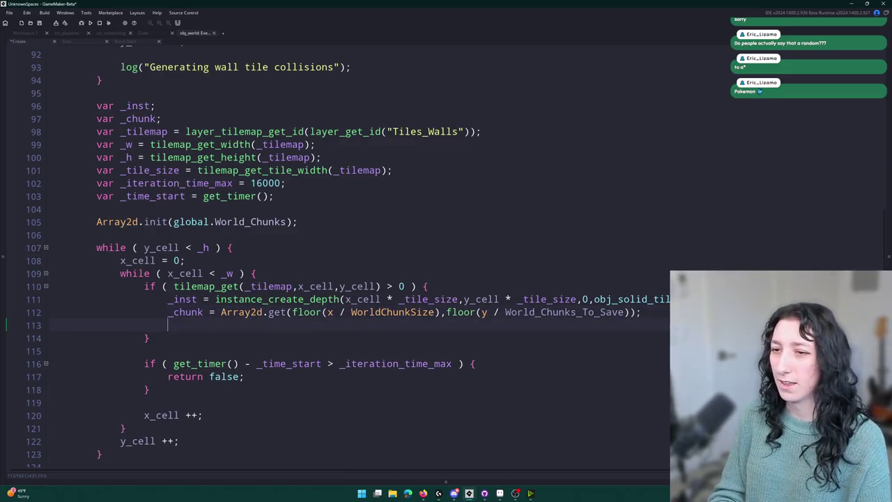
{"action": "type", "text": "_chunk"}
{"action": "key", "text": "BackSpace"}
{"action": "key", "text": "BackSpace"}
{"action": "key", "text": "BackSpace"}
{"action": "key", "text": "BackSpace"}
{"action": "key", "text": "BackSpace"}
{"action": "key", "text": "BackSpace"}
{"action": "type", "text": "array_push"}
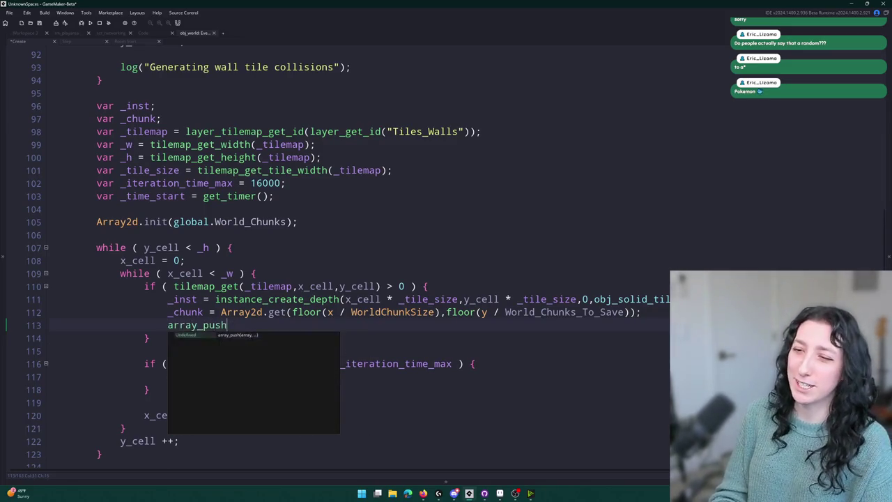
{"action": "type", "text": "(_chunk.collisions_static_array"}
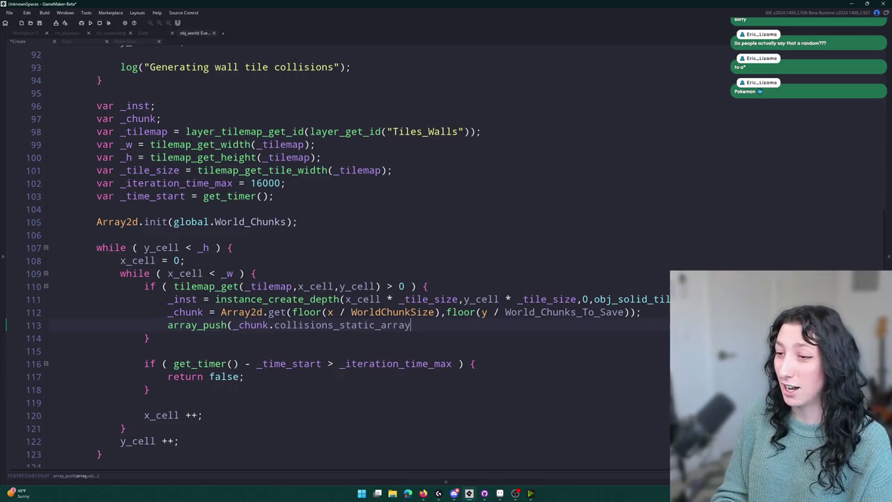
{"action": "type", "text": ",_inst);"}
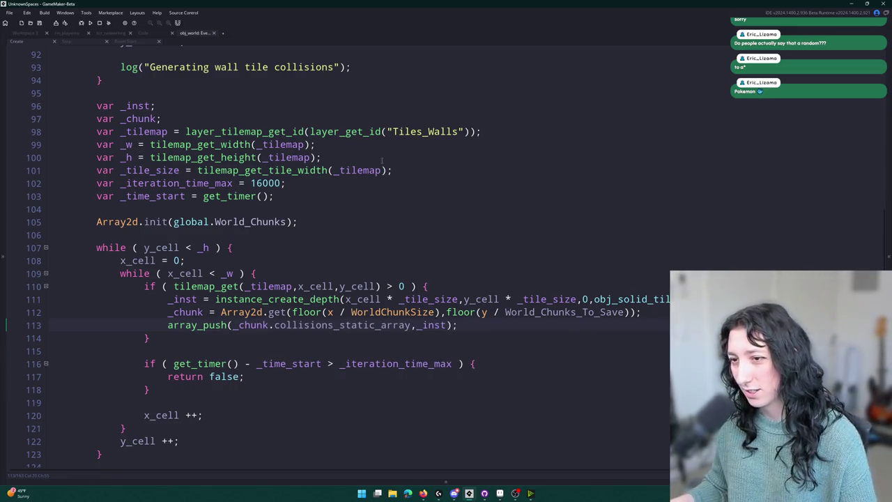
{"action": "scroll", "coordinate": [382, 160], "scroll_direction": "down", "scroll_amount": 1}
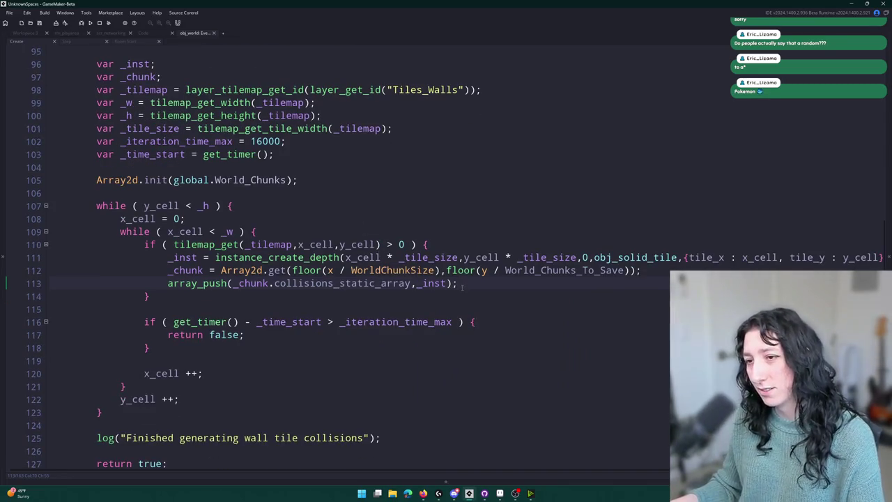
{"action": "scroll", "coordinate": [456, 3], "scroll_direction": "down", "scroll_amount": 1}
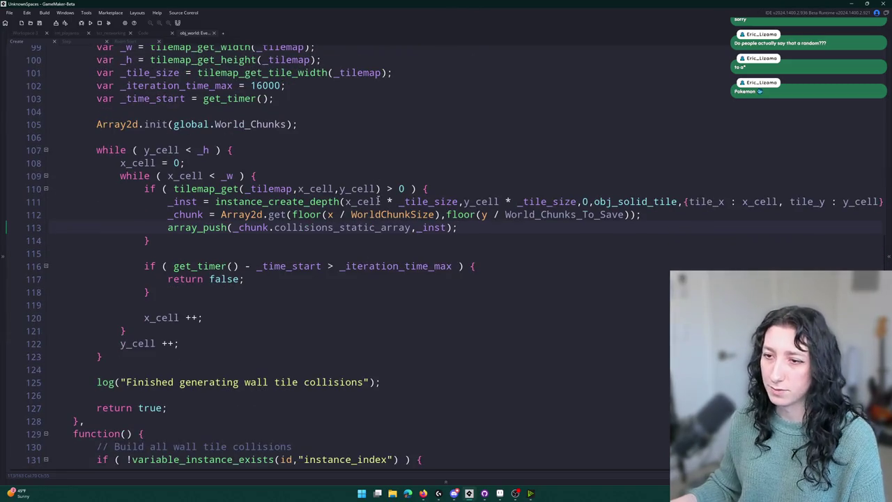
{"action": "left_click_drag", "start_coordinate": [412, 227], "coordinate": [232, 228]}
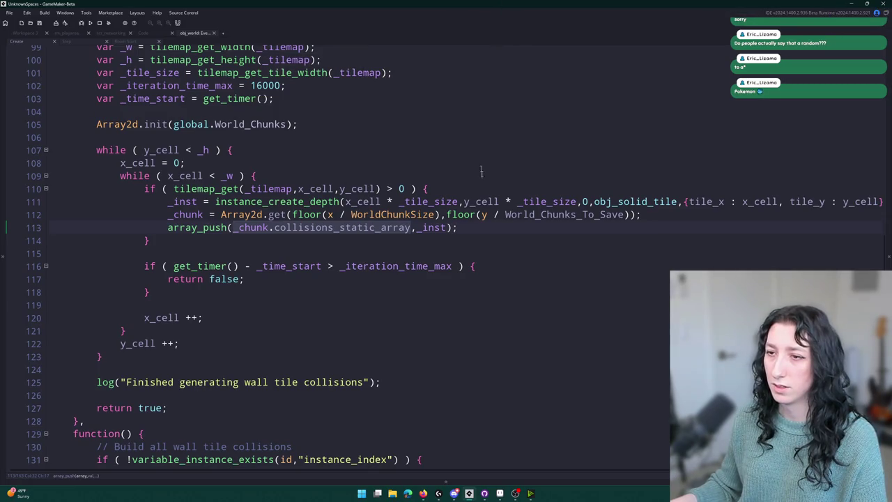
{"action": "left_click", "coordinate": [459, 228]}
Step: Insert an instance_activate_layer call on a new line after the array_push
{"action": "key", "text": "Return"}
{"action": "type", "text": "ci"}
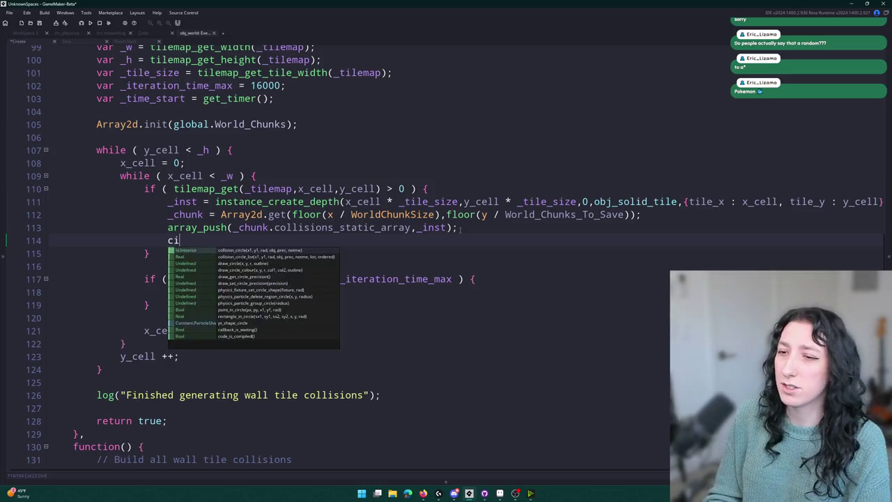
{"action": "key", "text": "BackSpace"}
{"action": "type", "text": "ollision"}
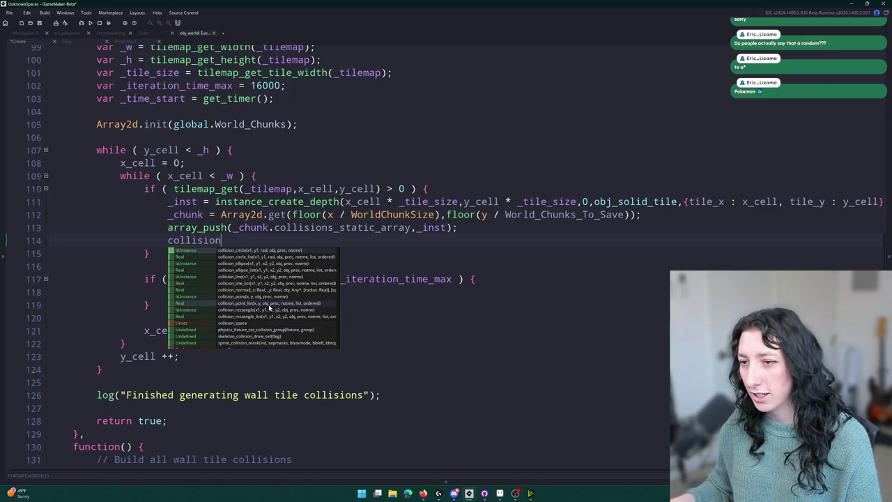
{"action": "key", "text": "BackSpace"}
{"action": "key", "text": "BackSpace"}
{"action": "key", "text": "BackSpace"}
{"action": "type", "text": "instance_act"}
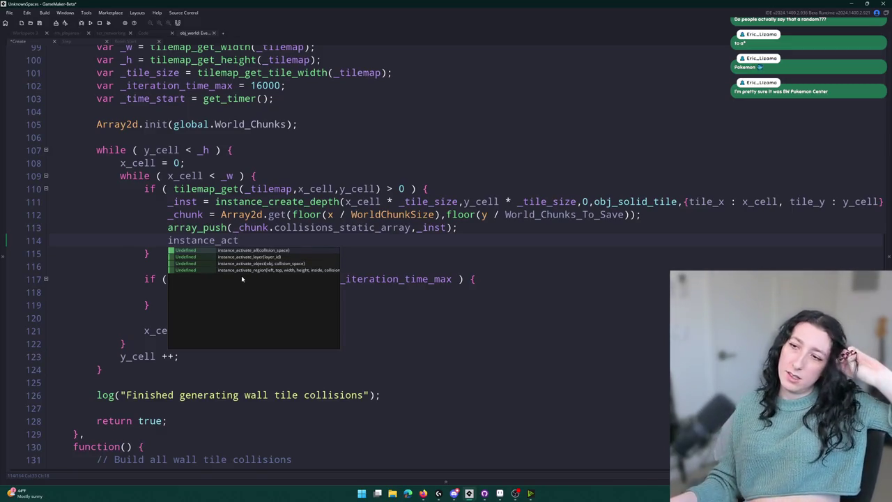
{"action": "left_click", "coordinate": [251, 256]}
Step: Open the instance_activate_layer manual page and go back to the Deactivating Instances overview
{"action": "middle_click", "coordinate": [230, 240]}
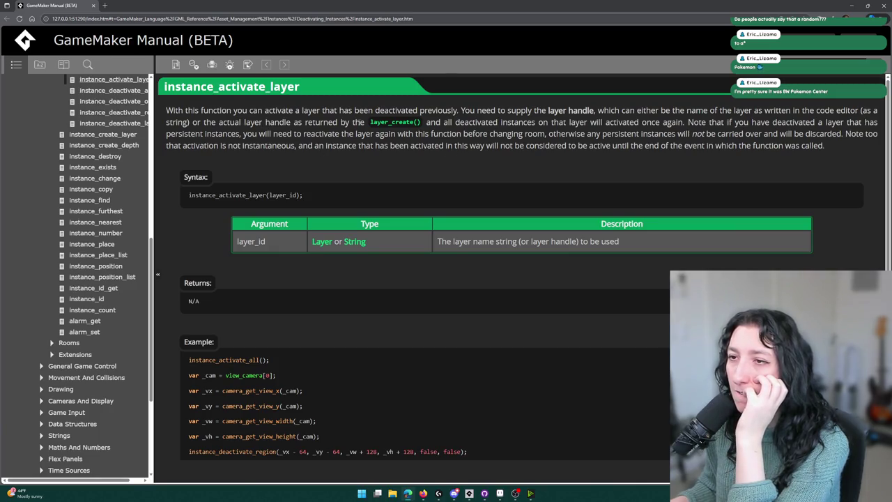
{"action": "scroll", "coordinate": [242, 370], "scroll_direction": "down", "scroll_amount": 3}
{"action": "left_click", "coordinate": [225, 442]}
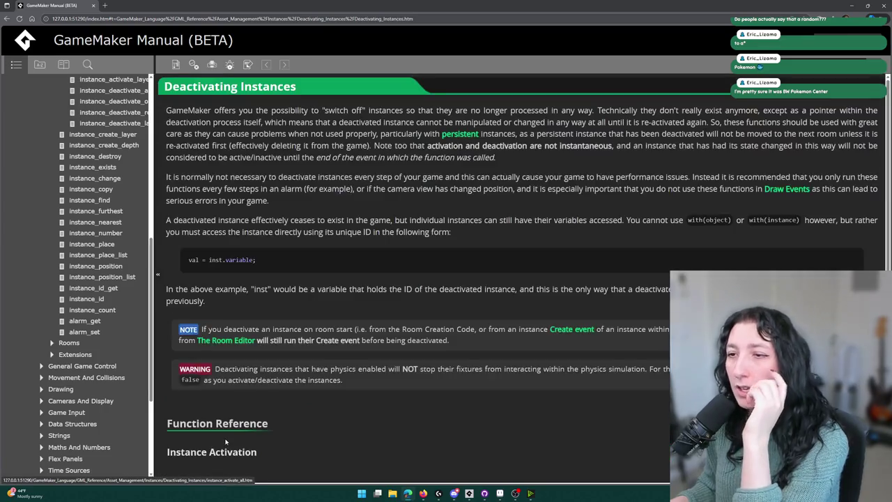
{"action": "scroll", "coordinate": [220, 416], "scroll_direction": "down", "scroll_amount": 3}
{"action": "scroll", "coordinate": [332, 263], "scroll_direction": "down", "scroll_amount": 1}
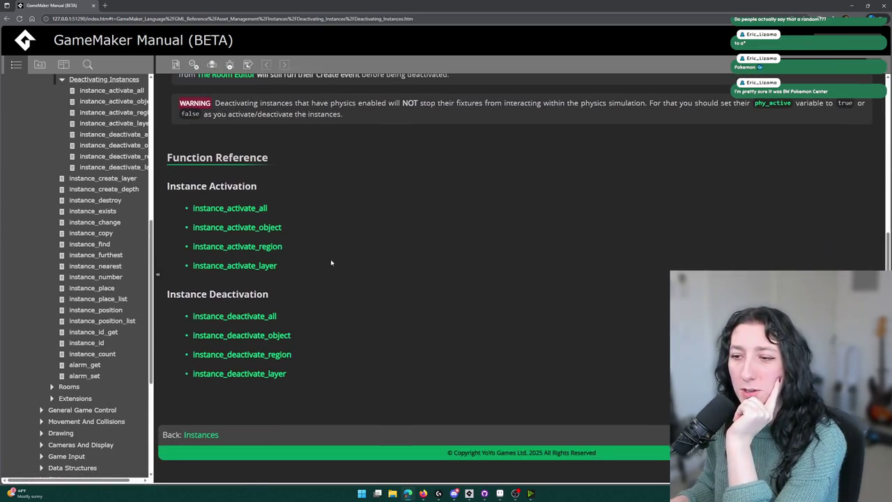
{"action": "scroll", "coordinate": [332, 263], "scroll_direction": "up", "scroll_amount": 3}
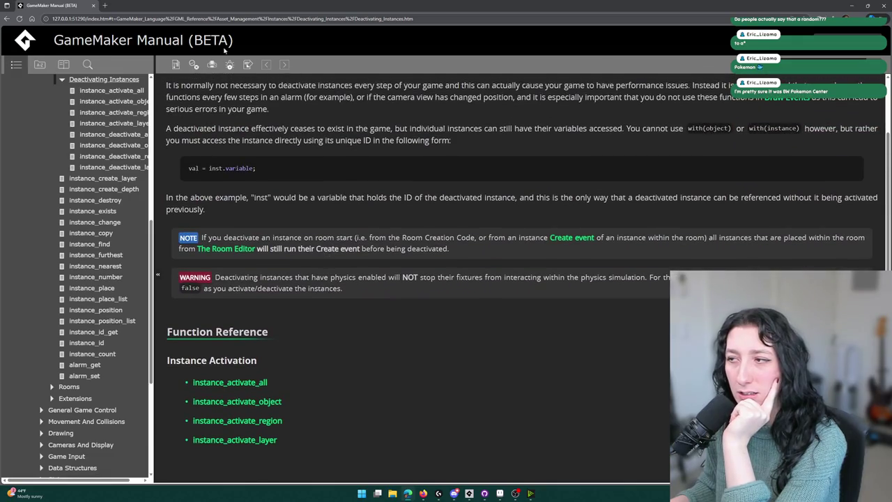
{"action": "left_click", "coordinate": [108, 19]}
Step: Search Bing for 'gamemaker are layers slow' and expand the full AI answer
{"action": "type", "text": "game"}
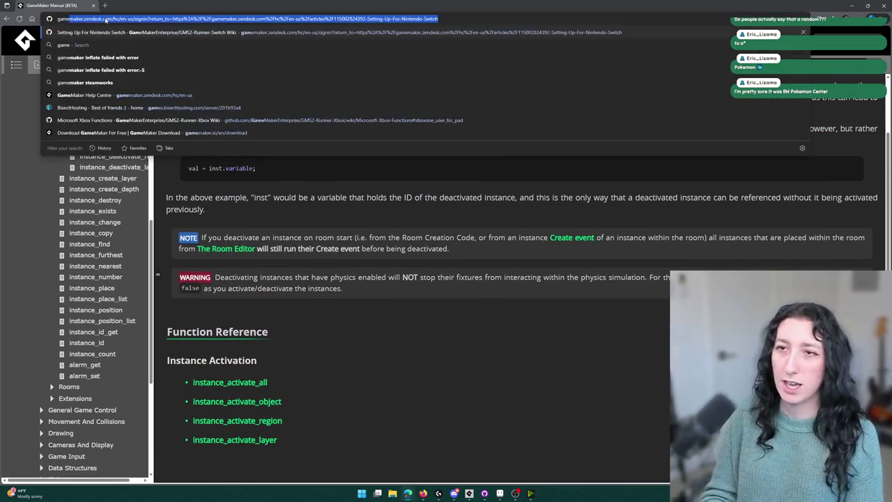
{"action": "type", "text": "maker are layers slow"}
{"action": "key", "text": "Return"}
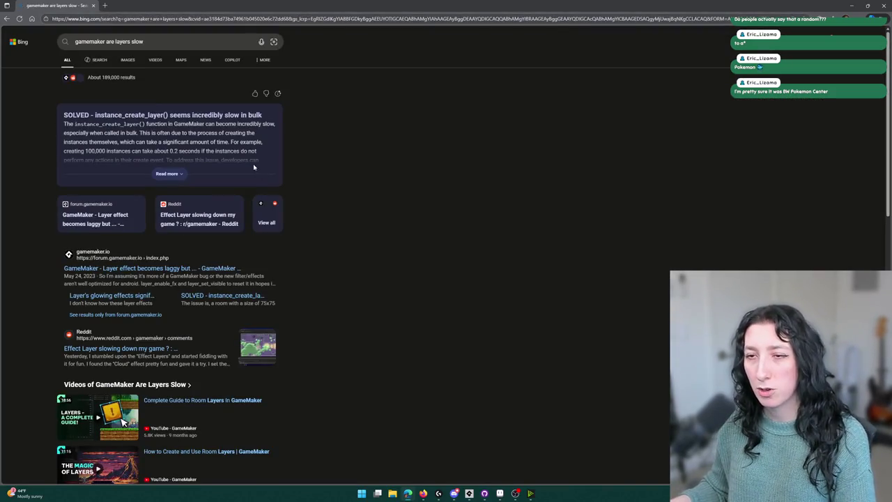
{"action": "left_click", "coordinate": [167, 173]}
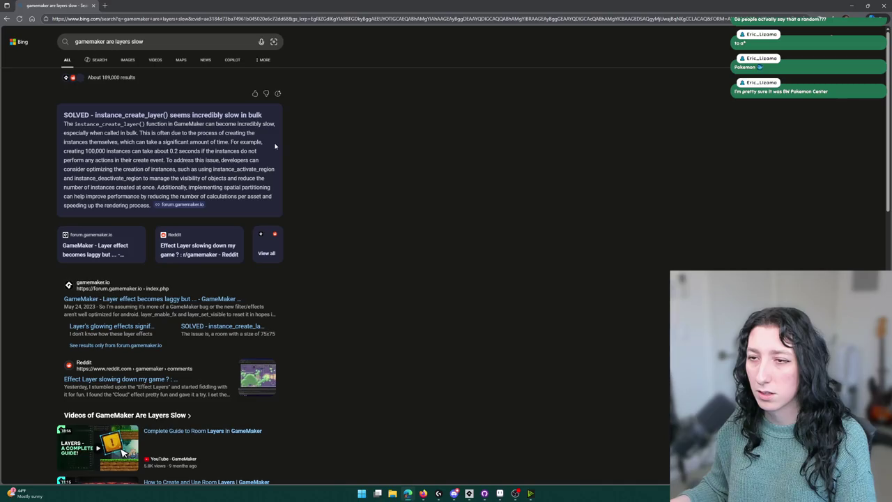
{"action": "middle_click", "coordinate": [379, 211]}
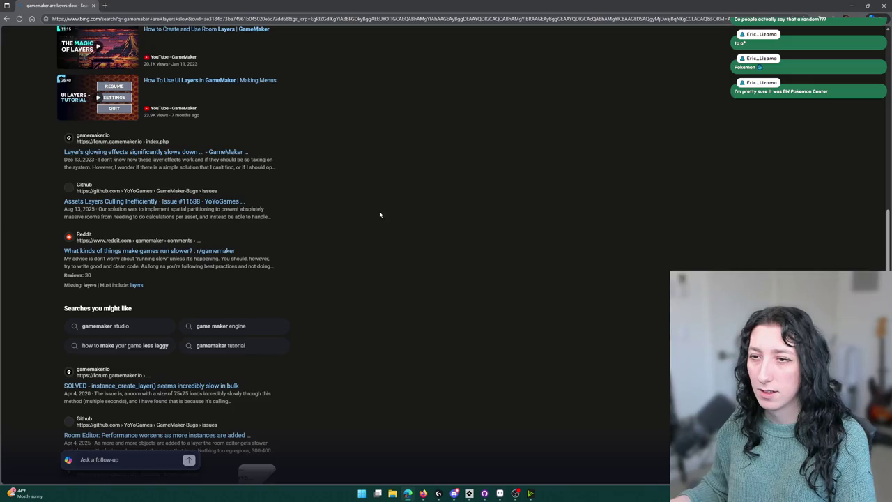
{"action": "key", "text": "alt+Tab"}
Step: Finish the 'Deactivating all generated solids' log, drop its if check, and add 'bullet' to the comment
{"action": "type", "text": "ated solids"}
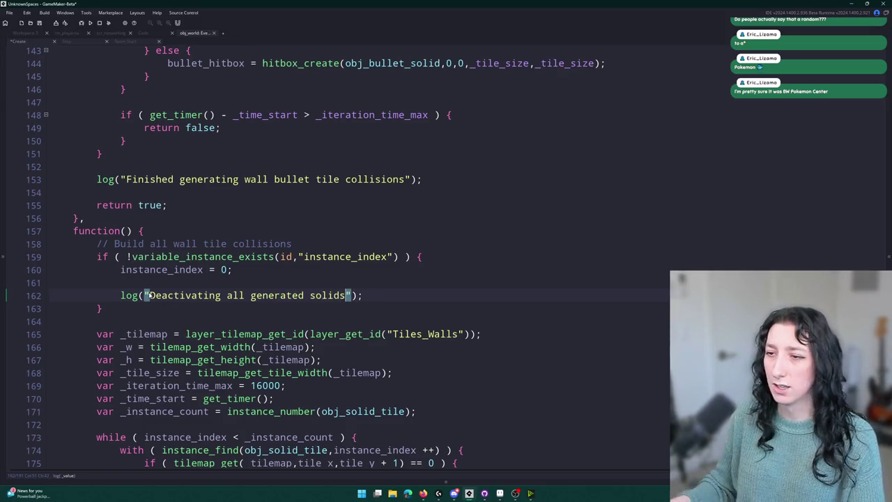
{"action": "scroll", "coordinate": [149, 296], "scroll_direction": "down", "scroll_amount": 1}
{"action": "left_click", "coordinate": [116, 266]}
{"action": "left_click_drag", "start_coordinate": [115, 265], "coordinate": [91, 211]}
{"action": "type", "text": "log(\"Deactivating all generated solids\");"}
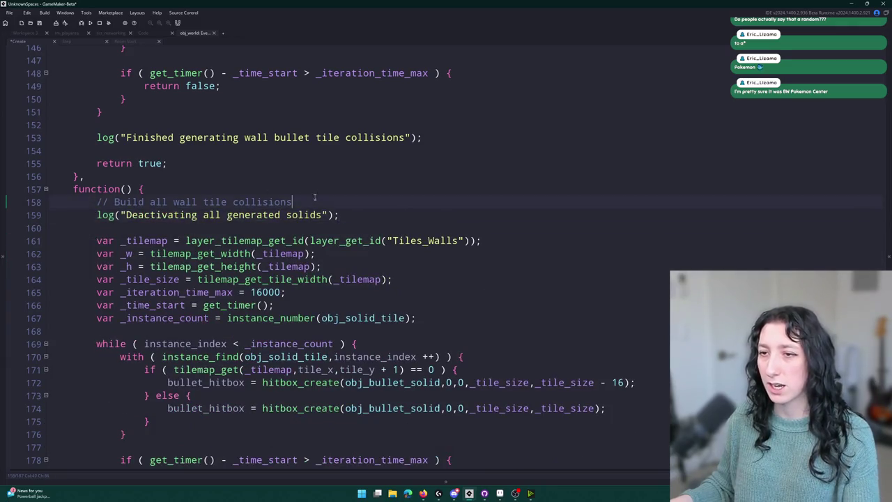
{"action": "scroll", "coordinate": [314, 197], "scroll_direction": "up", "scroll_amount": 9}
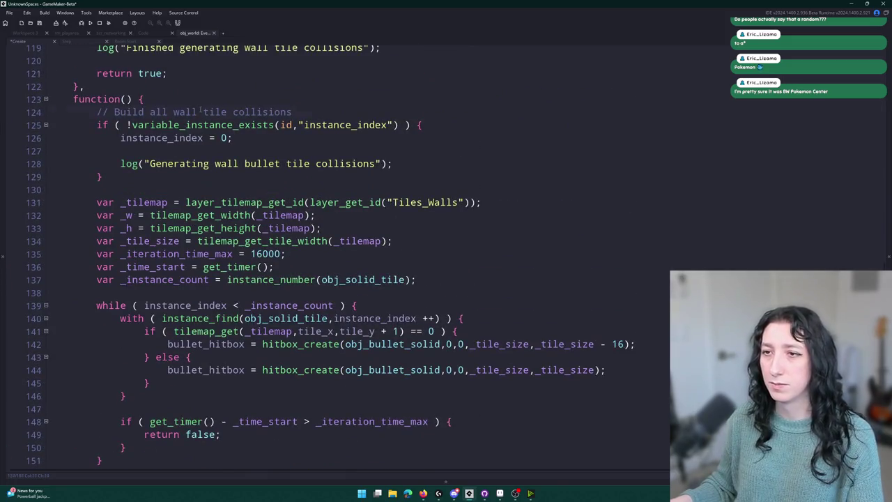
{"action": "left_click", "coordinate": [198, 112]}
{"action": "type", "text": "bullet"}
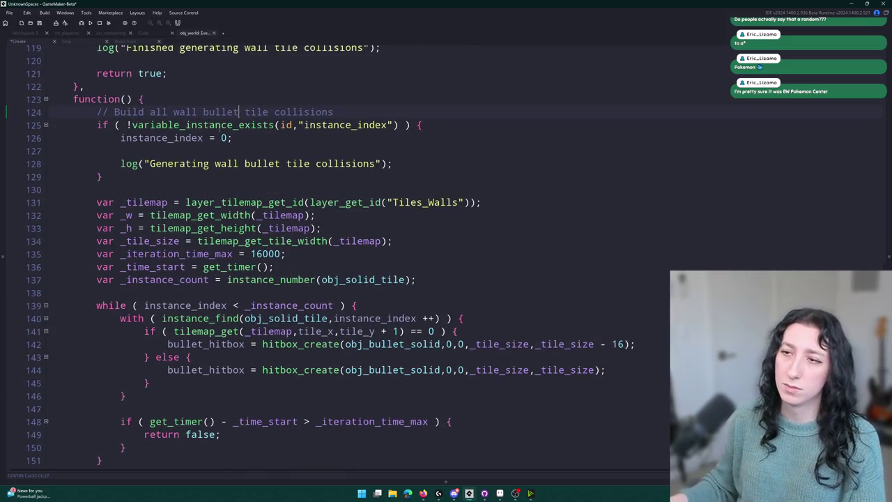
Step: Replace the old body with instance_deactivate_object(obj_solid_tile); and duplicate that line
{"action": "scroll", "coordinate": [219, 122], "scroll_direction": "down", "scroll_amount": 11}
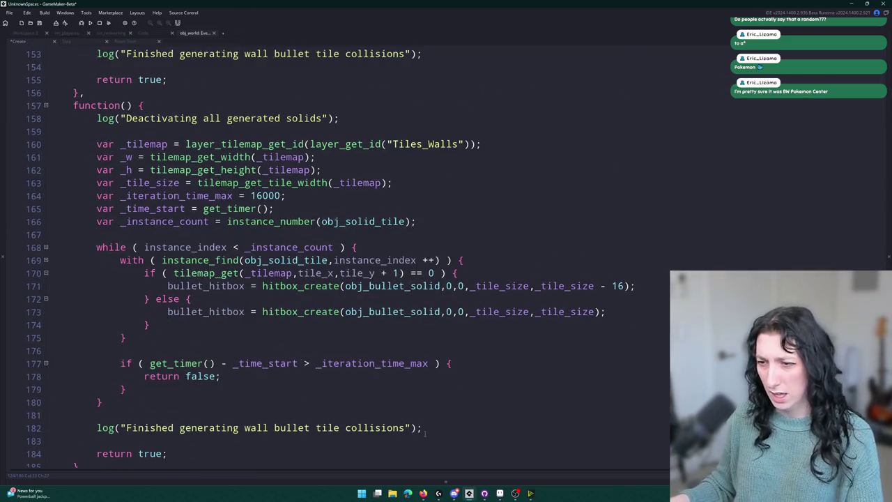
{"action": "mouse_move", "coordinate": [437, 424]}
{"action": "left_mouse_down"}
{"action": "mouse_move", "coordinate": [117, 207]}
{"action": "mouse_move", "coordinate": [111, 159]}
{"action": "mouse_move", "coordinate": [89, 144]}
{"action": "left_mouse_up"}
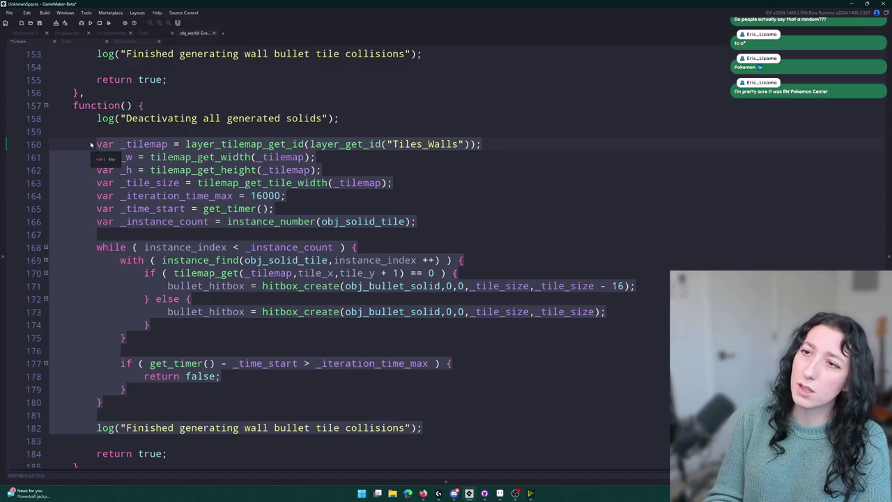
{"action": "type", "text": "deact"}
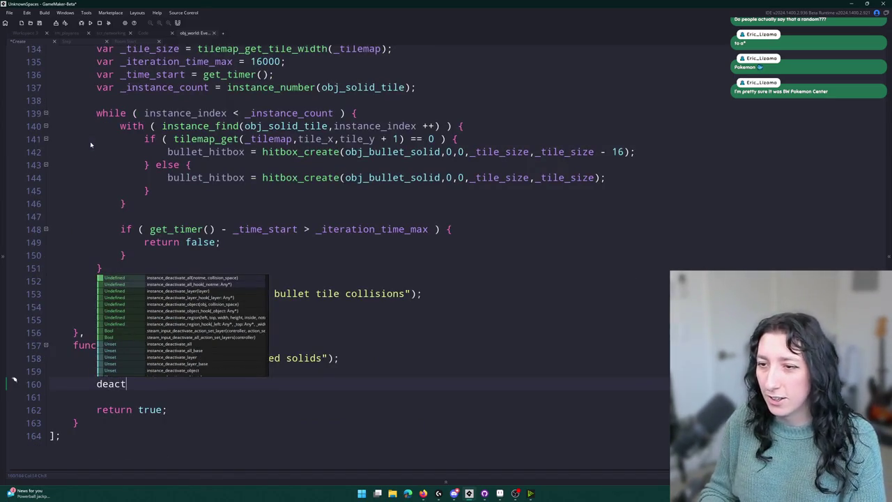
{"action": "key", "text": "Down"}
{"action": "key", "text": "Down"}
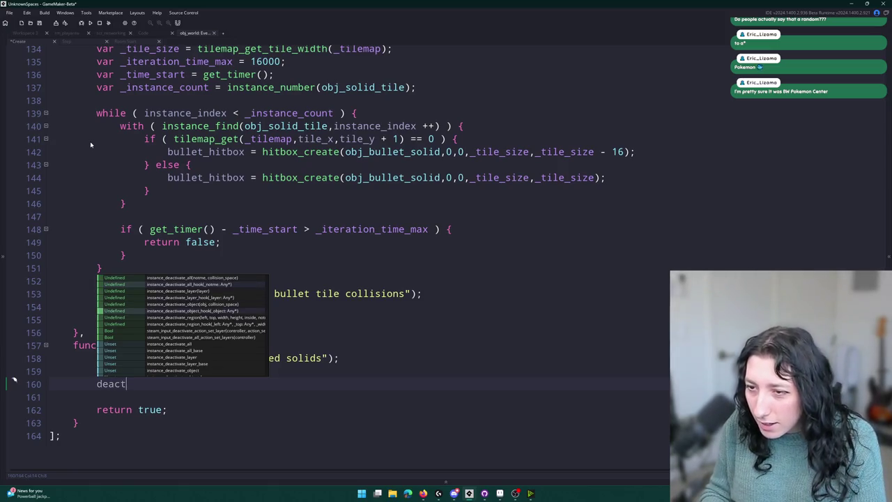
{"action": "key", "text": "Return"}
{"action": "type", "text": "obj_so"}
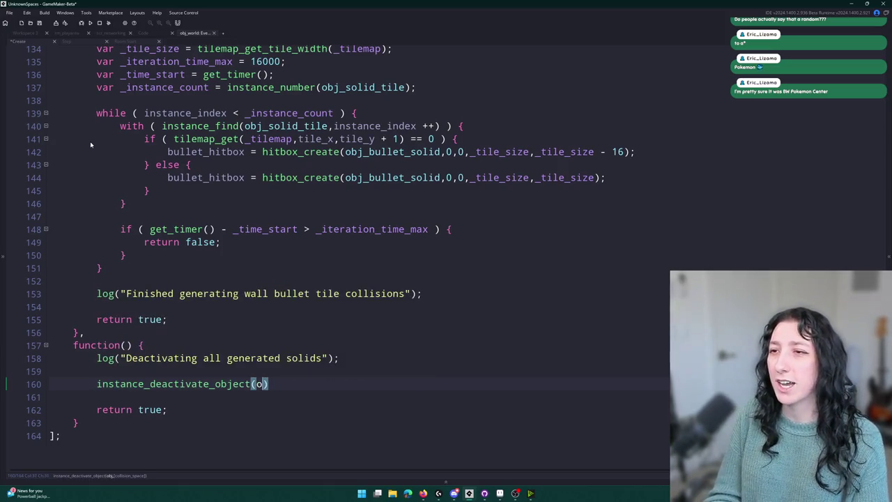
{"action": "key", "text": "Return"}
{"action": "key", "text": "End"}
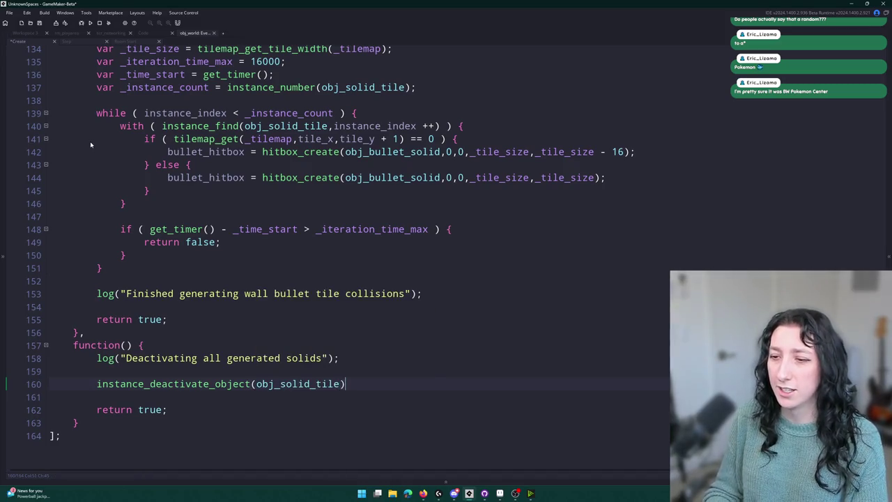
{"action": "type", "text": ";"}
{"action": "key", "text": "ctrl+d"}
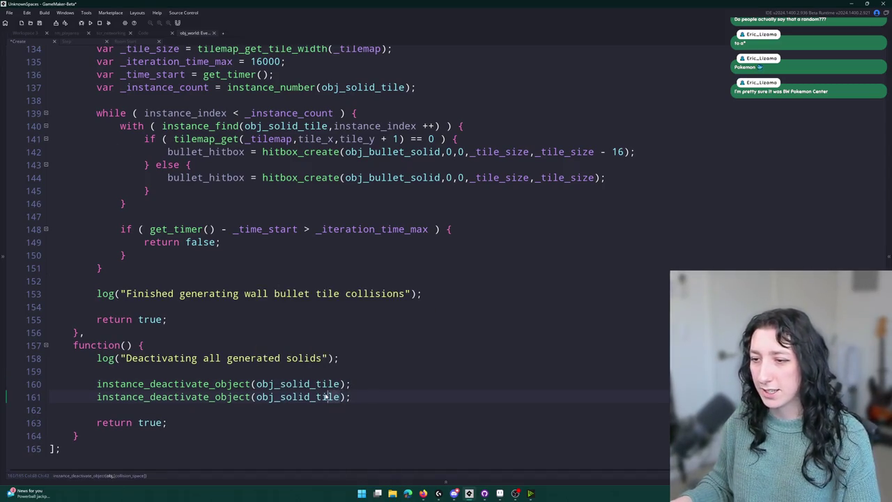
{"action": "double_click", "coordinate": [334, 396]}
{"action": "left_click", "coordinate": [324, 375]}
{"action": "left_click", "coordinate": [342, 384]}
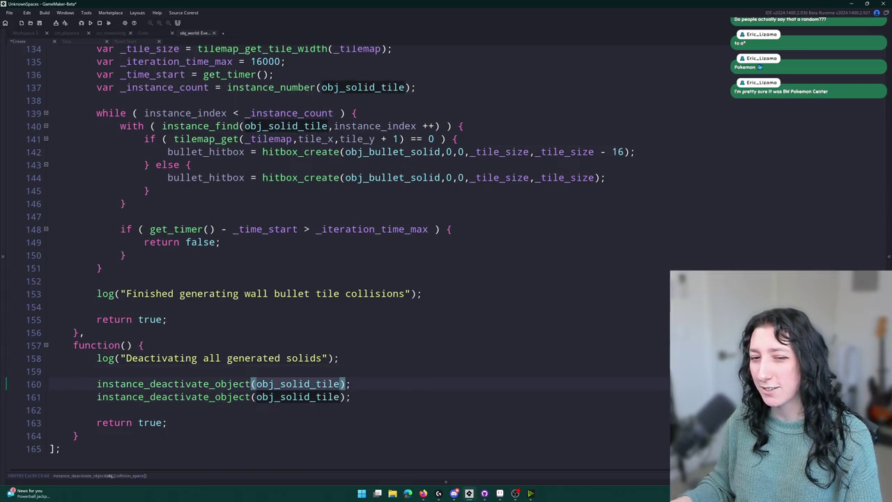
Step: Set obj_bullet_solid as the parent in the obj_bullet_solid_tile object editor
{"action": "left_click", "coordinate": [40, 33]}
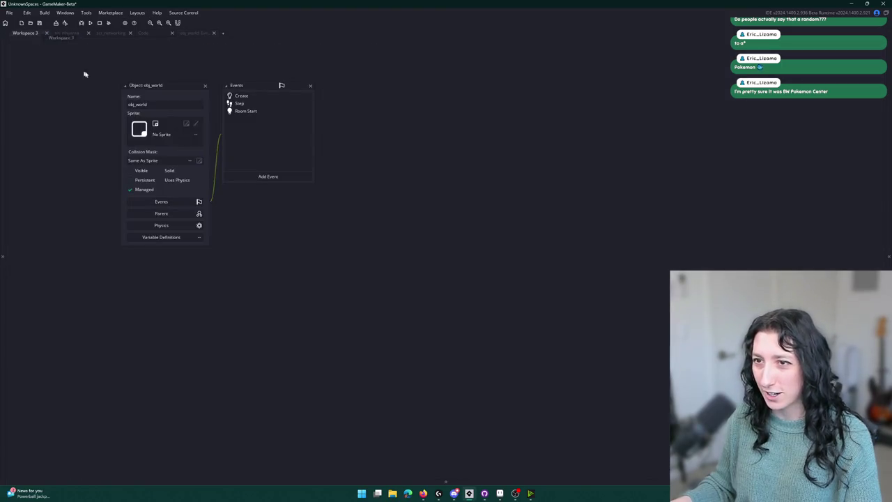
{"action": "left_click", "coordinate": [888, 144]}
{"action": "type", "text": "s"}
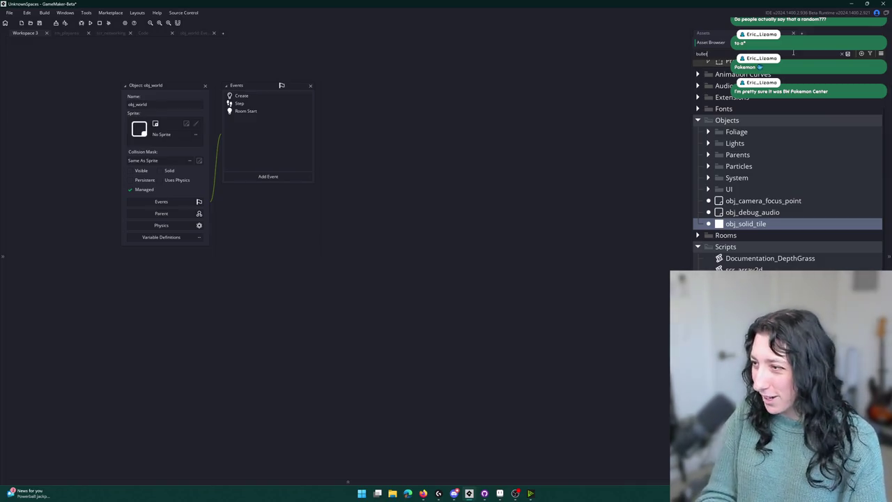
{"action": "type", "text": "t"}
{"action": "left_click", "coordinate": [759, 182]}
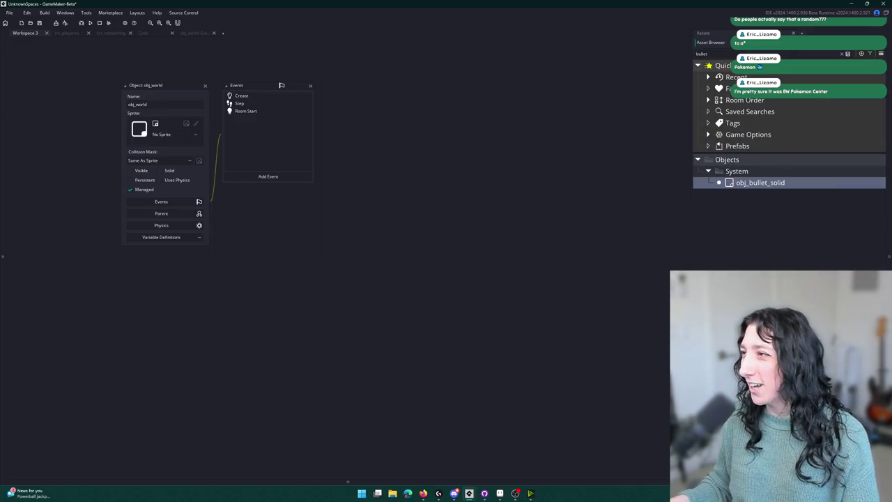
{"action": "left_click", "coordinate": [846, 54]}
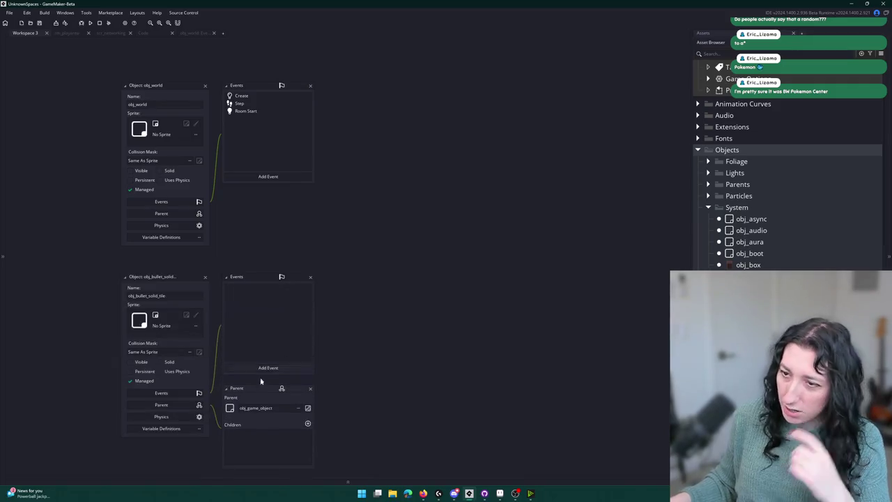
{"action": "left_click", "coordinate": [285, 410]}
{"action": "type", "text": "bullet_soli"}
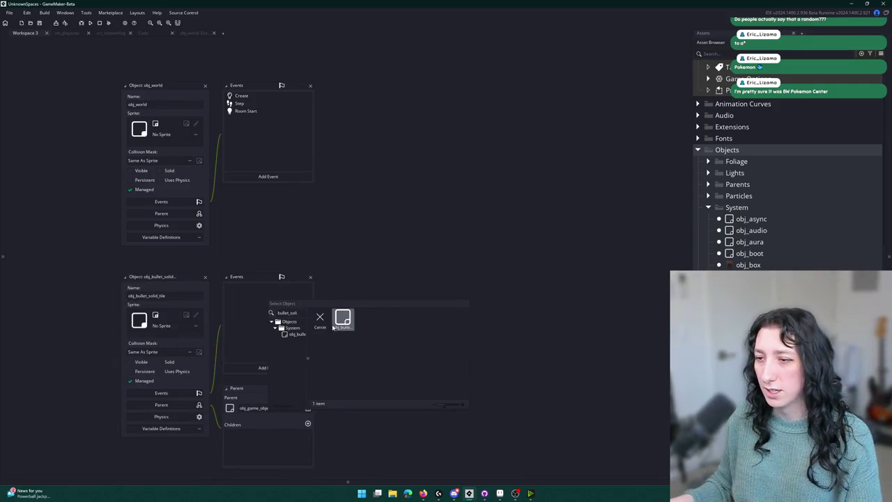
{"action": "left_click", "coordinate": [280, 321]}
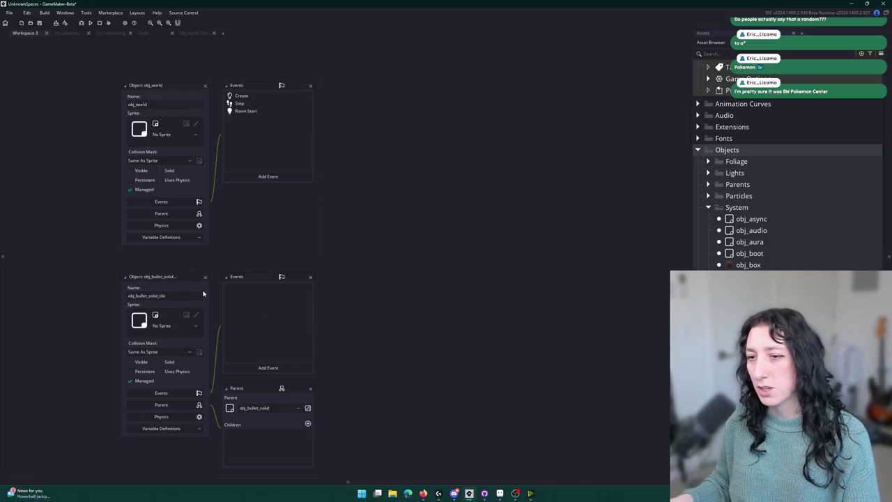
{"action": "double_click", "coordinate": [199, 277]}
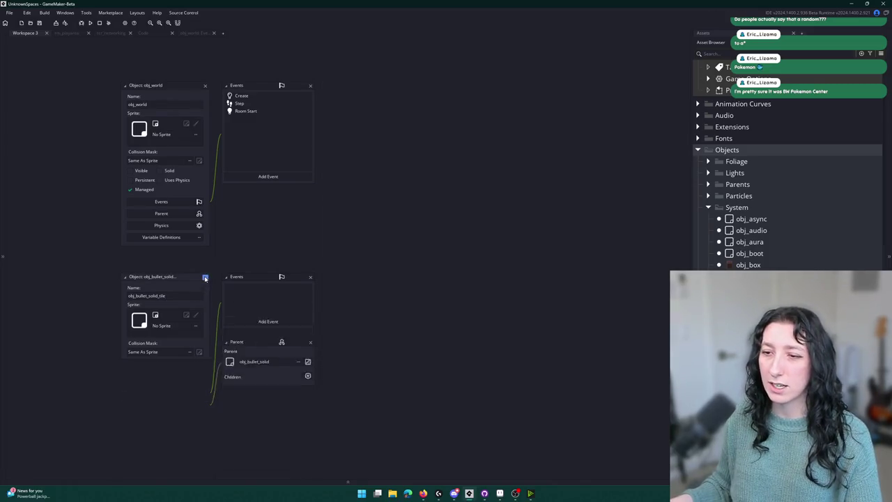
Step: Open obj_solid_tile through the asset search for 'j_i', then return to the obj_world code
{"action": "key", "text": "ctrl+t"}
{"action": "type", "text": "obj_"}
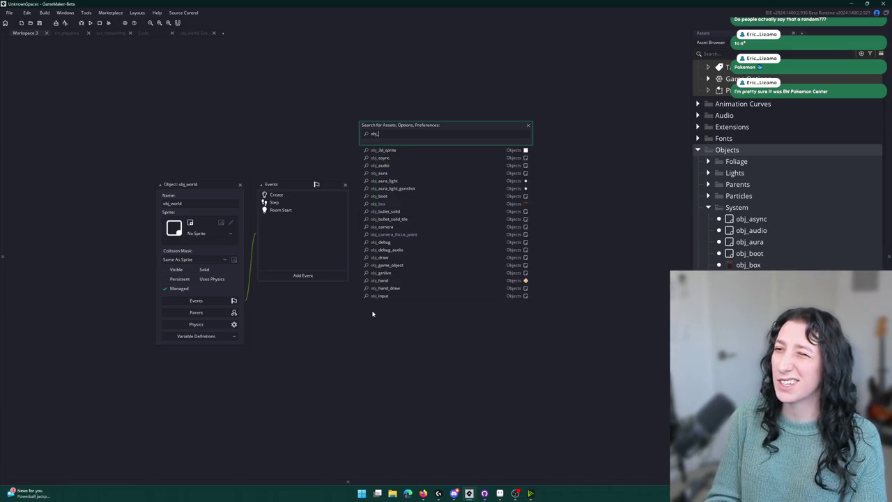
{"action": "type", "text": "i"}
{"action": "key", "text": "Return"}
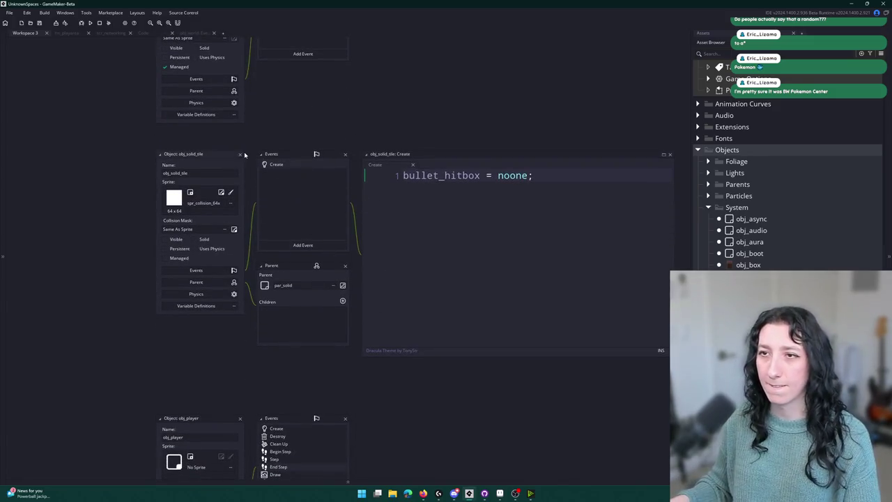
{"action": "left_click", "coordinate": [195, 34]}
Step: Add a second deactivation line for obj_bullet_solid_tile, leaving line 140 unchanged
{"action": "key", "text": "Down"}
{"action": "key", "text": "ctrl+BackSpace"}
{"action": "type", "text": "obj_bullet_solid_tile"}
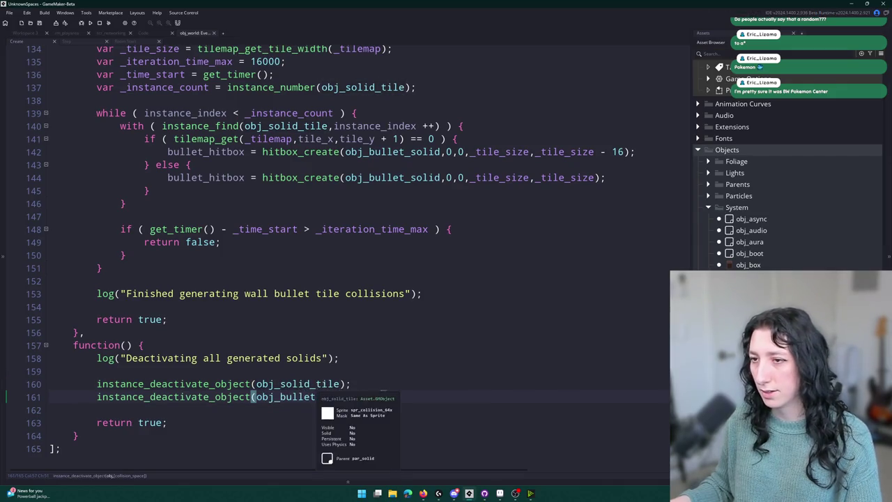
{"action": "scroll", "coordinate": [287, 310], "scroll_direction": "up", "scroll_amount": 2}
{"action": "double_click", "coordinate": [295, 196]}
{"action": "type", "text": "obj_bullet_solid_tile"}
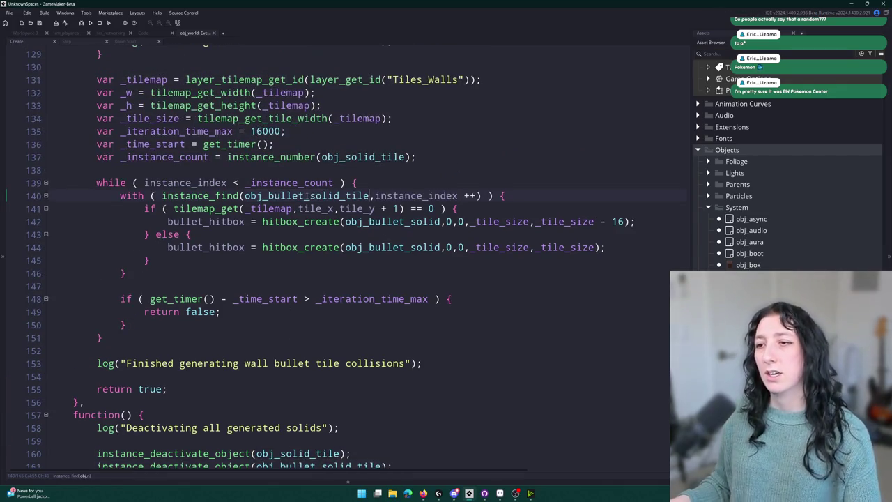
{"action": "key", "text": "ctrl+z"}
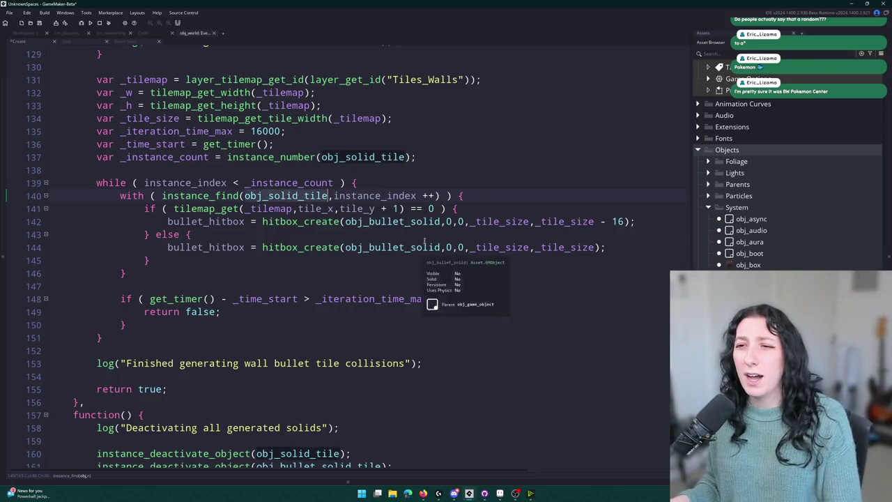
Step: Change the hitbox_create calls on lines 142 and 144 to obj_bullet_solid_tile and build the game
{"action": "left_click", "coordinate": [440, 222]}
{"action": "type", "text": "_tile"}
{"action": "left_click", "coordinate": [441, 247]}
{"action": "type", "text": "_tile"}
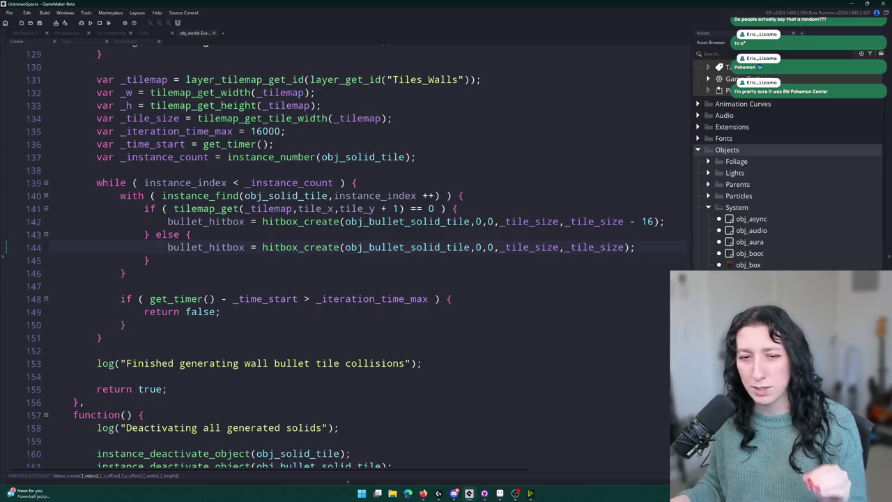
{"action": "scroll", "coordinate": [399, 366], "scroll_direction": "down", "scroll_amount": 3}
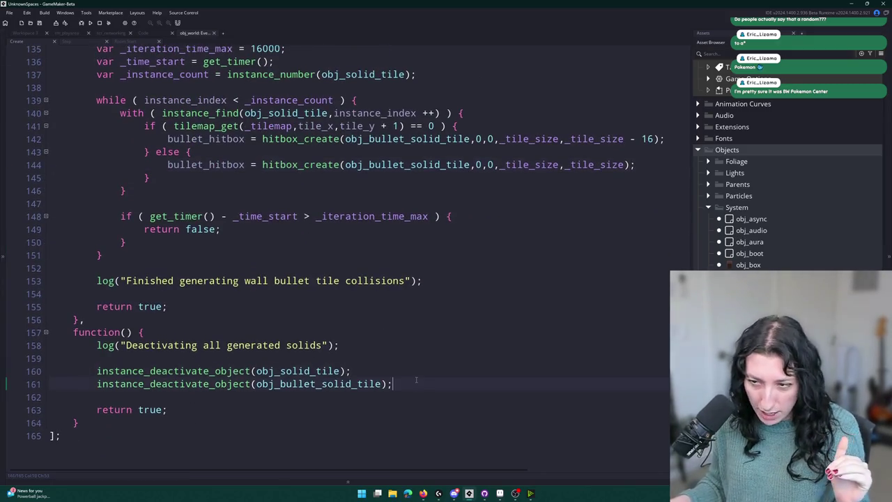
{"action": "left_click", "coordinate": [375, 410]}
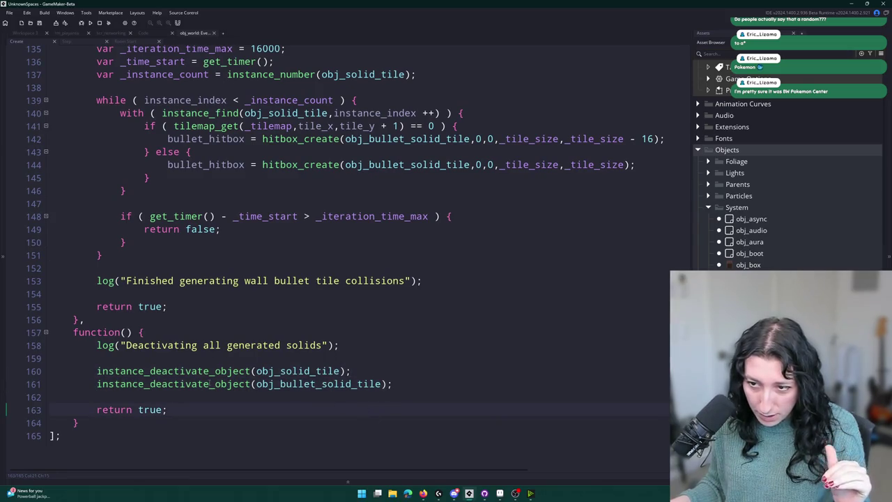
{"action": "scroll", "coordinate": [203, 335], "scroll_direction": "up", "scroll_amount": 1}
{"action": "scroll", "coordinate": [203, 335], "scroll_direction": "down", "scroll_amount": 1}
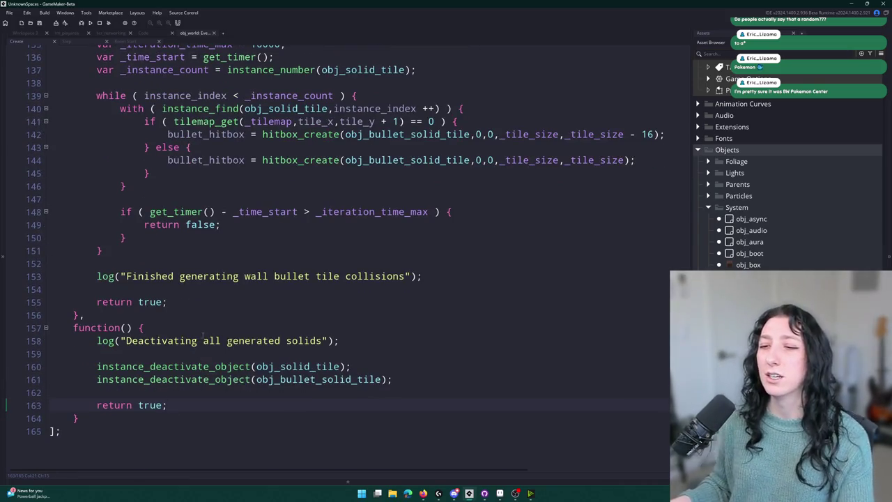
{"action": "mouse_move", "coordinate": [363, 374]}
{"action": "key", "text": "F5"}
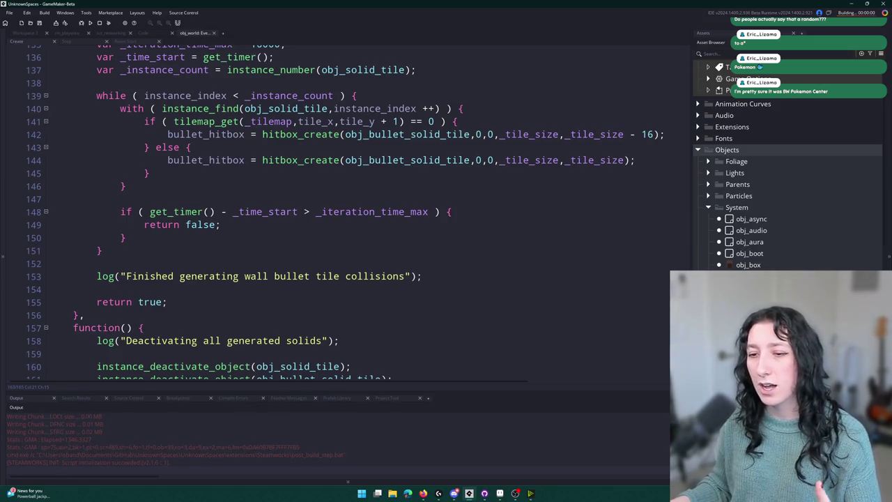
Step: Create a lobby, maximize the game window, walk the player around, then exit the game
{"action": "left_click", "coordinate": [428, 231]}
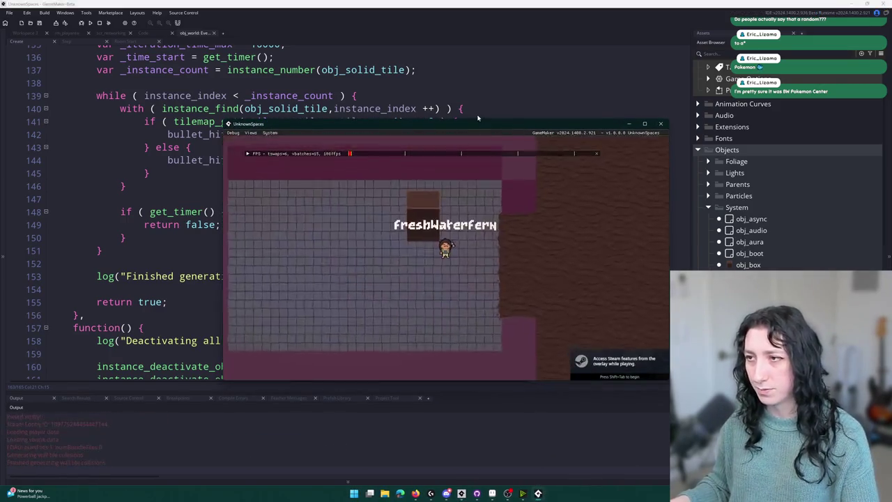
{"action": "double_click", "coordinate": [476, 122]}
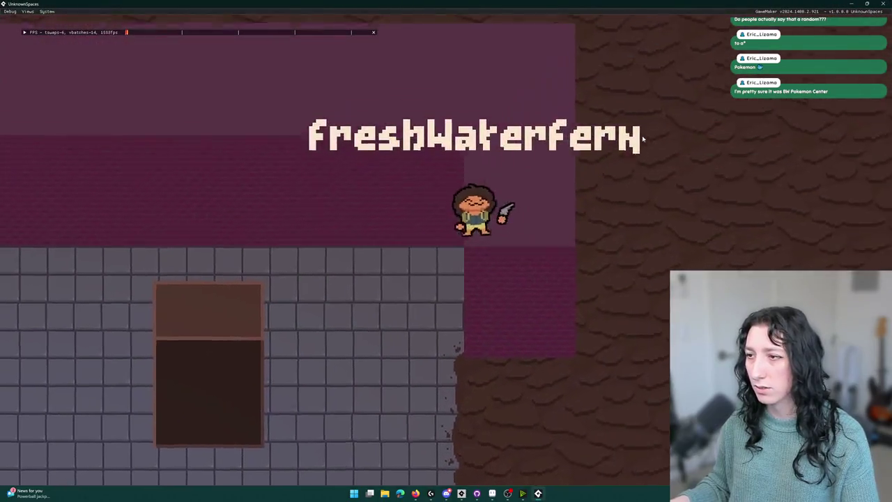
{"action": "left_click", "coordinate": [558, 478]}
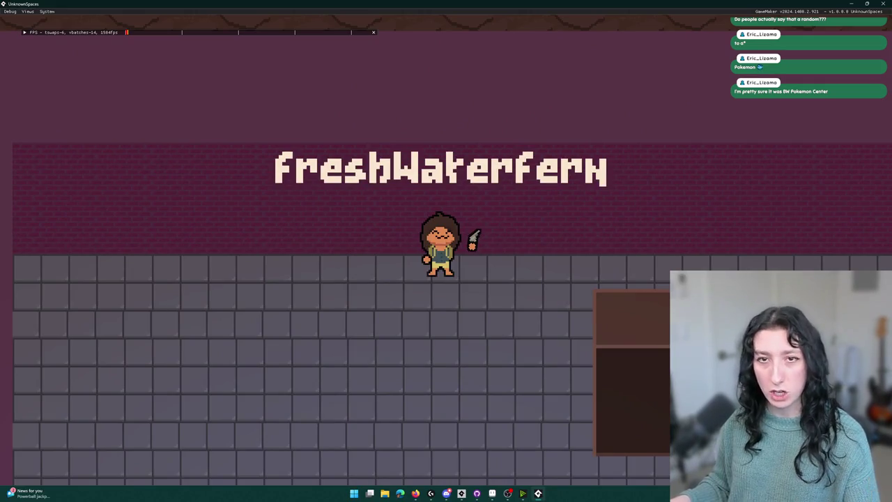
{"action": "key", "text": "Escape"}
{"action": "scroll", "coordinate": [206, 255], "scroll_direction": "down", "scroll_amount": 3}
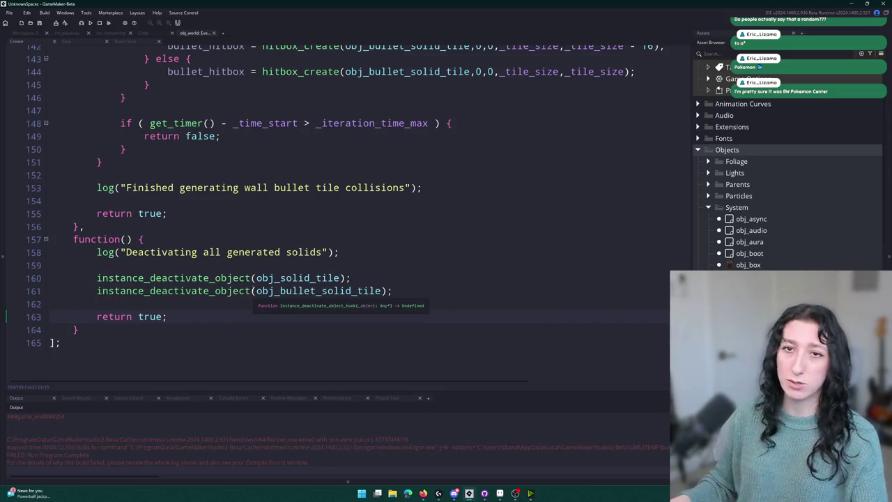
Step: Close the obj_world code editor and open obj_world's Step event code
{"action": "left_click", "coordinate": [462, 250]}
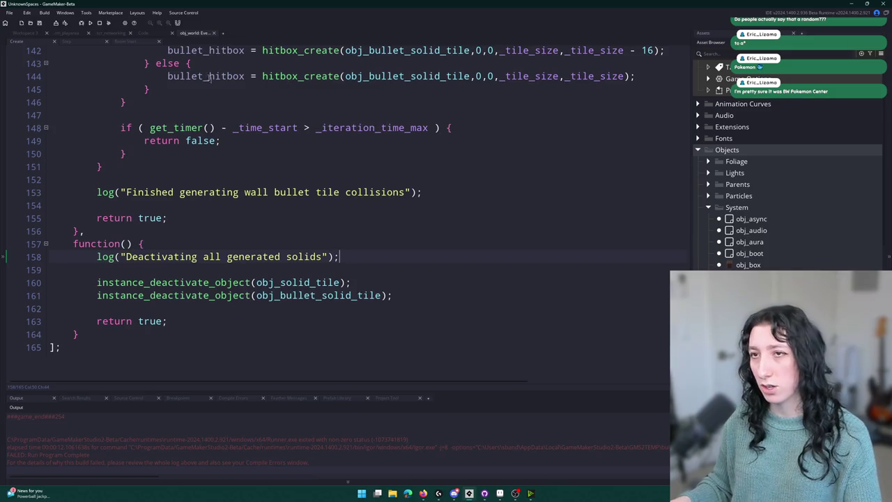
{"action": "left_click", "coordinate": [53, 41]}
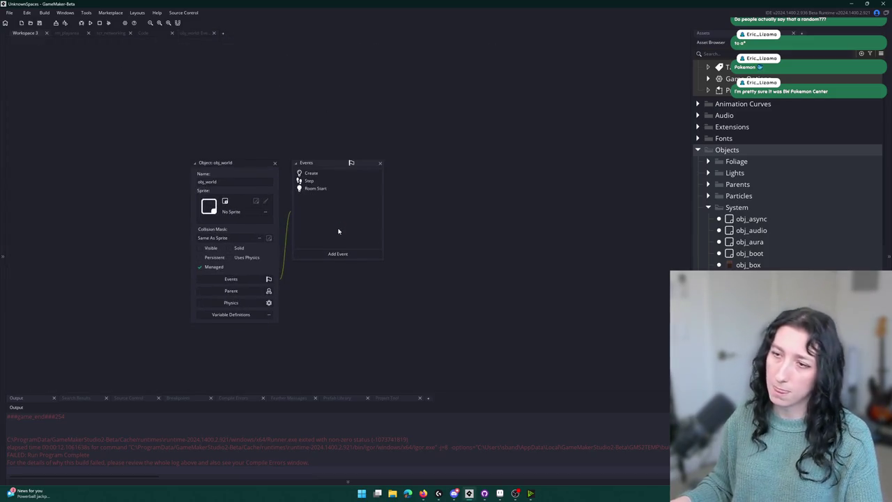
{"action": "key", "text": "ctrl+t"}
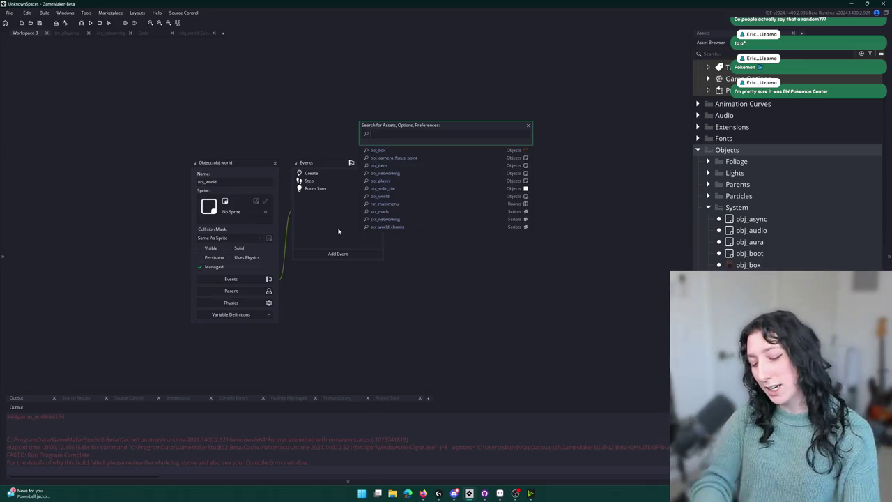
{"action": "left_click", "coordinate": [315, 181]}
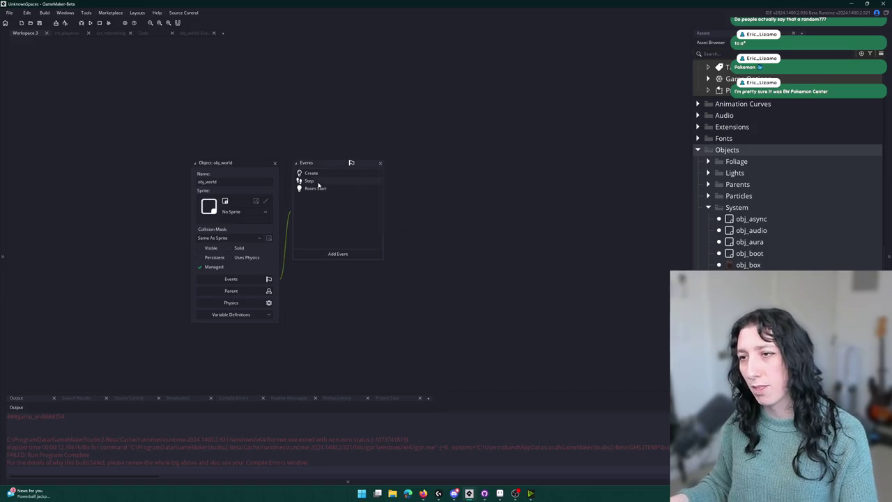
{"action": "double_click", "coordinate": [315, 181]}
{"action": "scroll", "coordinate": [340, 176], "scroll_direction": "down", "scroll_amount": 3}
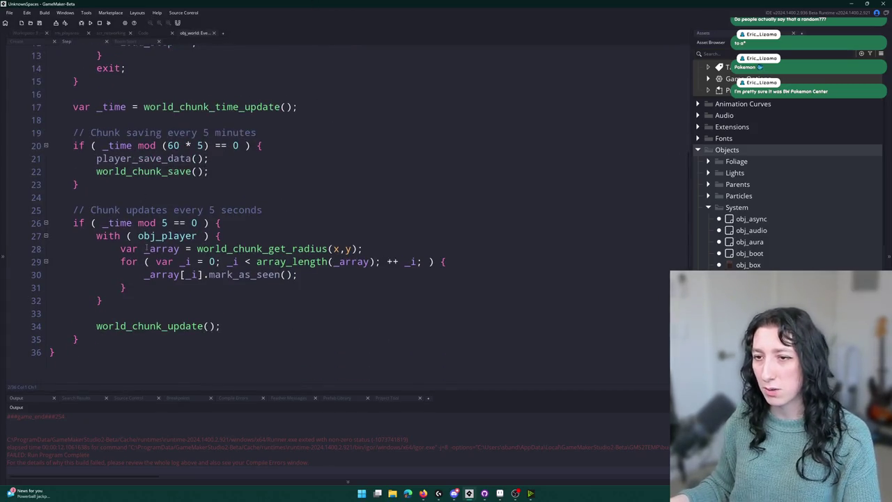
Step: Open the world_chunk_update definition from line 34 and inspect its update call on line 270
{"action": "left_click", "coordinate": [257, 262]}
{"action": "left_click", "coordinate": [150, 325]}
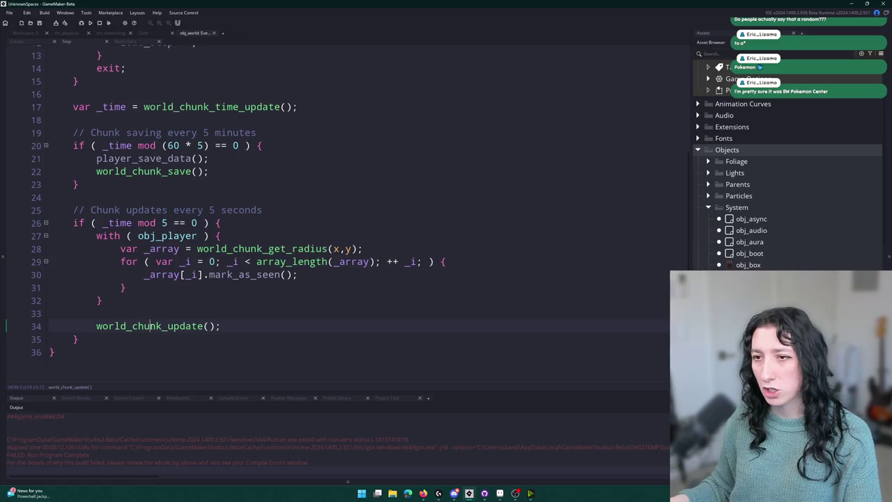
{"action": "left_click", "coordinate": [126, 287]}
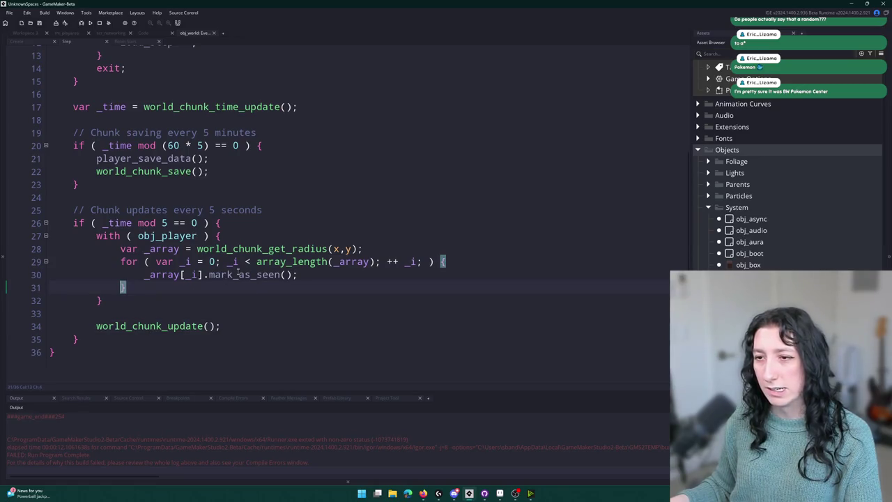
{"action": "left_click", "coordinate": [163, 325]}
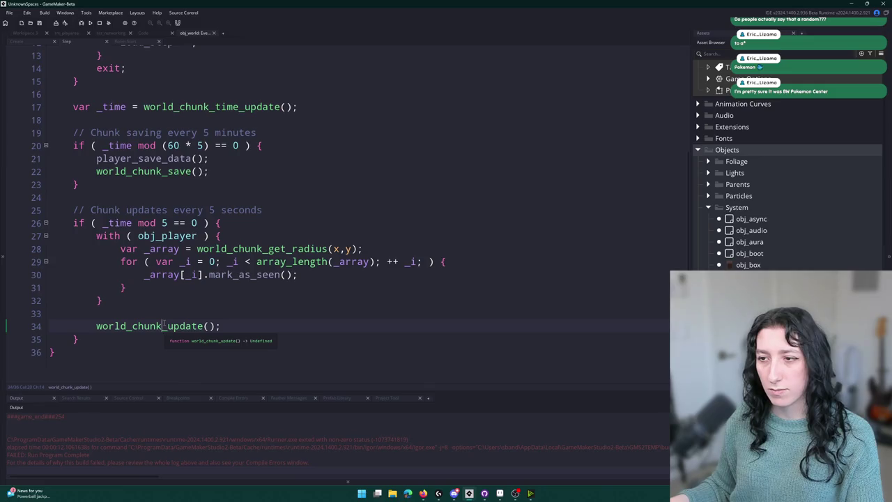
{"action": "middle_click", "coordinate": [164, 325]}
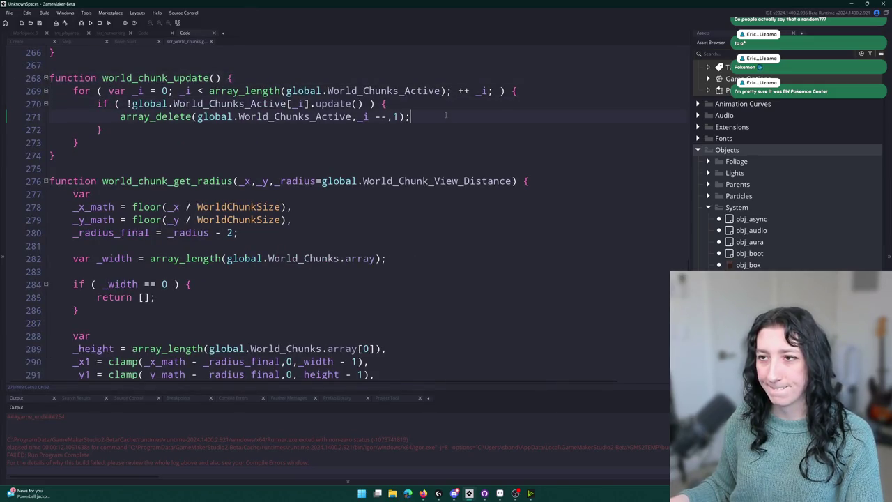
{"action": "left_click", "coordinate": [317, 103]}
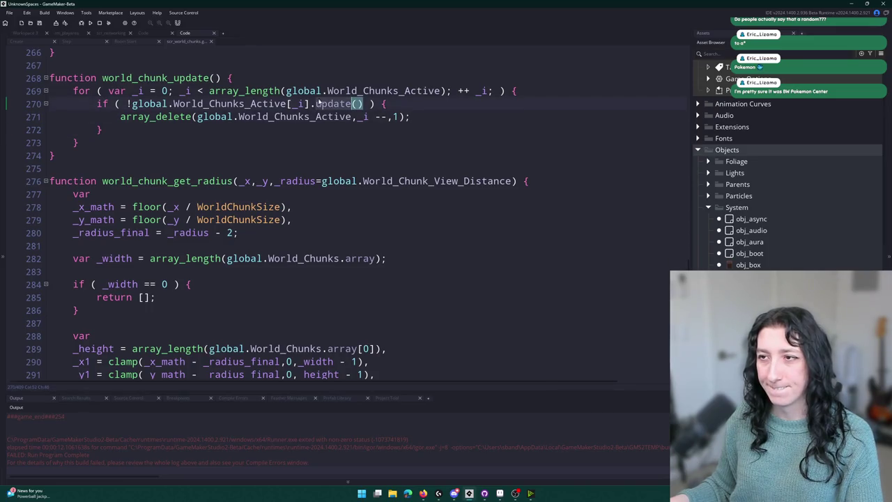
{"action": "scroll", "coordinate": [270, 177], "scroll_direction": "up", "scroll_amount": 9}
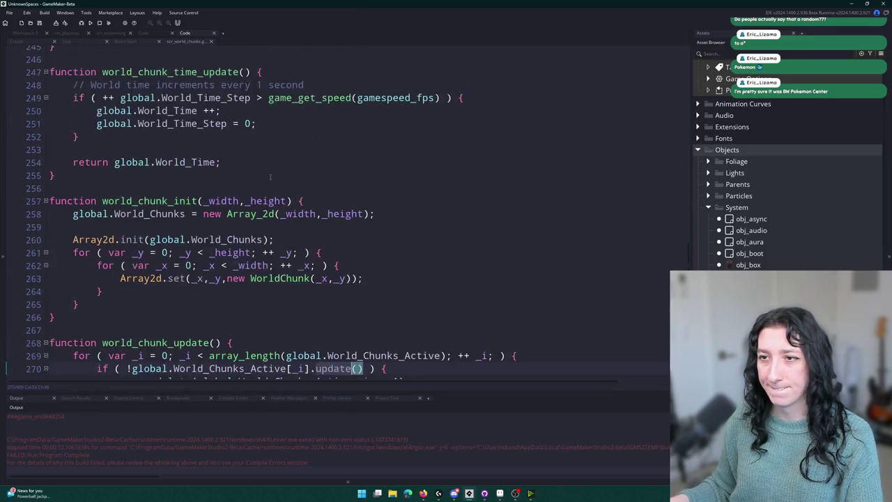
{"action": "scroll", "coordinate": [270, 177], "scroll_direction": "down", "scroll_amount": 8}
Step: Reopen obj_world's Step event and jump to world_chunk_update's definition again
{"action": "left_click", "coordinate": [34, 33]}
{"action": "double_click", "coordinate": [322, 183]}
{"action": "scroll", "coordinate": [292, 57], "scroll_direction": "up", "scroll_amount": 4}
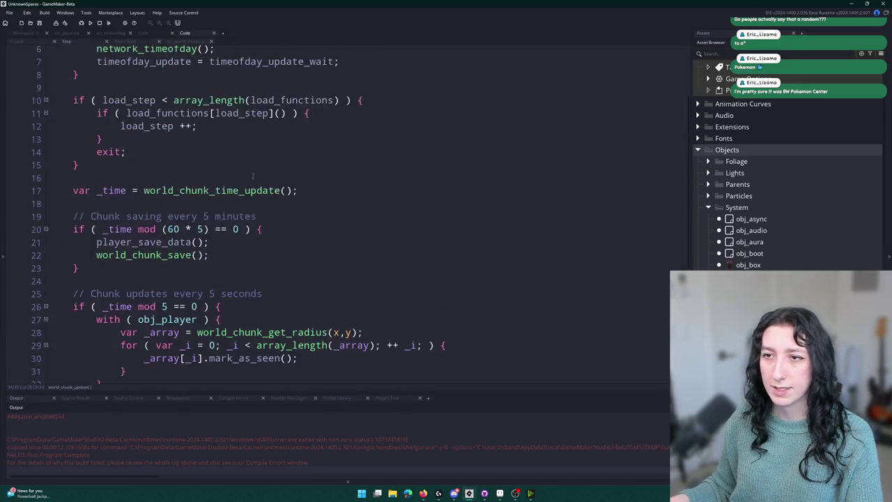
{"action": "scroll", "coordinate": [162, 319], "scroll_direction": "down", "scroll_amount": 4}
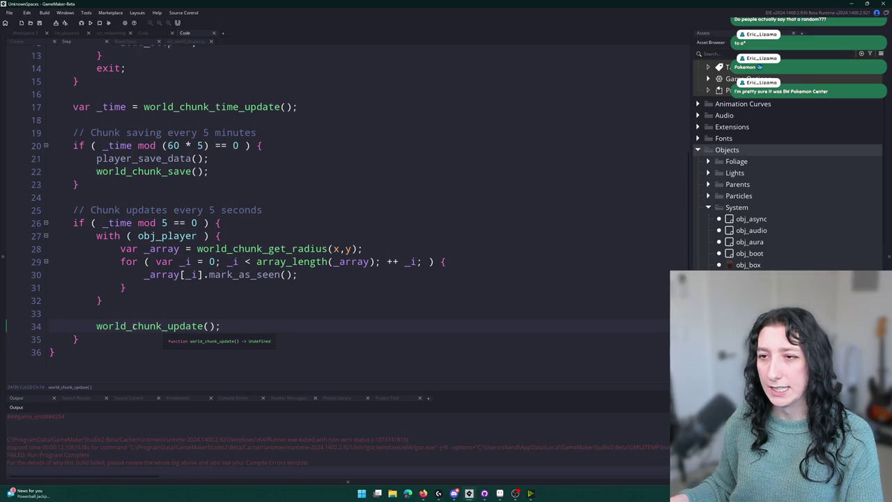
{"action": "middle_click", "coordinate": [162, 322]}
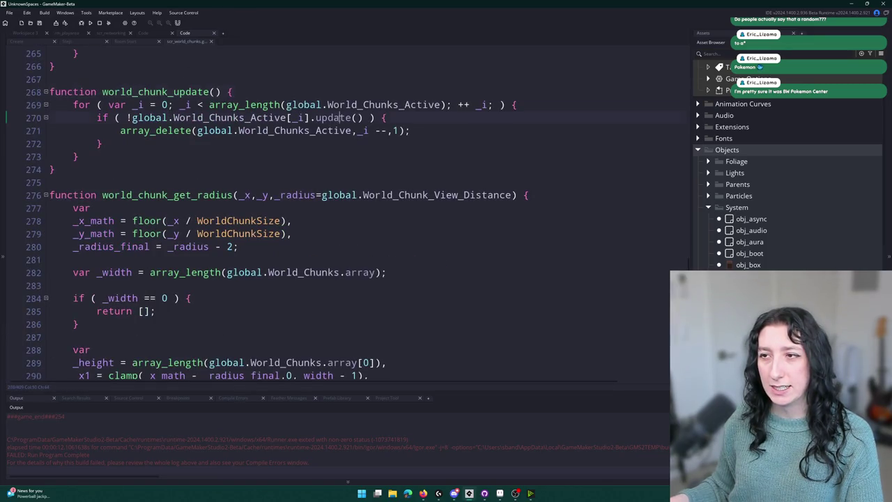
Step: Search the script for 'update' and step through matches to the chunk_update call on line 51
{"action": "key", "text": "ctrl+f"}
{"action": "left_click", "coordinate": [681, 60]}
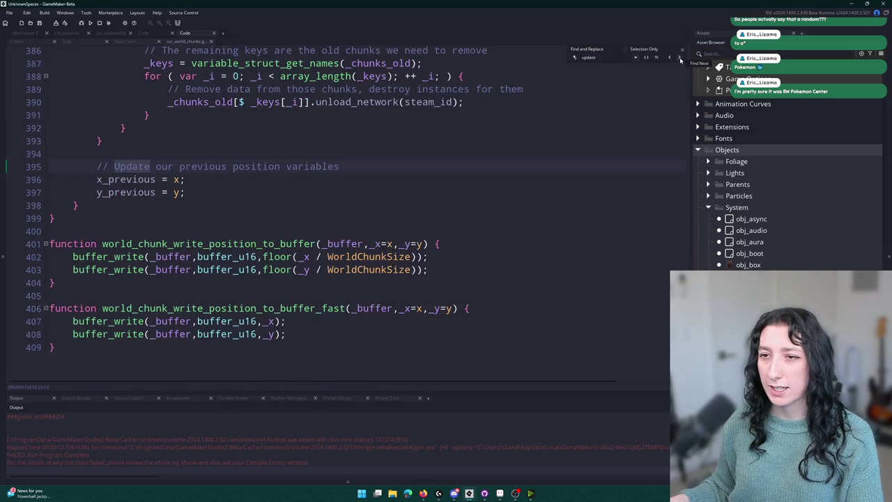
{"action": "left_click", "coordinate": [681, 60]}
{"action": "scroll", "coordinate": [546, 223], "scroll_direction": "down", "scroll_amount": 3}
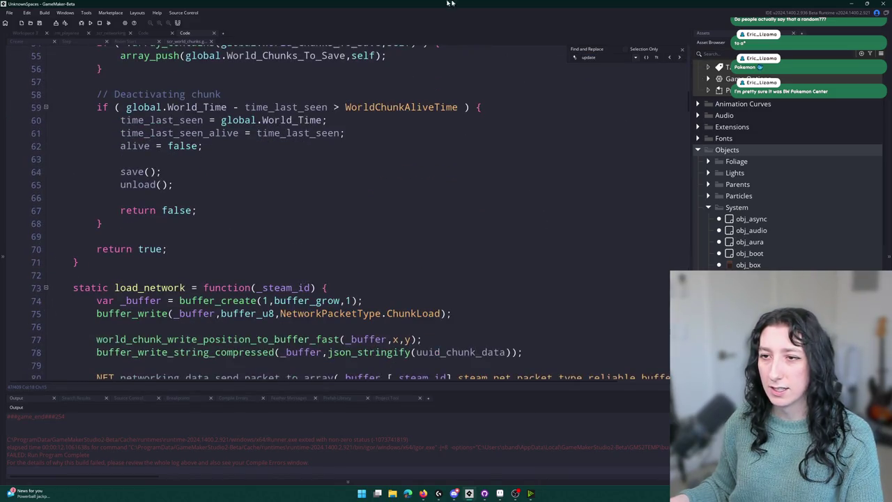
{"action": "scroll", "coordinate": [546, 223], "scroll_direction": "up", "scroll_amount": 2}
{"action": "scroll", "coordinate": [454, 234], "scroll_direction": "up", "scroll_amount": 2}
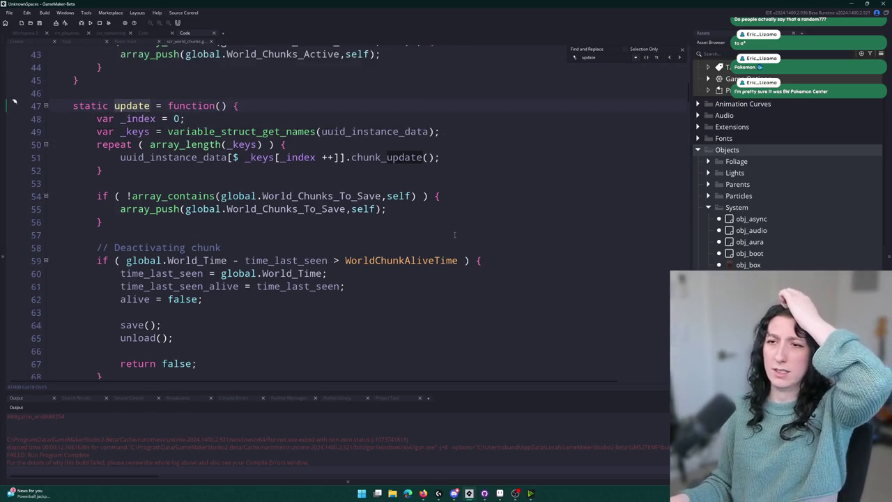
{"action": "left_click", "coordinate": [405, 167]}
{"action": "left_click", "coordinate": [422, 158]}
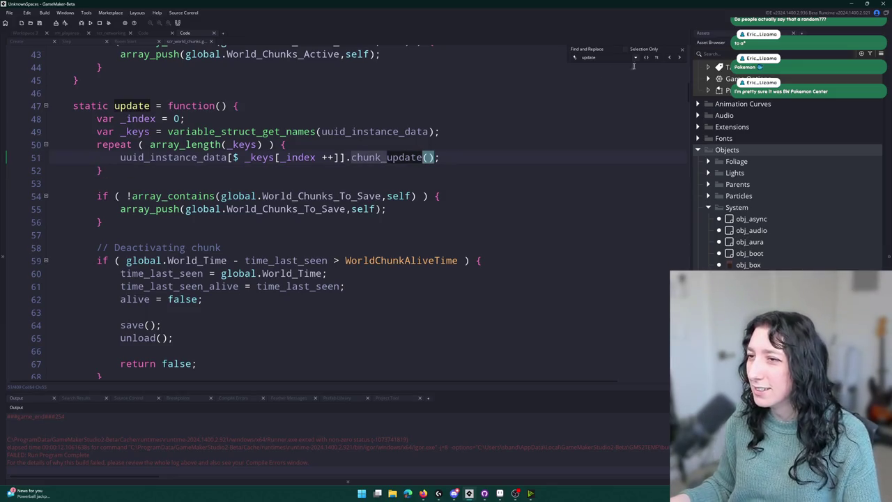
{"action": "left_click", "coordinate": [681, 55]}
{"action": "scroll", "coordinate": [514, 139], "scroll_direction": "up", "scroll_amount": 1}
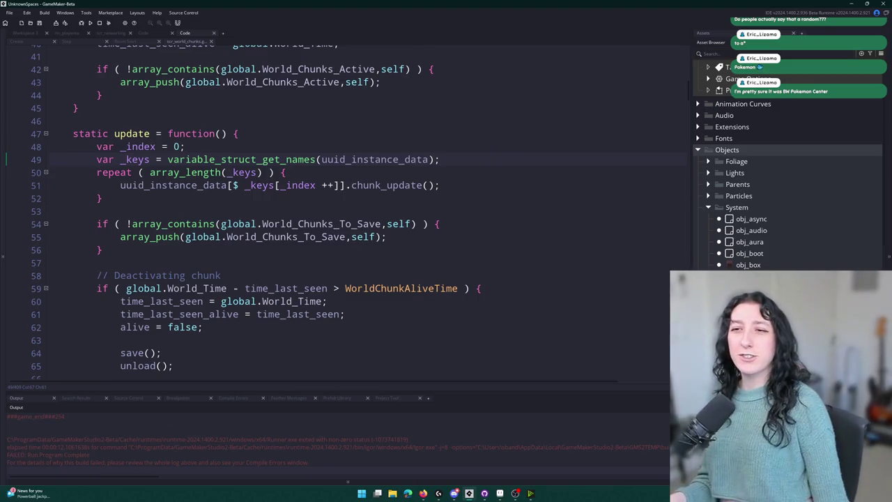
Step: Run a project-wide search for the chunk_update definition
{"action": "left_click", "coordinate": [398, 185]}
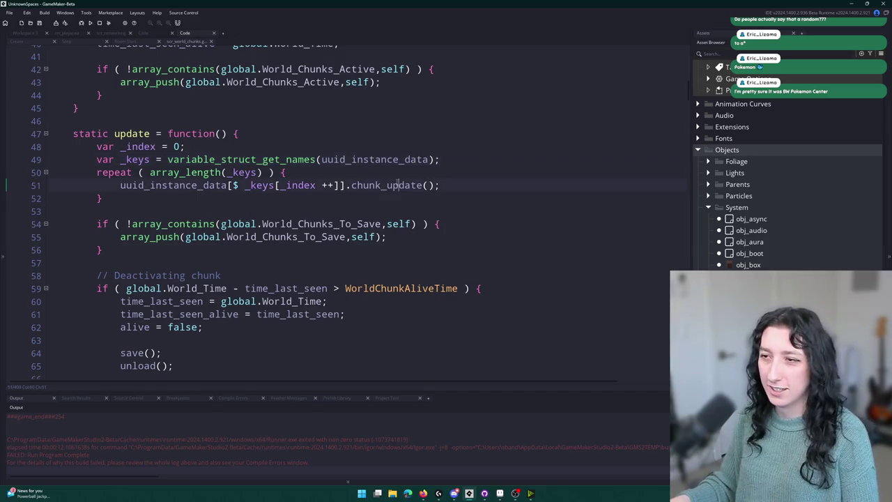
{"action": "key", "text": "ctrl+f"}
{"action": "key", "text": "Return"}
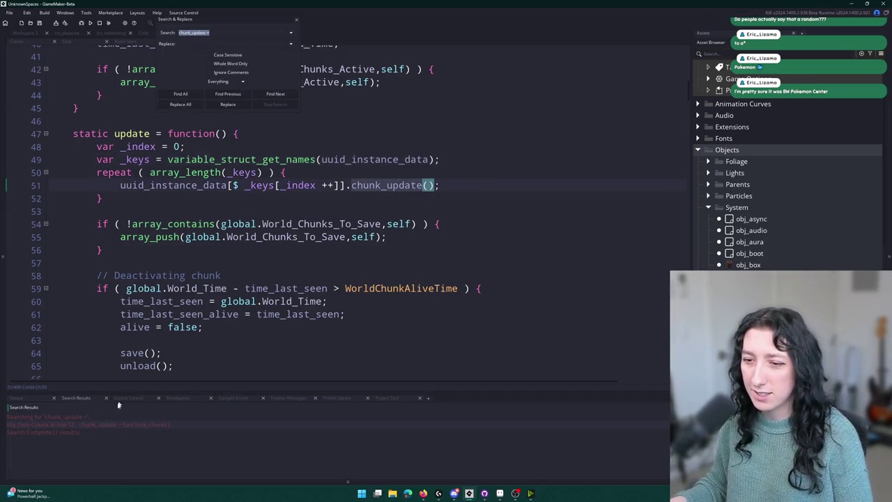
Step: Open obj_item's Create event at the chunk_update definition and read it
{"action": "double_click", "coordinate": [145, 425]}
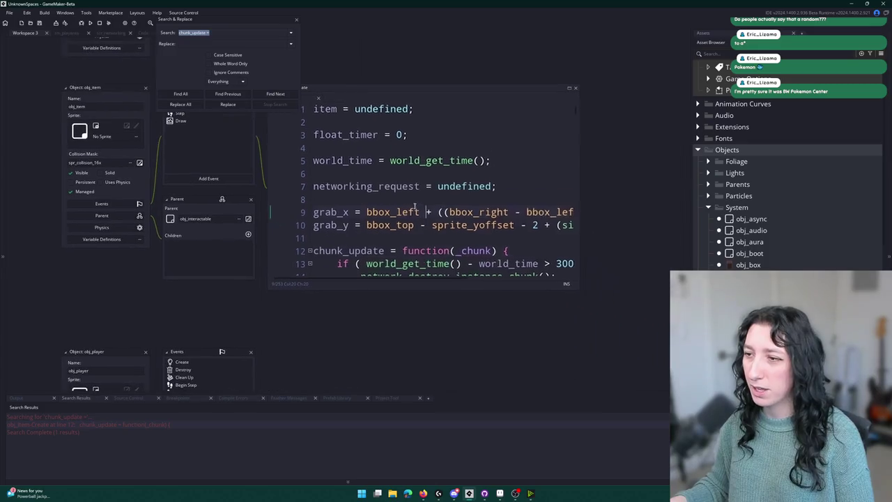
{"action": "scroll", "coordinate": [418, 212], "scroll_direction": "up", "scroll_amount": 1}
{"action": "scroll", "coordinate": [449, 203], "scroll_direction": "down", "scroll_amount": 2}
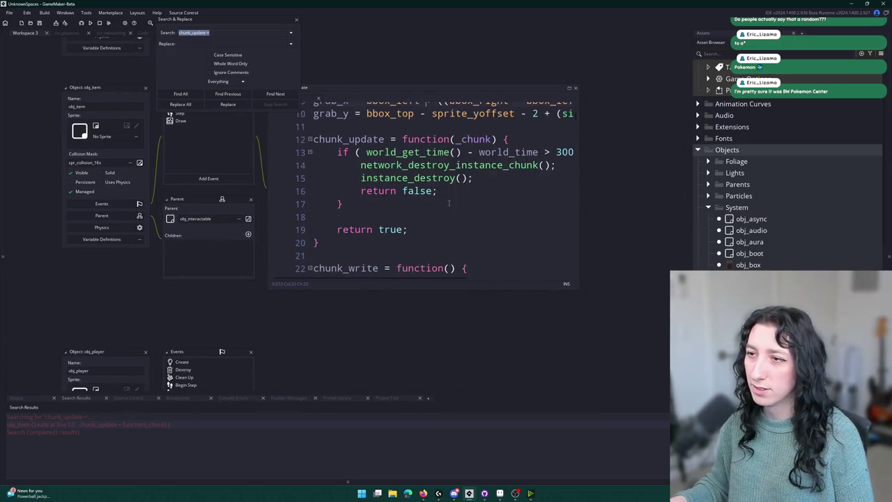
{"action": "left_click", "coordinate": [448, 204]}
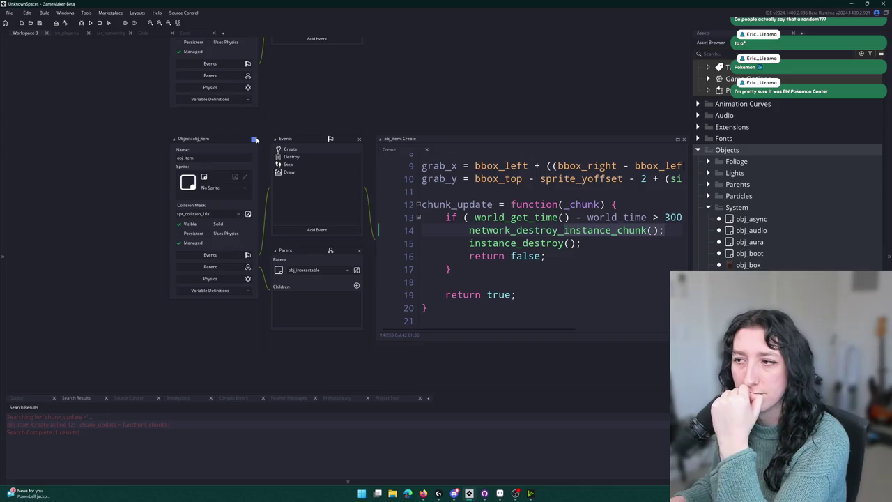
Step: Go back to scr_world_chunks and scroll down to load_network on line 73
{"action": "left_click", "coordinate": [203, 34]}
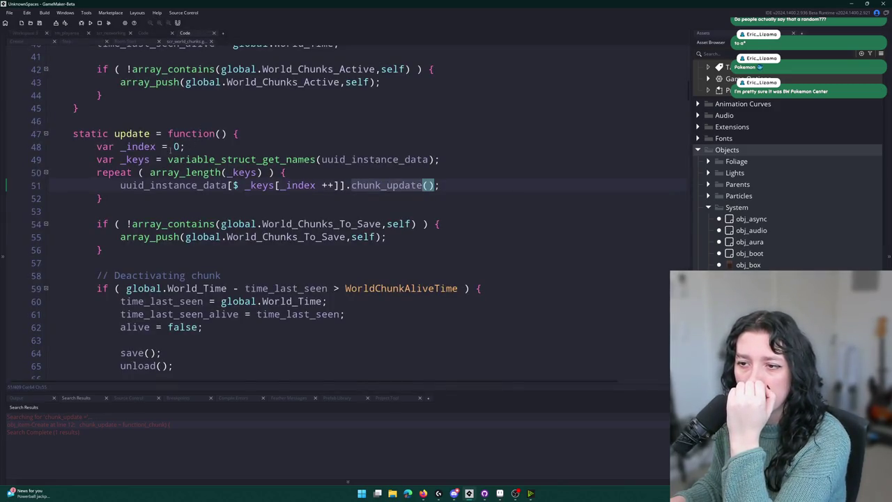
{"action": "scroll", "coordinate": [216, 139], "scroll_direction": "up", "scroll_amount": 5}
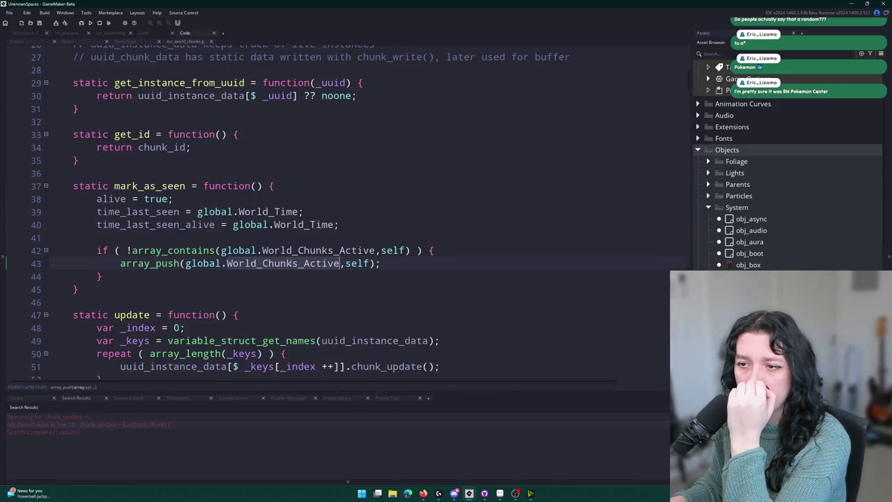
{"action": "scroll", "coordinate": [278, 269], "scroll_direction": "down", "scroll_amount": 6}
{"action": "scroll", "coordinate": [274, 248], "scroll_direction": "down", "scroll_amount": 5}
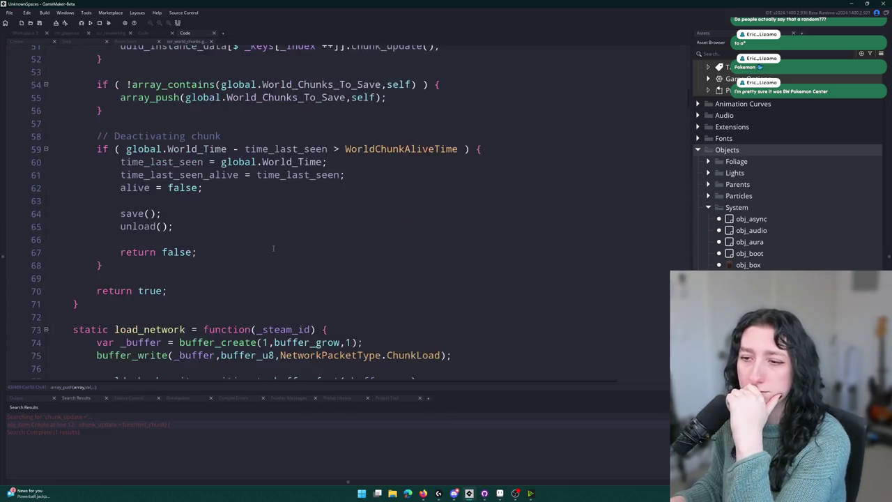
{"action": "scroll", "coordinate": [272, 248], "scroll_direction": "down", "scroll_amount": 2}
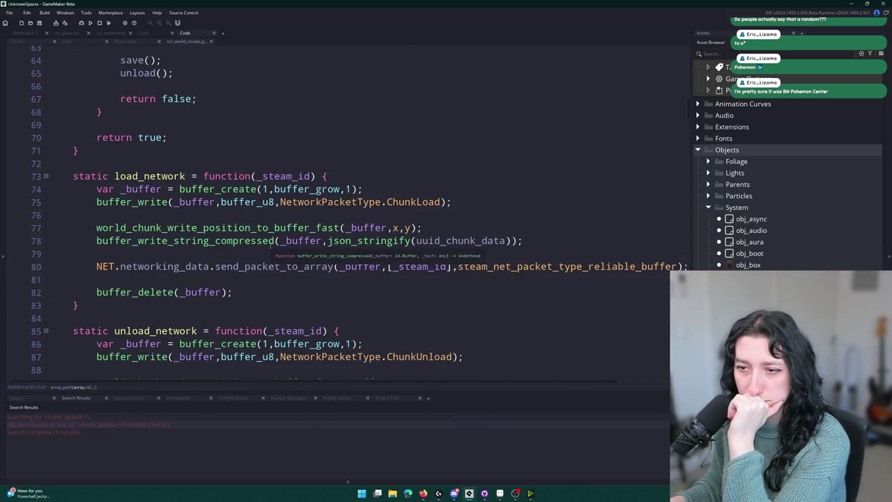
{"action": "left_click", "coordinate": [163, 176]}
Step: List every use of load_network project-wide and jump to its call on line 382
{"action": "double_click", "coordinate": [163, 176]}
{"action": "key", "text": "ctrl+shift+f"}
{"action": "key", "text": "Return"}
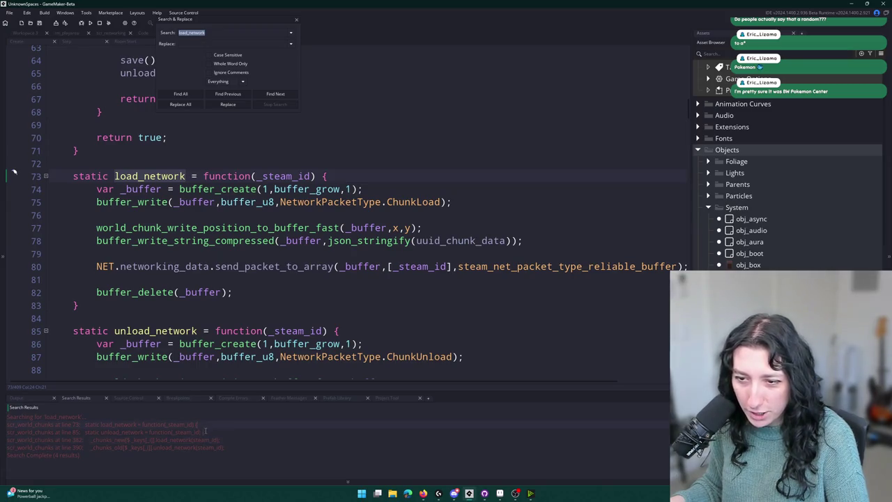
{"action": "double_click", "coordinate": [202, 441]}
{"action": "scroll", "coordinate": [318, 233], "scroll_direction": "up", "scroll_amount": 12}
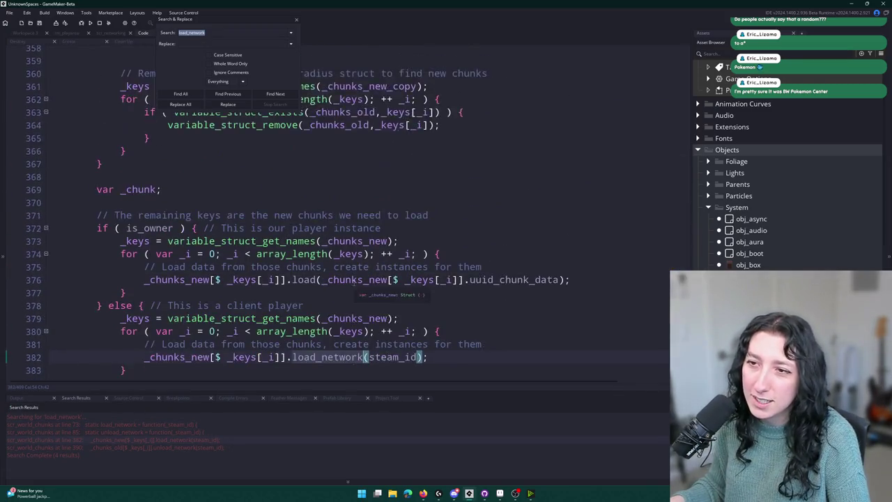
{"action": "scroll", "coordinate": [317, 234], "scroll_direction": "up", "scroll_amount": 12}
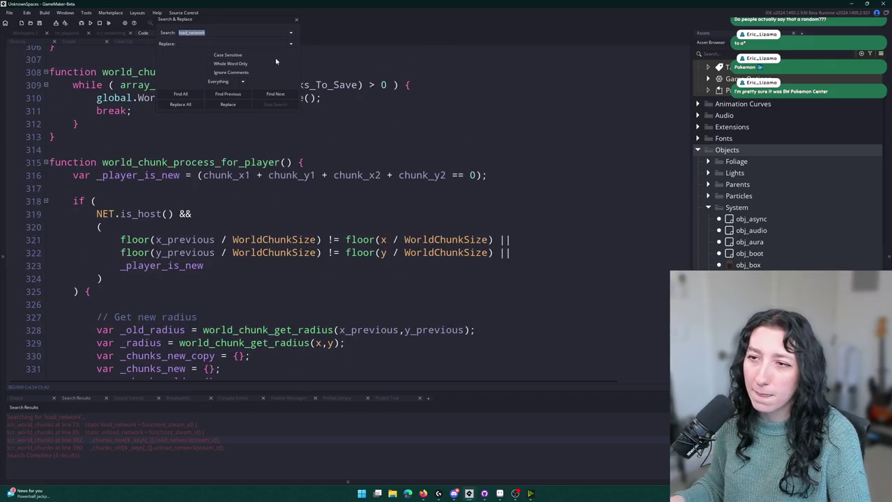
{"action": "left_click", "coordinate": [296, 20]}
Step: Review the owner and client chunk-loading code, then select the first word of the line 360 comment
{"action": "scroll", "coordinate": [218, 237], "scroll_direction": "down", "scroll_amount": 5}
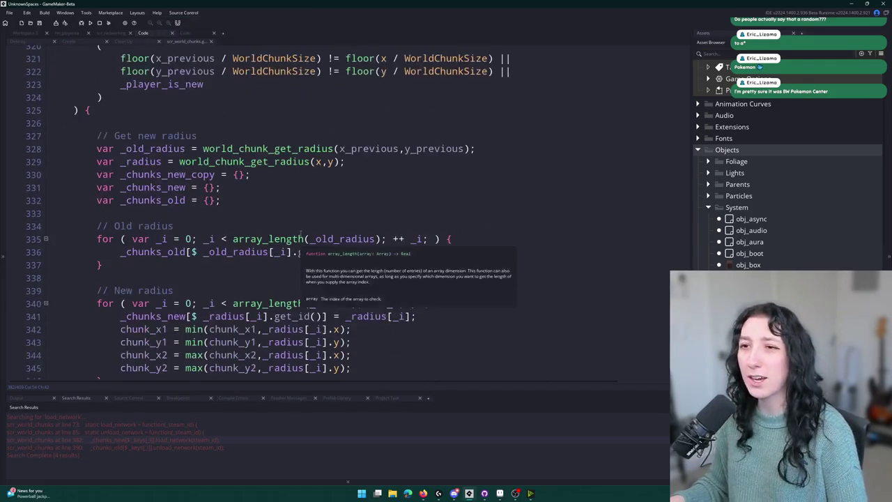
{"action": "scroll", "coordinate": [217, 236], "scroll_direction": "down", "scroll_amount": 11}
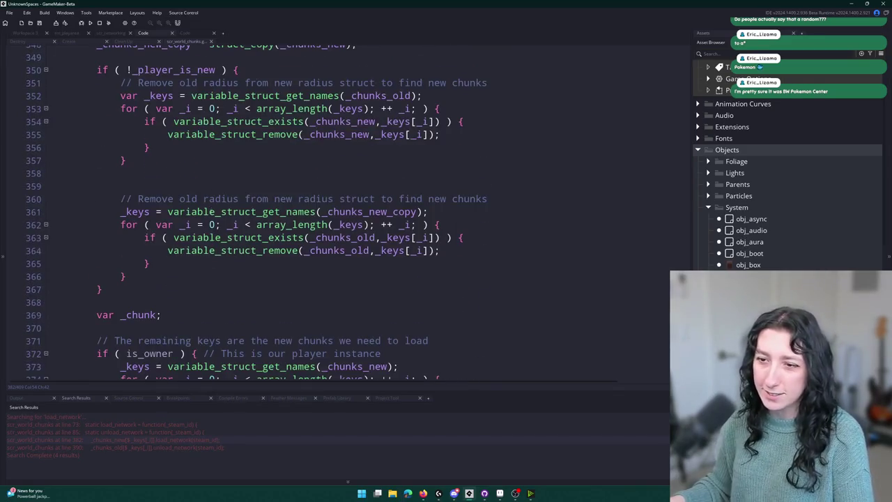
{"action": "scroll", "coordinate": [210, 214], "scroll_direction": "down", "scroll_amount": 1}
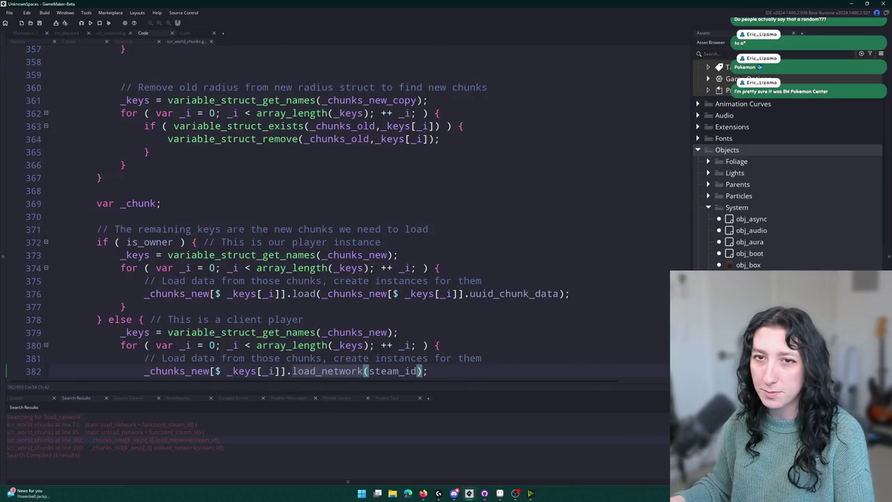
{"action": "scroll", "coordinate": [313, 167], "scroll_direction": "up", "scroll_amount": 1}
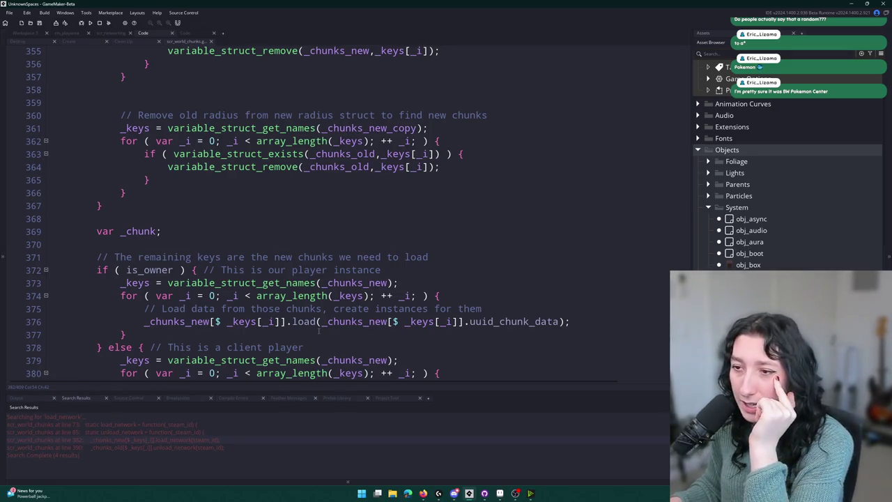
{"action": "left_click", "coordinate": [446, 270]}
{"action": "scroll", "coordinate": [455, 240], "scroll_direction": "down", "scroll_amount": 1}
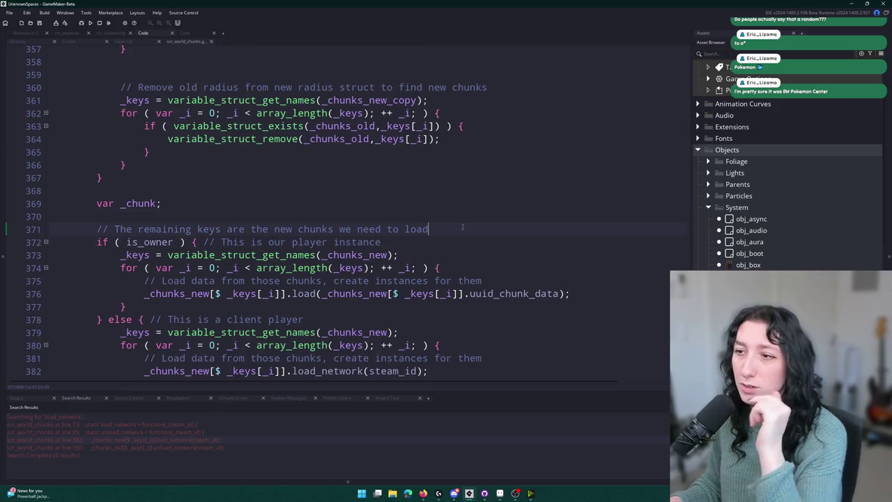
{"action": "scroll", "coordinate": [462, 227], "scroll_direction": "up", "scroll_amount": 4}
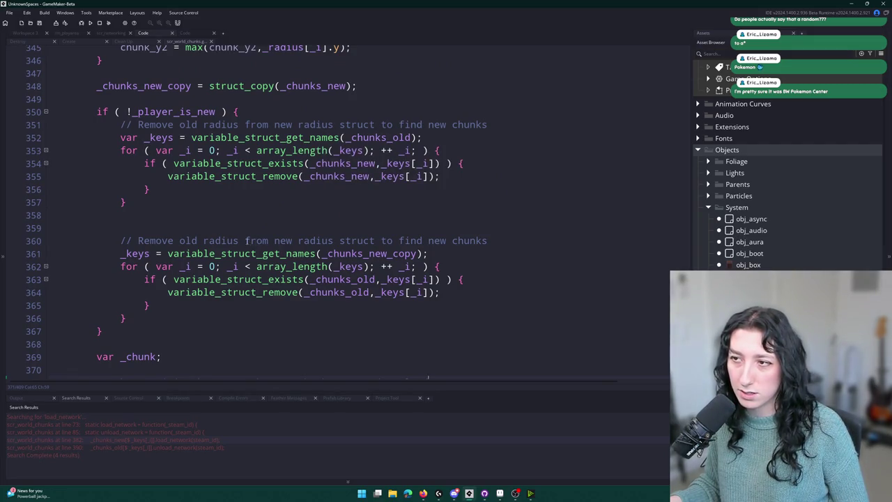
{"action": "double_click", "coordinate": [188, 241]}
Step: Reword the line 360 comment to 'Remove new radius from old radius struct to find old chunks'
{"action": "type", "text": "new"}
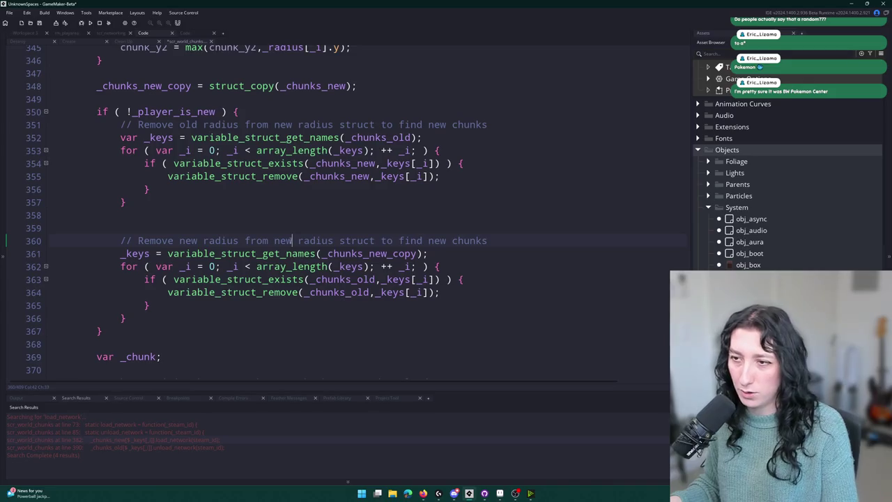
{"action": "double_click", "coordinate": [285, 241]}
{"action": "type", "text": "old"}
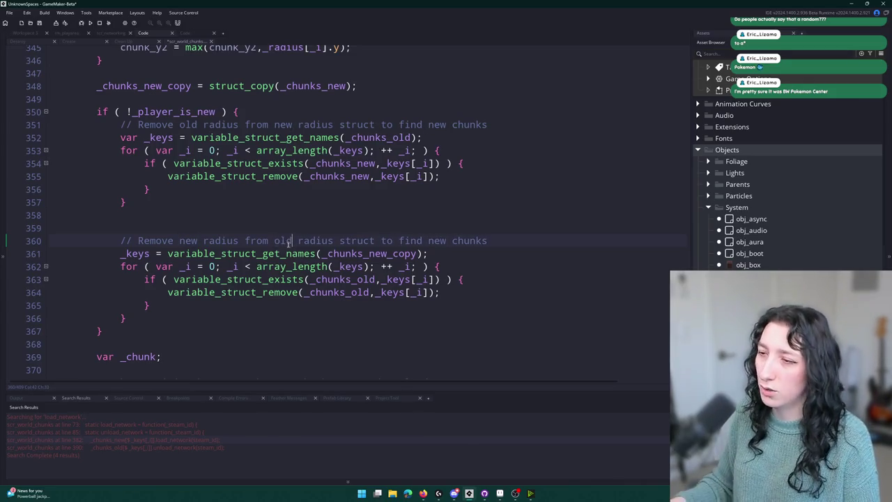
{"action": "double_click", "coordinate": [439, 241]}
{"action": "type", "text": "old"}
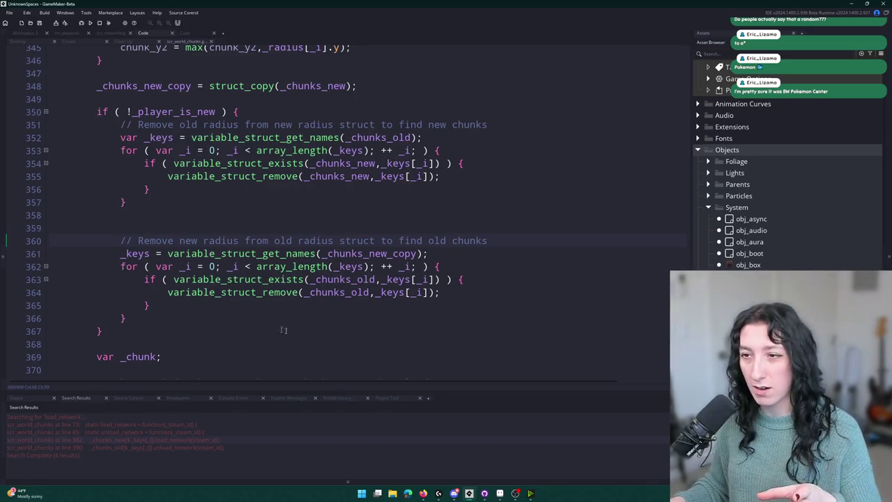
Step: Add blank lines under the is_owner check on line 372, then remove them again
{"action": "scroll", "coordinate": [304, 241], "scroll_direction": "down", "scroll_amount": 5}
{"action": "scroll", "coordinate": [305, 241], "scroll_direction": "down", "scroll_amount": 2}
{"action": "left_click", "coordinate": [421, 195]}
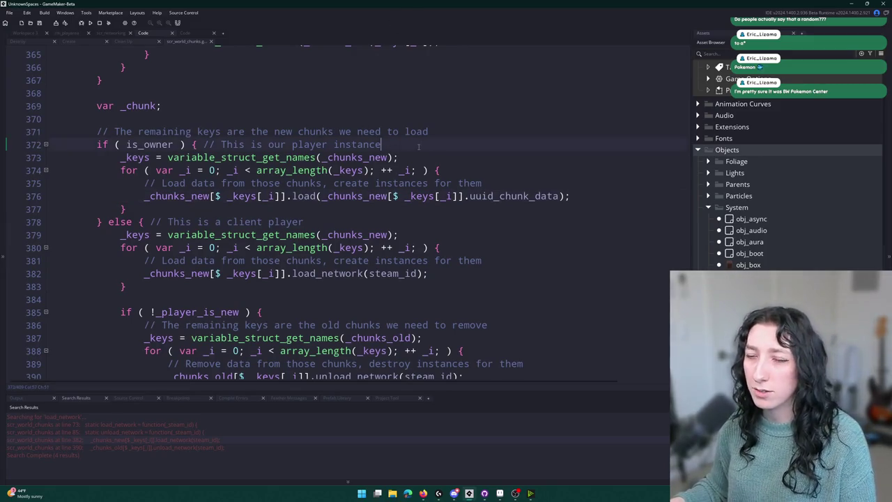
{"action": "key", "text": "Return"}
{"action": "key", "text": "Return"}
{"action": "key", "text": "Up"}
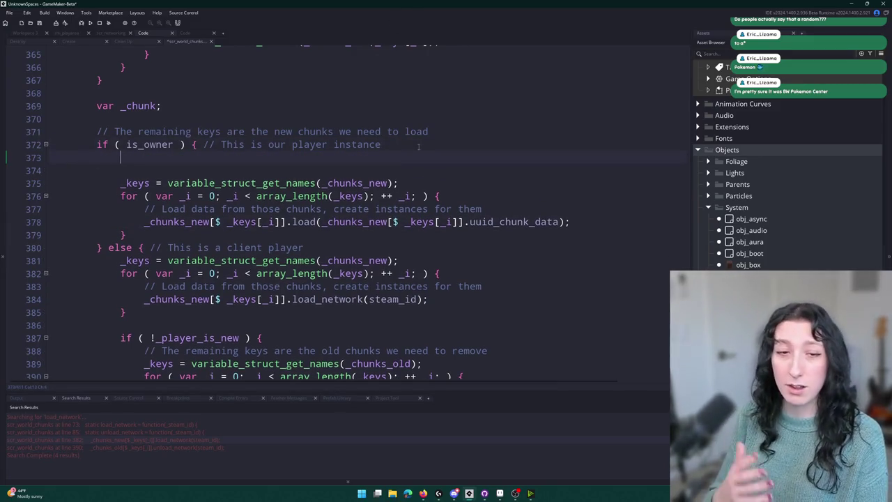
{"action": "type", "text": "r"}
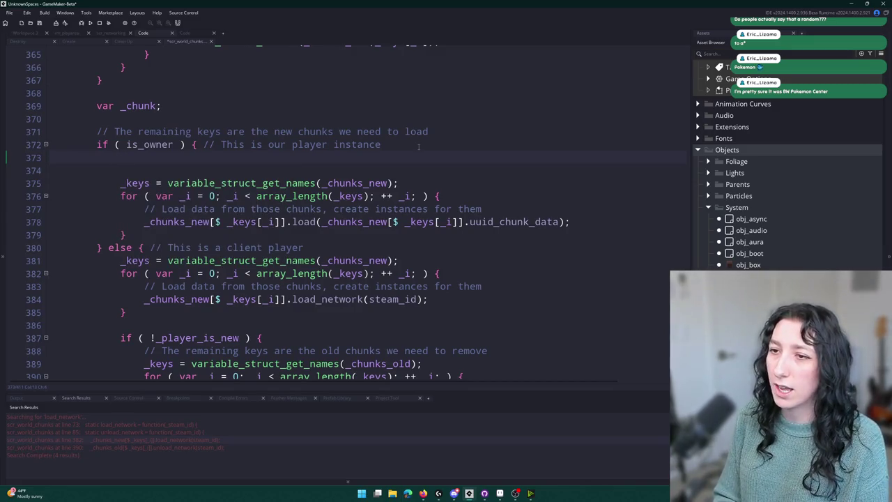
{"action": "key", "text": "Delete"}
{"action": "key", "text": "Delete"}
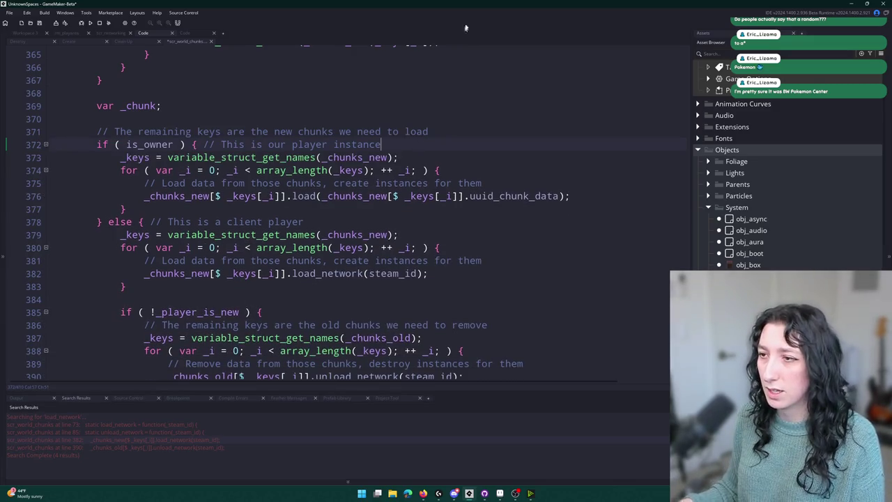
{"action": "scroll", "coordinate": [479, 169], "scroll_direction": "up", "scroll_amount": 4}
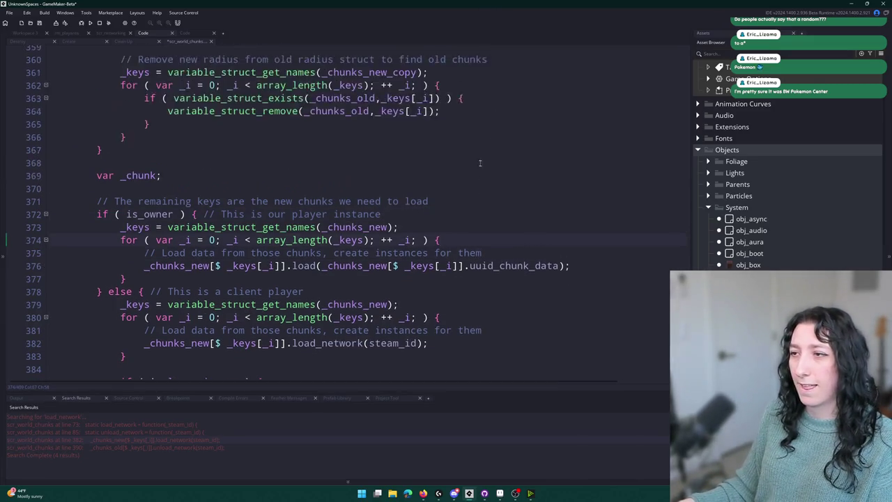
{"action": "scroll", "coordinate": [478, 169], "scroll_direction": "up", "scroll_amount": 20}
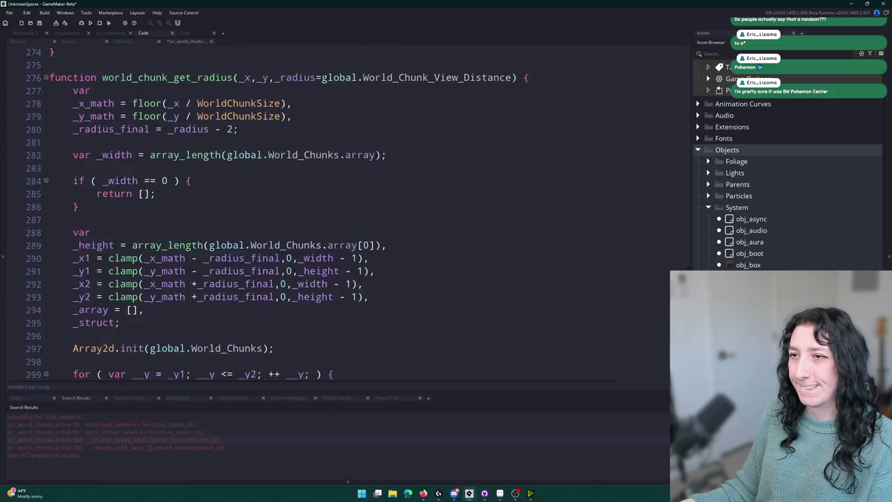
{"action": "scroll", "coordinate": [213, 212], "scroll_direction": "down", "scroll_amount": 5}
{"action": "scroll", "coordinate": [212, 211], "scroll_direction": "up", "scroll_amount": 4}
{"action": "scroll", "coordinate": [269, 212], "scroll_direction": "down", "scroll_amount": 2}
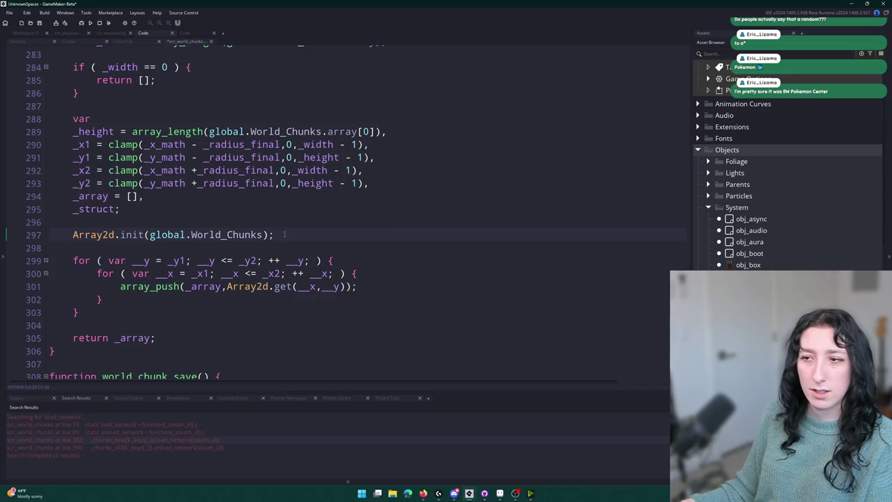
{"action": "scroll", "coordinate": [288, 228], "scroll_direction": "up", "scroll_amount": 3}
{"action": "scroll", "coordinate": [235, 151], "scroll_direction": "down", "scroll_amount": 2}
{"action": "scroll", "coordinate": [236, 150], "scroll_direction": "down", "scroll_amount": 3}
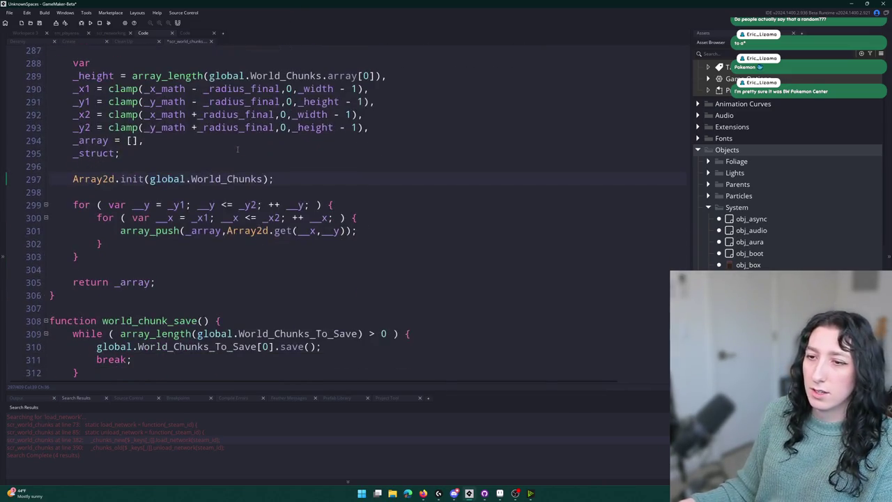
{"action": "scroll", "coordinate": [279, 251], "scroll_direction": "up", "scroll_amount": 5}
{"action": "scroll", "coordinate": [264, 258], "scroll_direction": "down", "scroll_amount": 7}
{"action": "scroll", "coordinate": [278, 251], "scroll_direction": "down", "scroll_amount": 18}
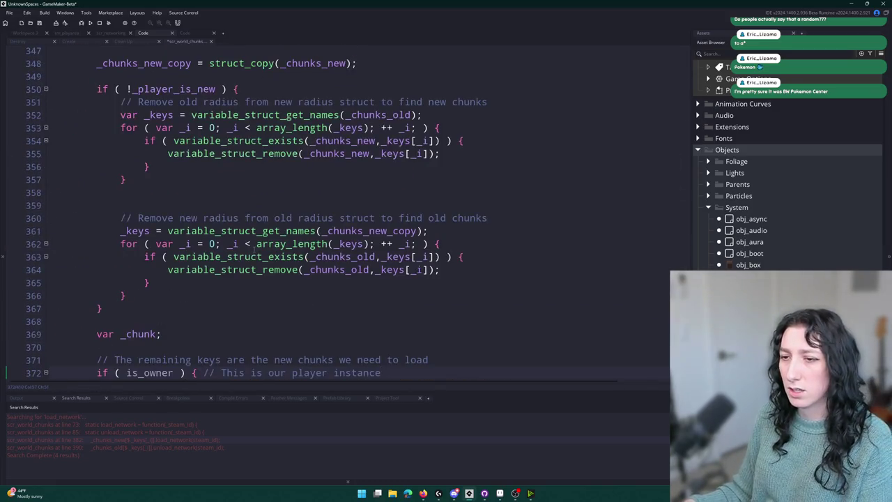
{"action": "scroll", "coordinate": [278, 209], "scroll_direction": "up", "scroll_amount": 5}
{"action": "scroll", "coordinate": [255, 56], "scroll_direction": "up", "scroll_amount": 7}
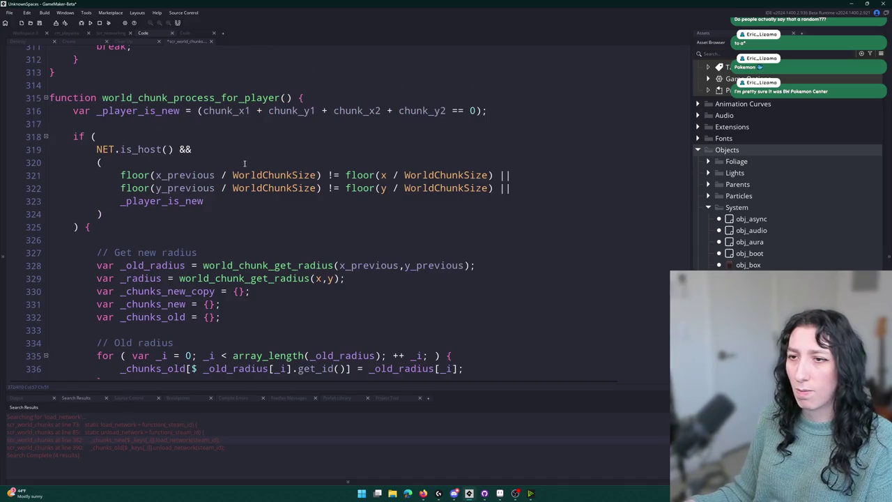
{"action": "scroll", "coordinate": [158, 227], "scroll_direction": "down", "scroll_amount": 2}
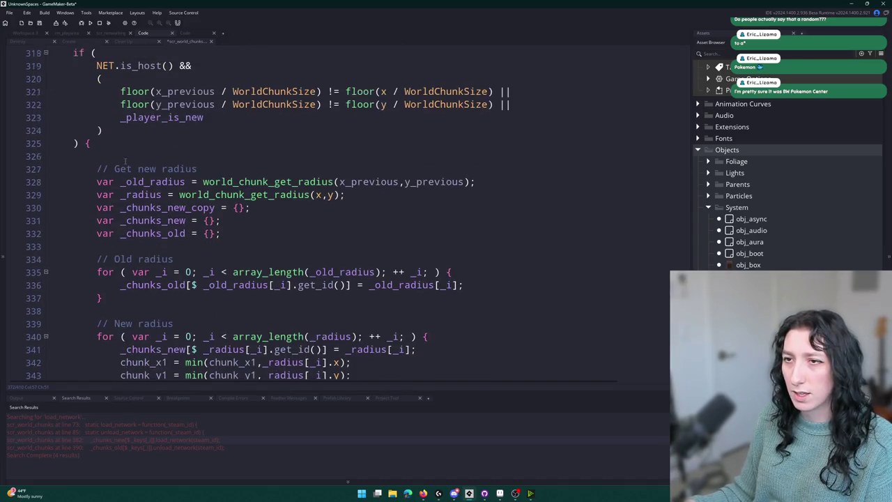
{"action": "scroll", "coordinate": [139, 210], "scroll_direction": "up", "scroll_amount": 1}
{"action": "left_click", "coordinate": [87, 186]}
{"action": "scroll", "coordinate": [87, 186], "scroll_direction": "down", "scroll_amount": 19}
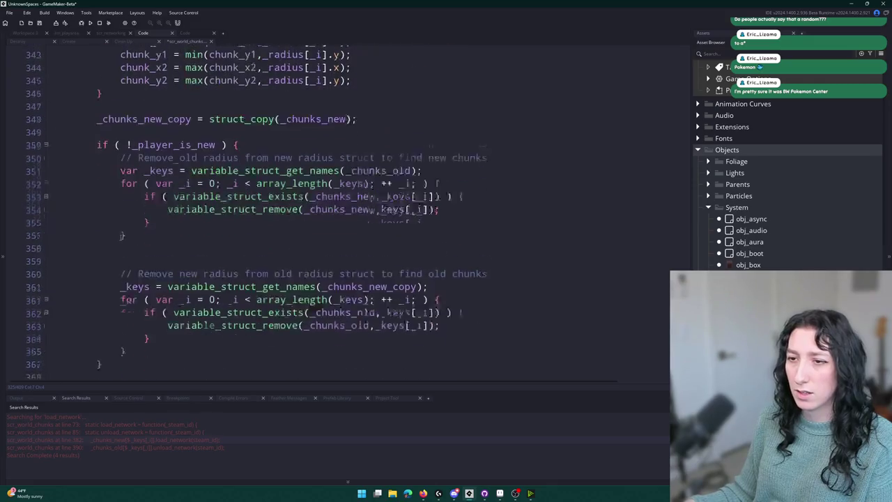
{"action": "scroll", "coordinate": [194, 186], "scroll_direction": "down", "scroll_amount": 2}
{"action": "scroll", "coordinate": [194, 186], "scroll_direction": "up", "scroll_amount": 7}
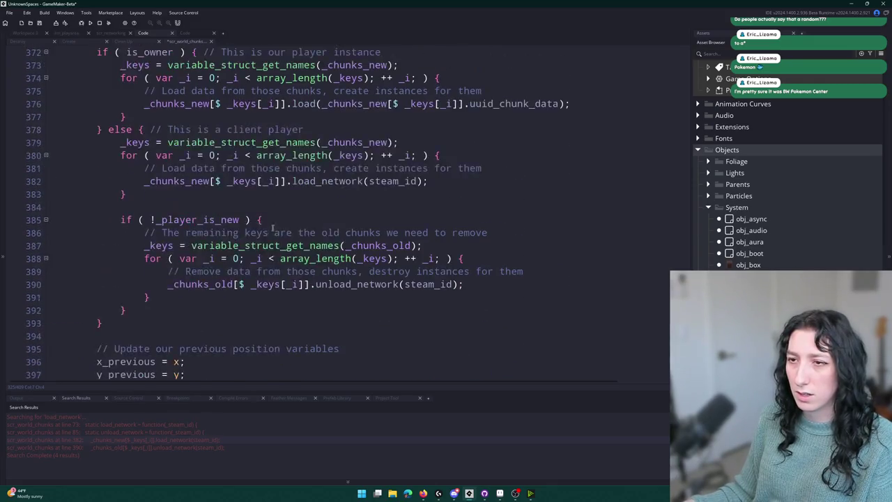
{"action": "scroll", "coordinate": [194, 186], "scroll_direction": "up", "scroll_amount": 5}
{"action": "scroll", "coordinate": [209, 180], "scroll_direction": "down", "scroll_amount": 7}
{"action": "scroll", "coordinate": [223, 174], "scroll_direction": "up", "scroll_amount": 1}
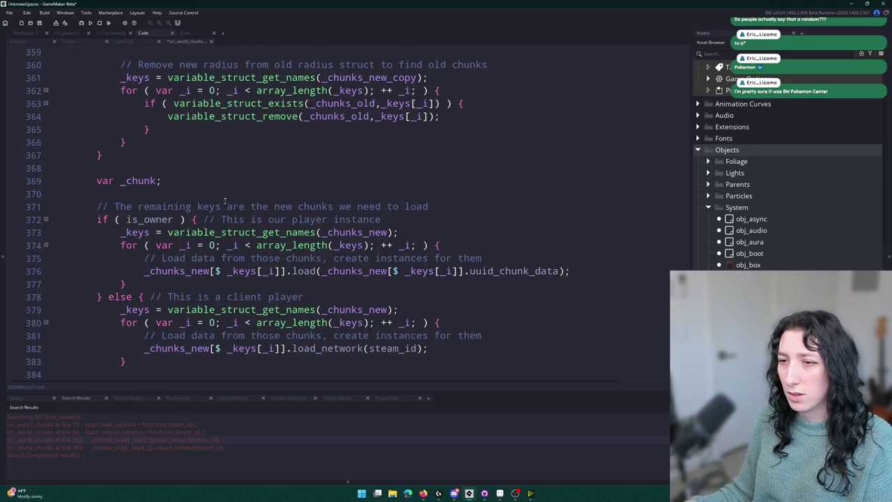
{"action": "scroll", "coordinate": [223, 258], "scroll_direction": "down", "scroll_amount": 2}
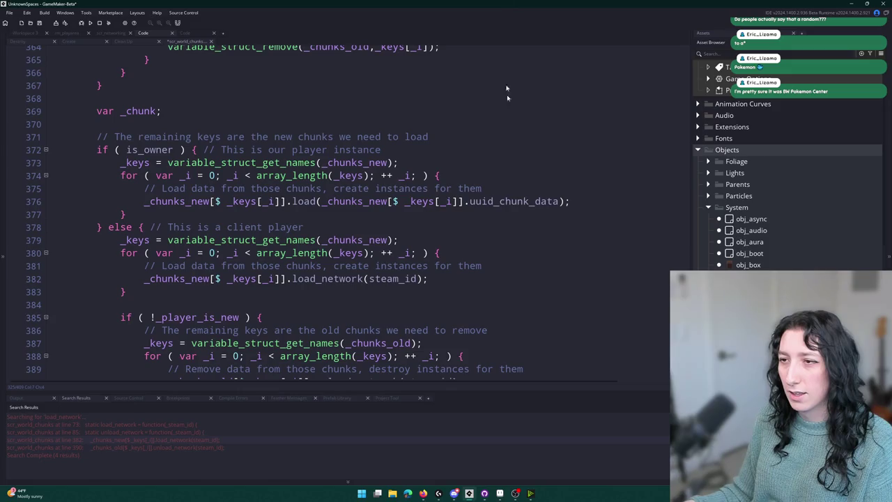
{"action": "scroll", "coordinate": [442, 198], "scroll_direction": "down", "scroll_amount": 2}
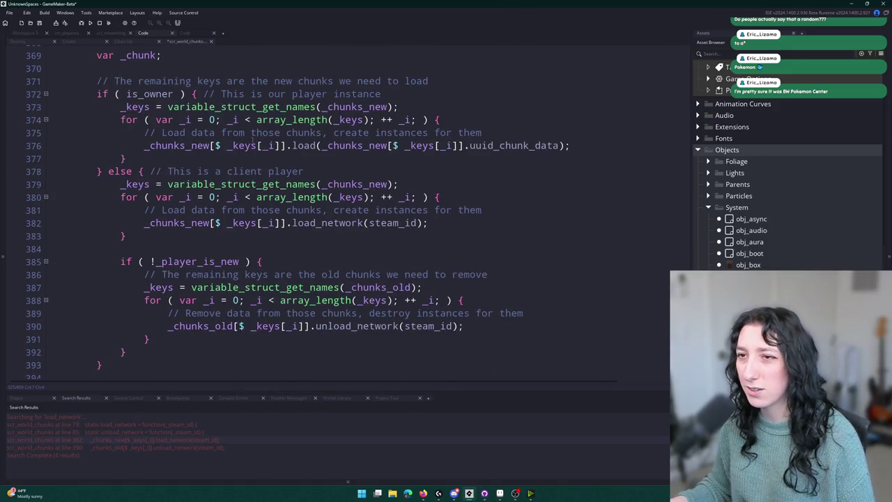
{"action": "left_click", "coordinate": [443, 146]}
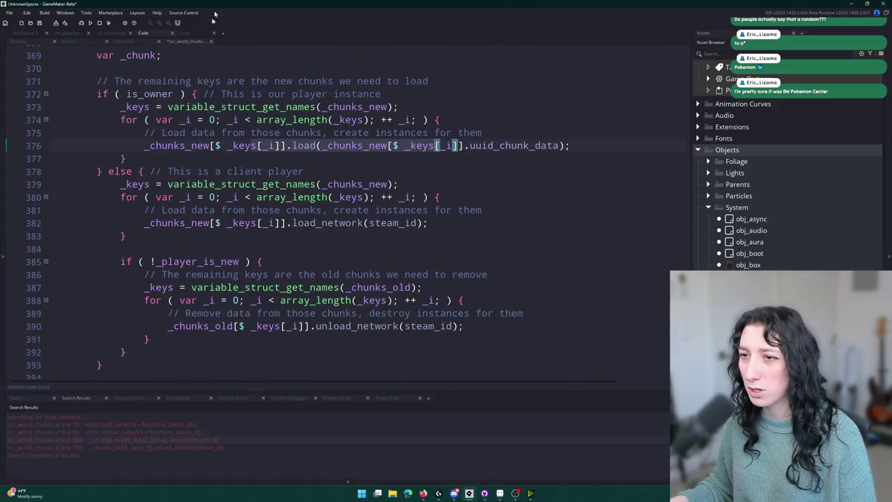
{"action": "scroll", "coordinate": [437, 146], "scroll_direction": "down", "scroll_amount": 1}
{"action": "left_click", "coordinate": [235, 158]}
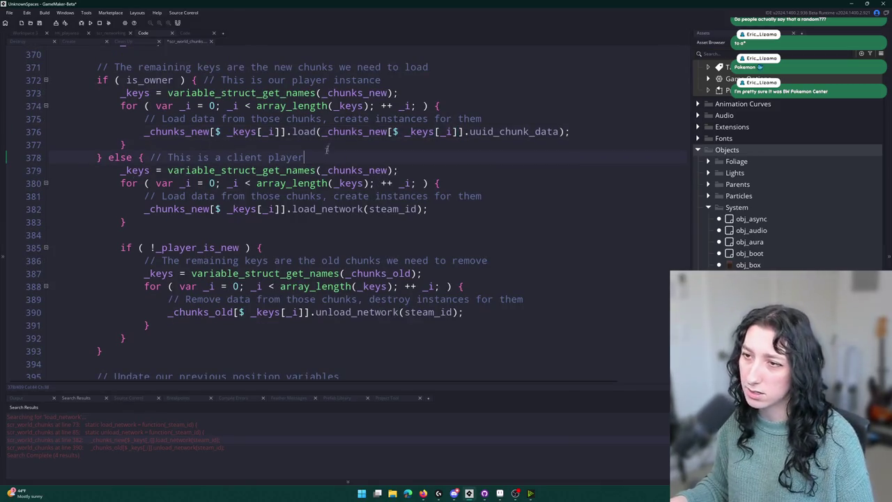
{"action": "mouse_move", "coordinate": [179, 195]}
{"action": "left_mouse_down"}
{"action": "mouse_move", "coordinate": [460, 287]}
{"action": "mouse_move", "coordinate": [418, 314]}
{"action": "left_mouse_up"}
{"action": "left_click", "coordinate": [362, 273]}
{"action": "left_click", "coordinate": [439, 210]}
{"action": "scroll", "coordinate": [439, 211], "scroll_direction": "up", "scroll_amount": 1}
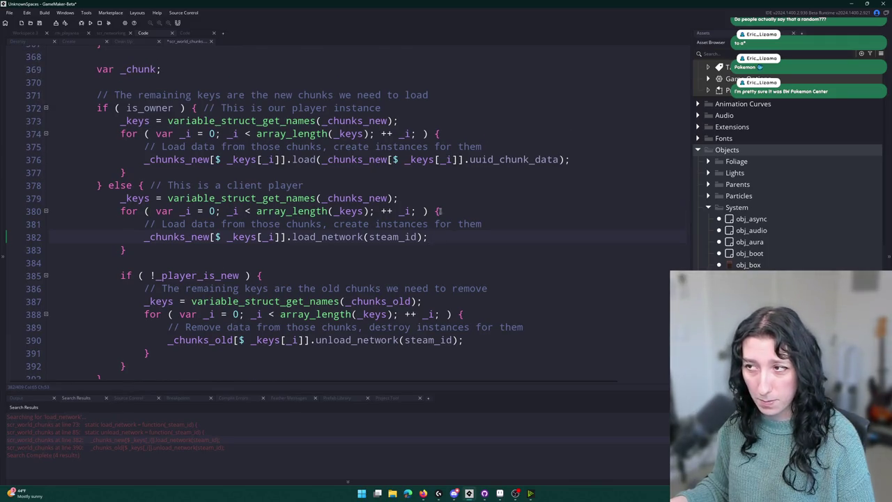
{"action": "scroll", "coordinate": [439, 210], "scroll_direction": "up", "scroll_amount": 1}
{"action": "left_click", "coordinate": [574, 192]}
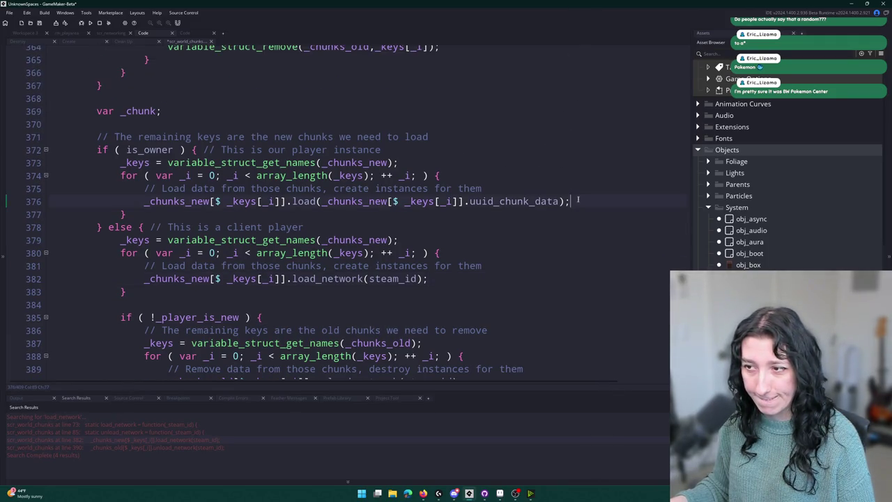
{"action": "left_click", "coordinate": [40, 24]}
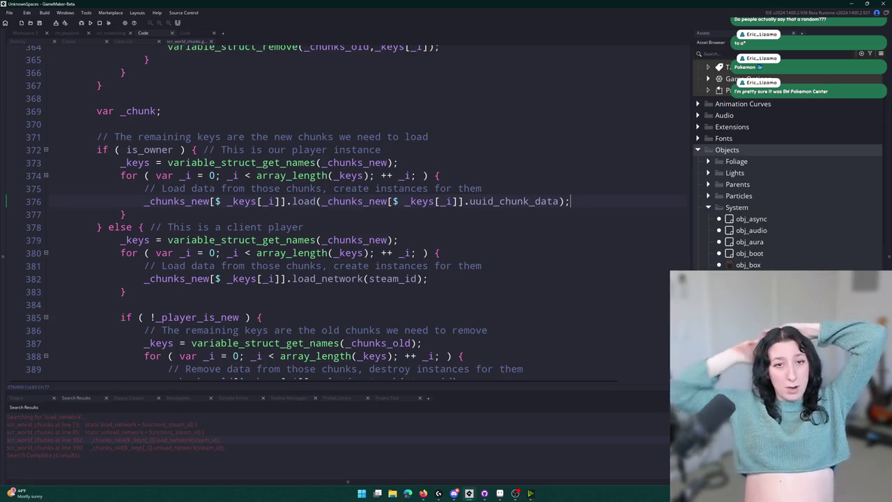
Step: Return to the obj_world object workspace with its Create, Step and Room Start events
{"action": "left_click", "coordinate": [26, 33]}
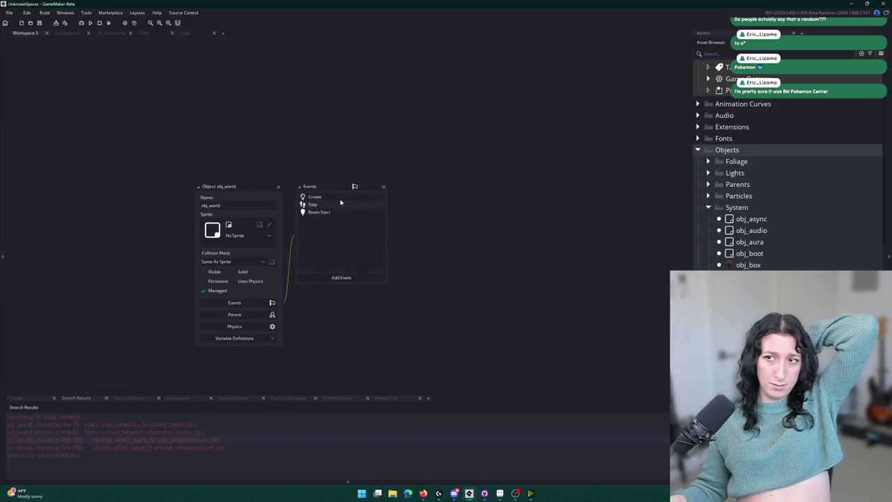
Step: In obj_world's Create event, wrap the player-data loading in an if ( NET.is_host() ) block
{"action": "left_click", "coordinate": [327, 197]}
{"action": "scroll", "coordinate": [297, 218], "scroll_direction": "up", "scroll_amount": 20}
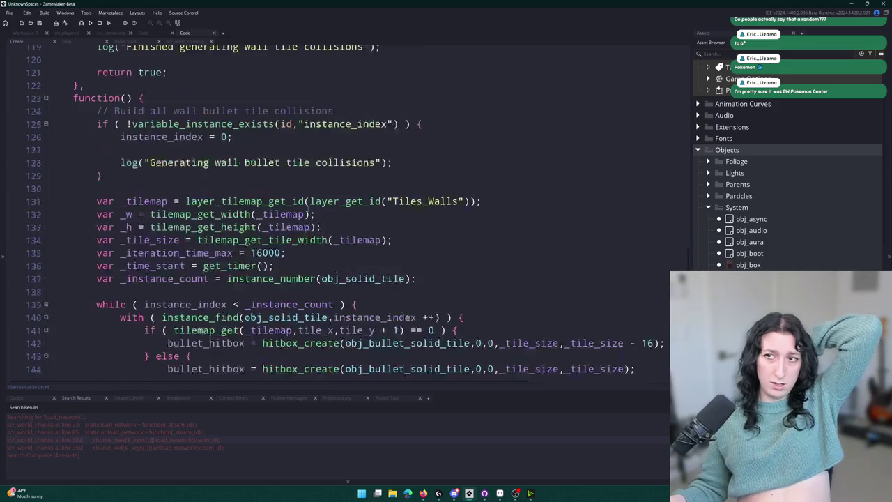
{"action": "scroll", "coordinate": [297, 218], "scroll_direction": "up", "scroll_amount": 5}
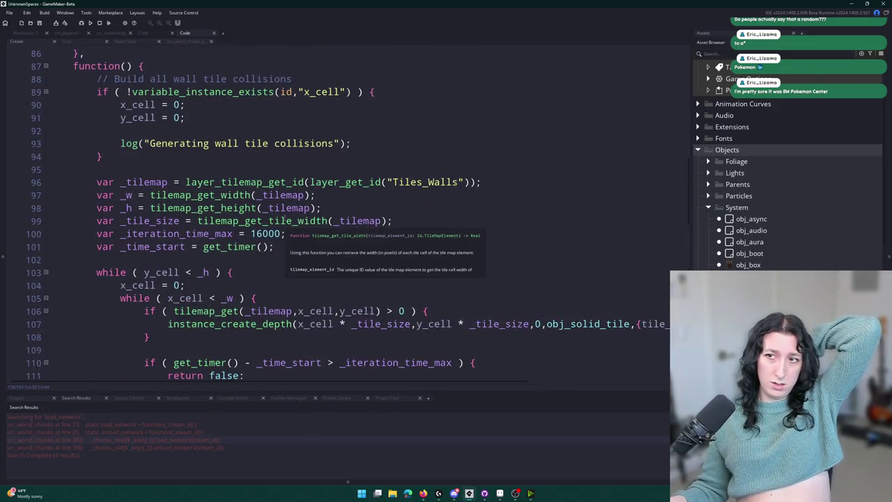
{"action": "scroll", "coordinate": [261, 193], "scroll_direction": "up", "scroll_amount": 7}
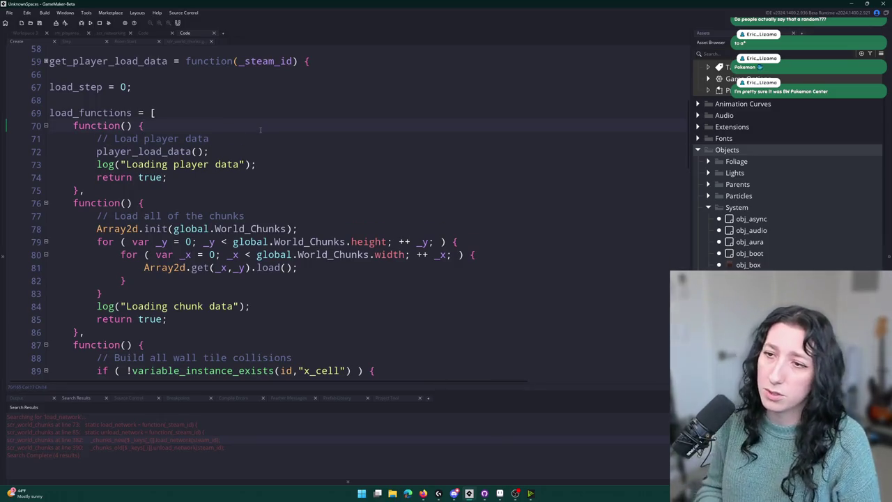
{"action": "key", "text": "Return"}
{"action": "type", "text": "if ( NET.is_host() )"}
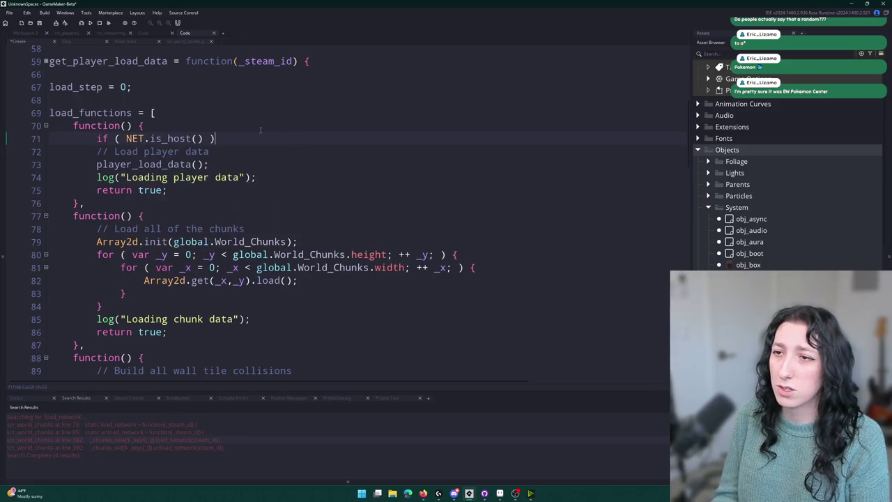
{"action": "type", "text": " {"}
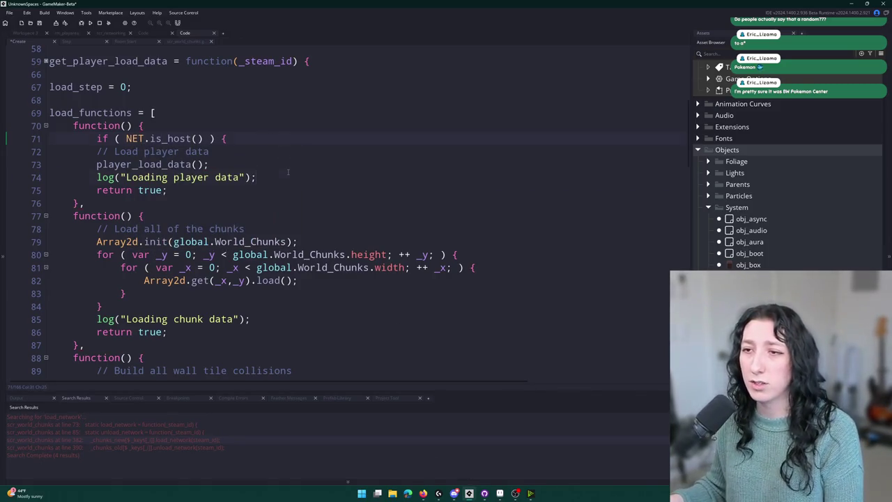
{"action": "left_click", "coordinate": [288, 171]}
{"action": "key", "text": "Return"}
{"action": "type", "text": "}"}
{"action": "mouse_move", "coordinate": [282, 177]}
{"action": "left_mouse_down"}
{"action": "mouse_move", "coordinate": [182, 160]}
{"action": "mouse_move", "coordinate": [230, 142]}
{"action": "left_mouse_up"}
{"action": "key", "text": "Tab"}
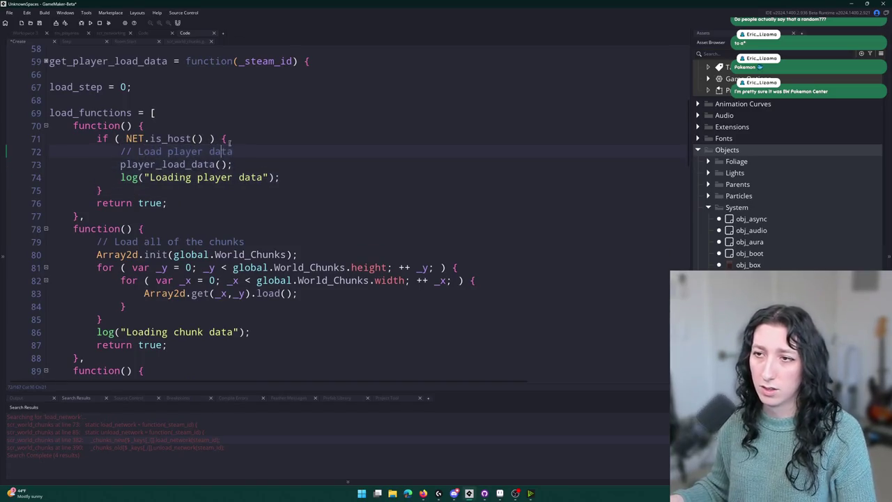
Step: Wrap the chunk-loading loop in the same NET.is_host() check and indent it
{"action": "left_click", "coordinate": [234, 230]}
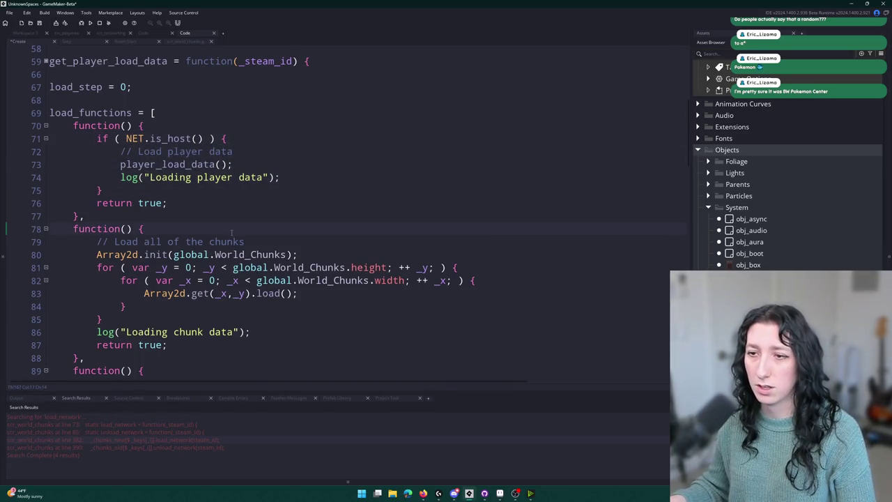
{"action": "key", "text": "Return"}
{"action": "scroll", "coordinate": [217, 267], "scroll_direction": "down", "scroll_amount": 2}
{"action": "type", "text": "if ( NET.is_host() ) {"}
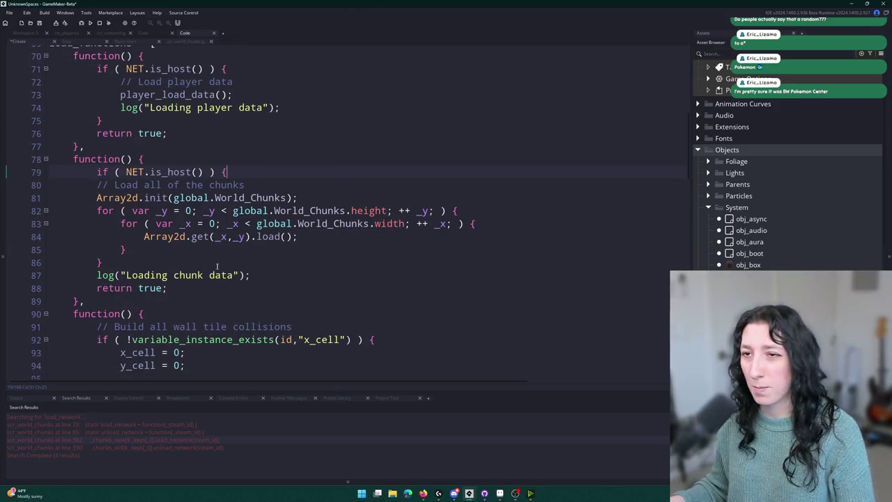
{"action": "left_click", "coordinate": [216, 266]}
{"action": "key", "text": "Return"}
{"action": "type", "text": "}"}
{"action": "left_click_drag", "start_coordinate": [149, 262], "coordinate": [97, 172]}
{"action": "key", "text": "Tab"}
{"action": "left_click", "coordinate": [232, 199]}
Step: Move the closing brace so the 'Loading chunk data' log sits inside the host block
{"action": "left_click", "coordinate": [236, 288]}
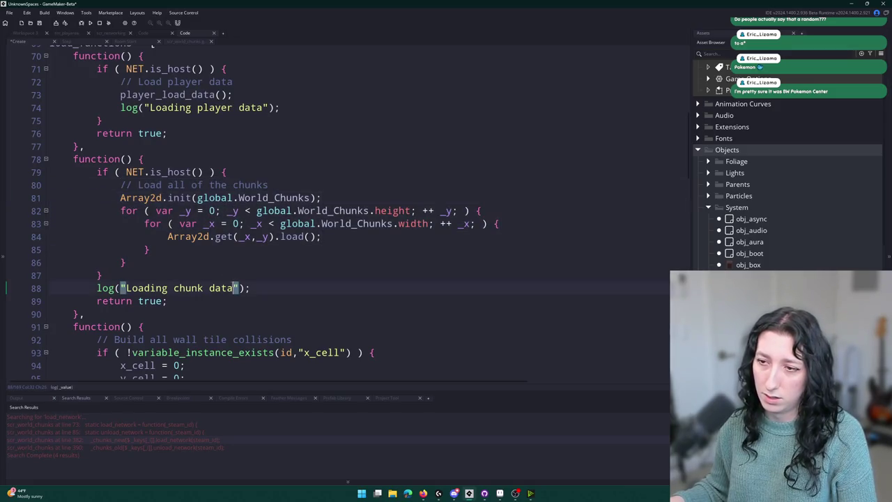
{"action": "triple_click", "coordinate": [182, 275]}
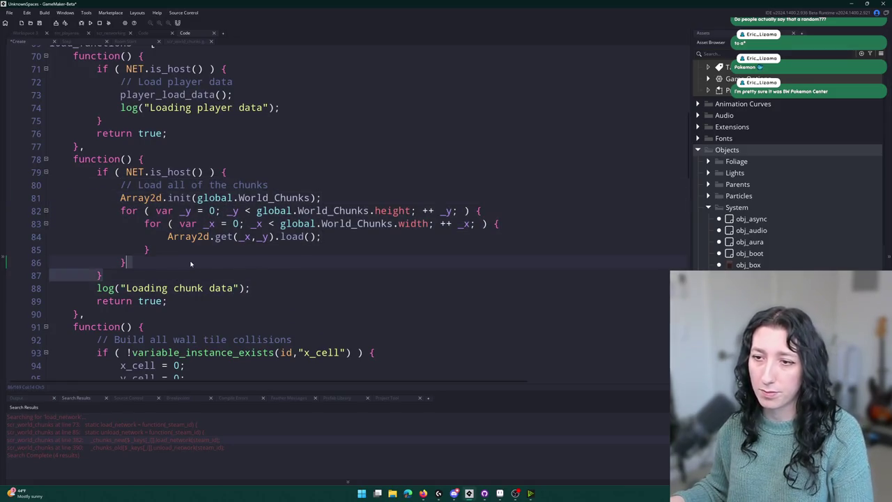
{"action": "key", "text": "BackSpace"}
{"action": "key", "text": "Return"}
{"action": "type", "text": "}"}
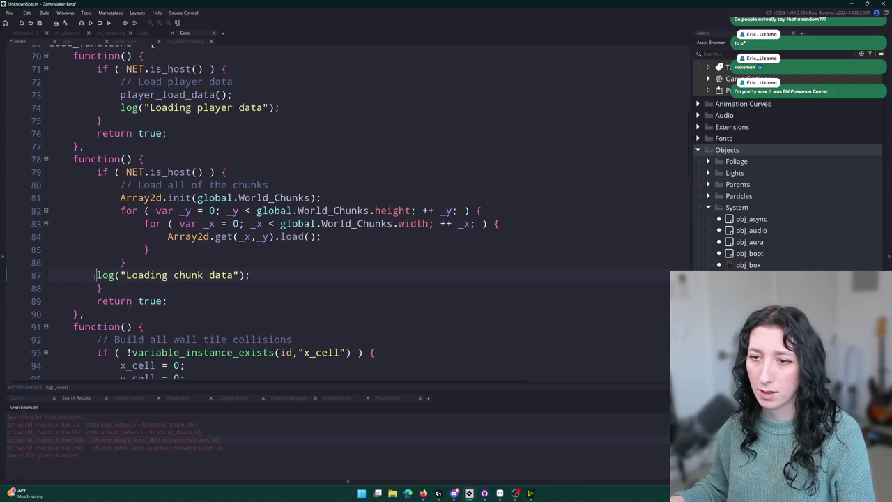
{"action": "key", "text": "Tab"}
{"action": "scroll", "coordinate": [222, 82], "scroll_direction": "up", "scroll_amount": 1}
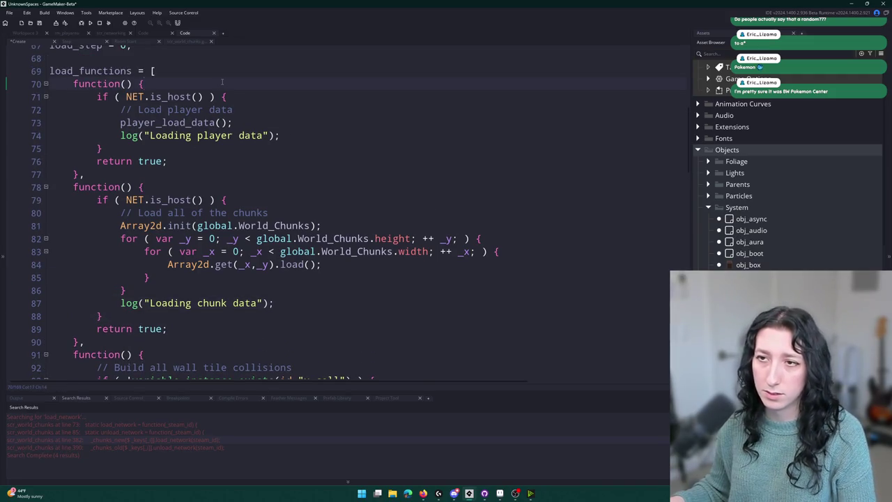
{"action": "left_click", "coordinate": [225, 97]}
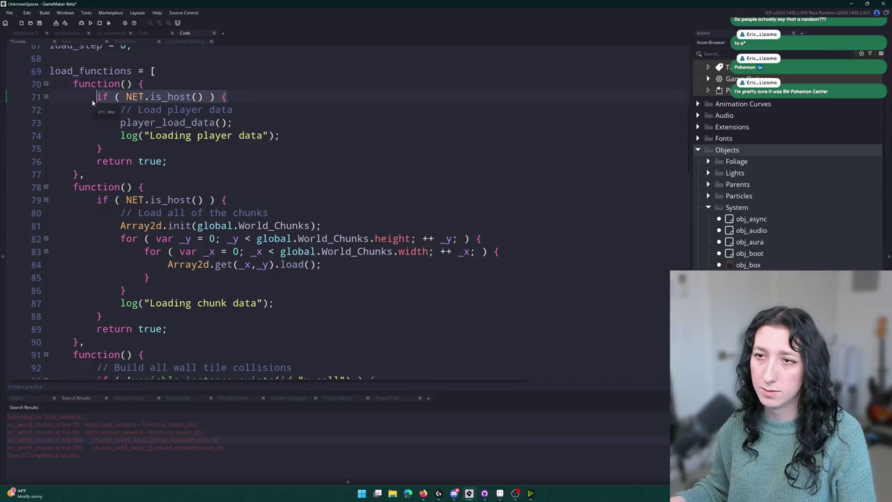
{"action": "scroll", "coordinate": [231, 235], "scroll_direction": "down", "scroll_amount": 5}
{"action": "scroll", "coordinate": [231, 235], "scroll_direction": "down", "scroll_amount": 2}
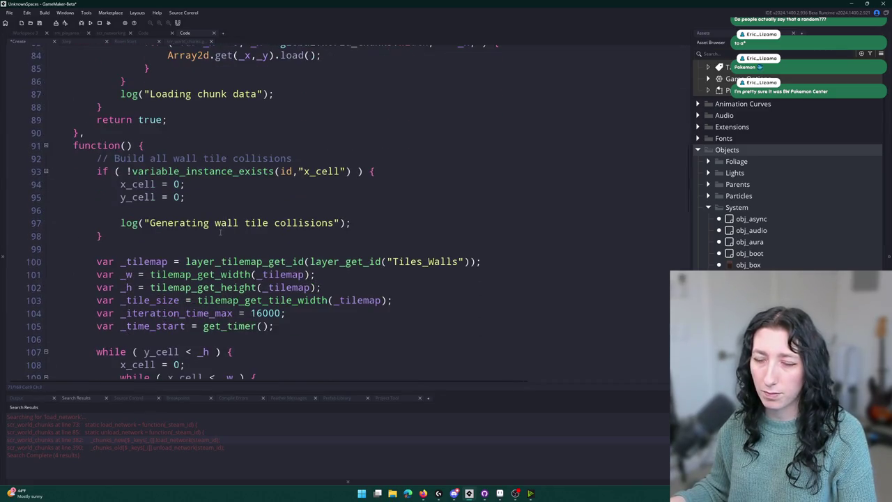
Step: Review the wall tile collision function and the bullet hitbox block in the Create event code
{"action": "left_click", "coordinate": [272, 148]}
{"action": "scroll", "coordinate": [272, 148], "scroll_direction": "down", "scroll_amount": 2}
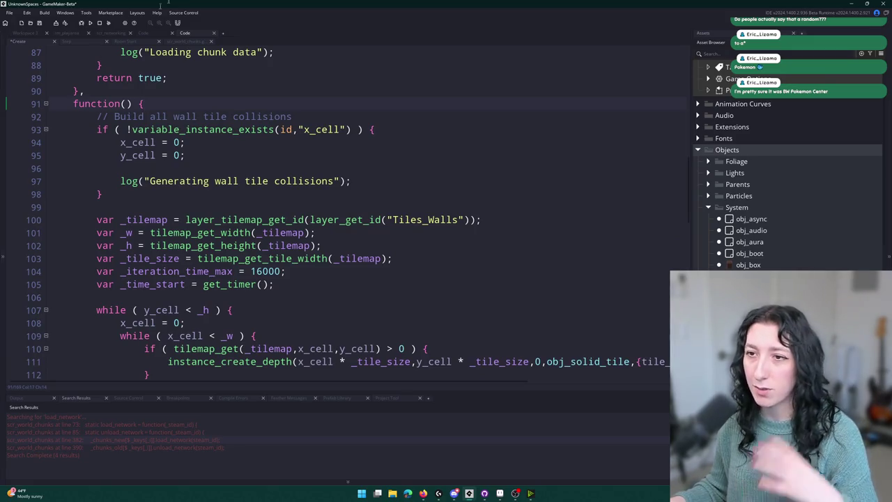
{"action": "scroll", "coordinate": [229, 100], "scroll_direction": "down", "scroll_amount": 8}
{"action": "scroll", "coordinate": [334, 50], "scroll_direction": "down", "scroll_amount": 3}
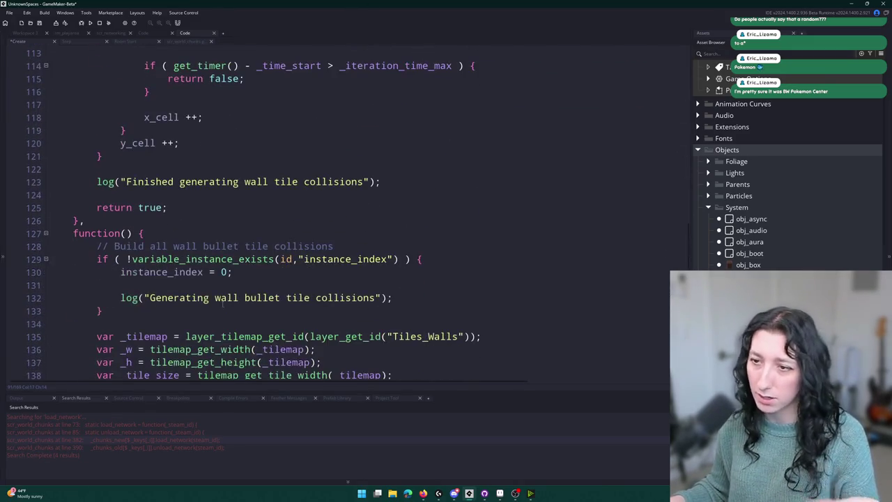
{"action": "scroll", "coordinate": [414, 111], "scroll_direction": "down", "scroll_amount": 7}
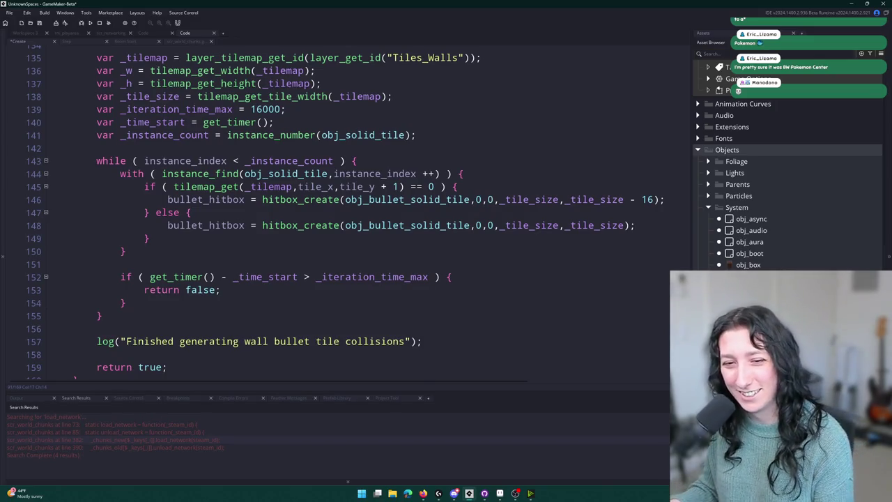
{"action": "left_click", "coordinate": [298, 237]}
{"action": "scroll", "coordinate": [297, 240], "scroll_direction": "down", "scroll_amount": 2}
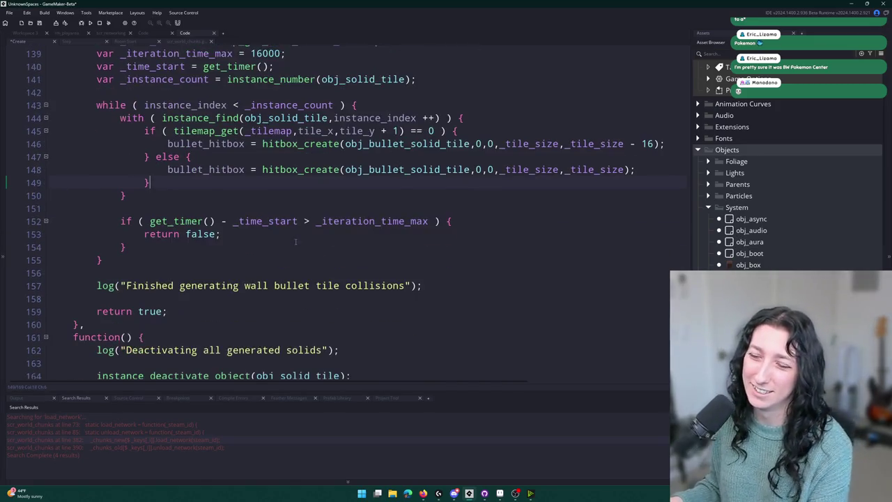
{"action": "scroll", "coordinate": [295, 241], "scroll_direction": "down", "scroll_amount": 3}
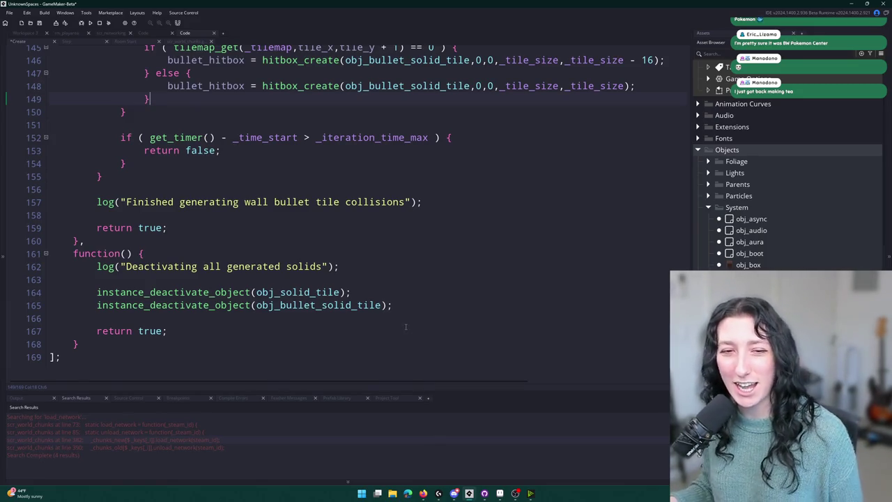
Step: Return to the obj_world object editor and open its Step event code
{"action": "scroll", "coordinate": [406, 326], "scroll_direction": "up", "scroll_amount": 8}
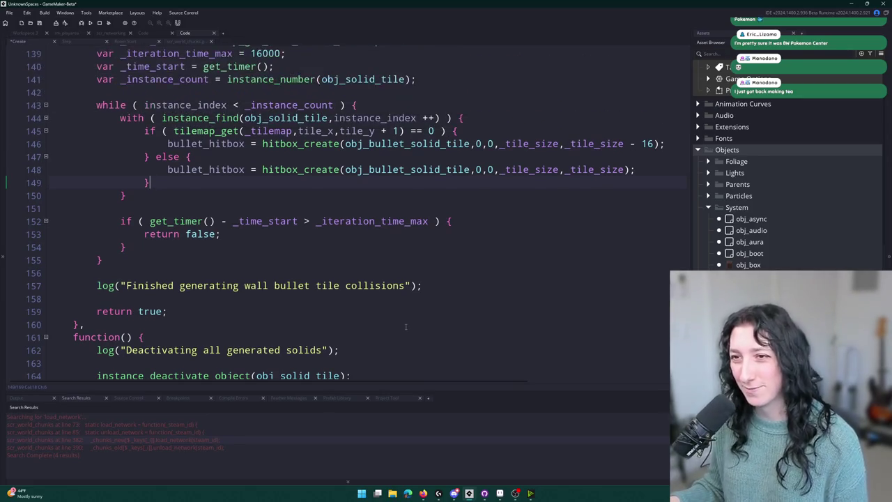
{"action": "scroll", "coordinate": [415, 275], "scroll_direction": "up", "scroll_amount": 2}
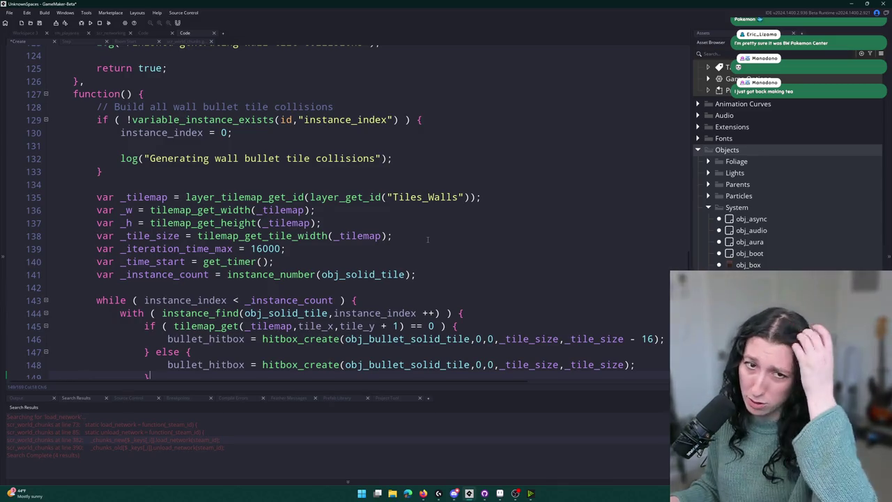
{"action": "scroll", "coordinate": [290, 284], "scroll_direction": "up", "scroll_amount": 1}
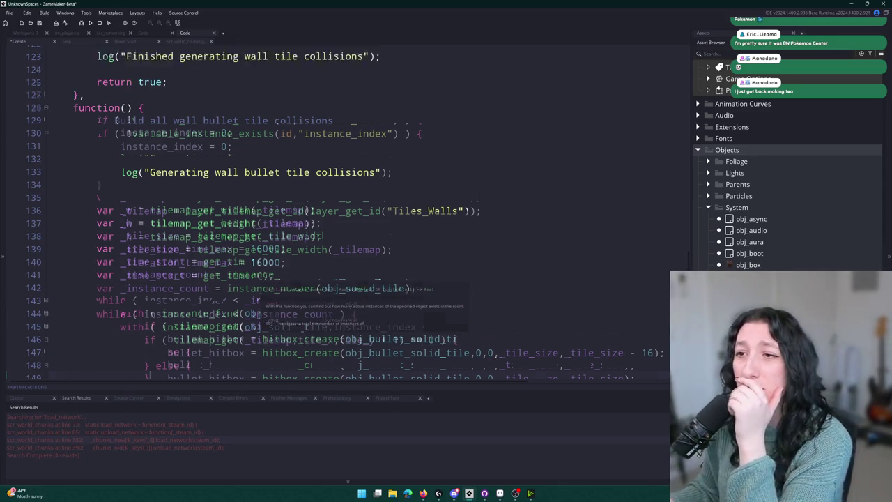
{"action": "scroll", "coordinate": [290, 284], "scroll_direction": "down", "scroll_amount": 9}
{"action": "scroll", "coordinate": [291, 285], "scroll_direction": "down", "scroll_amount": 2}
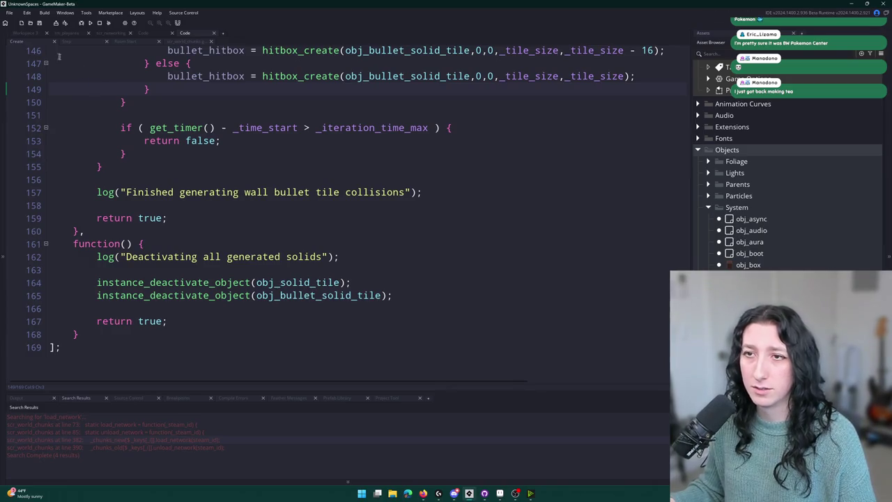
{"action": "left_click", "coordinate": [24, 32]}
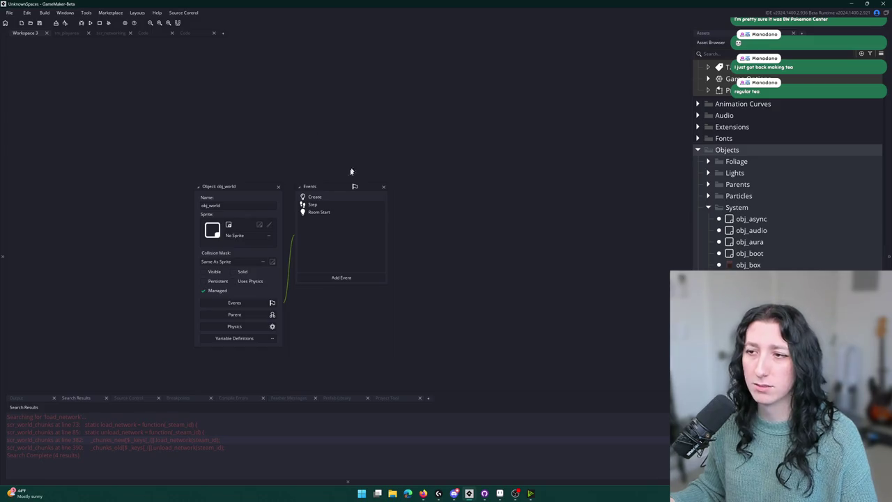
{"action": "double_click", "coordinate": [328, 203]}
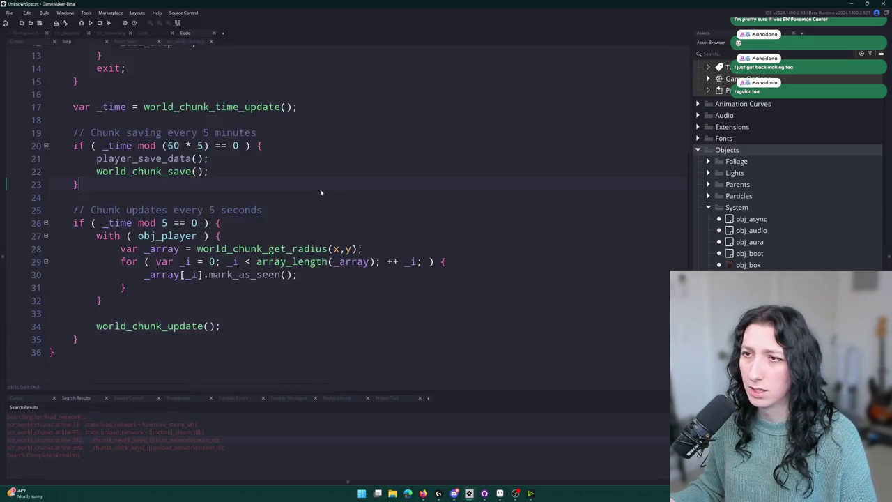
Step: Add the comment '// Activation/Deactivation of local instances' below the existing Step code
{"action": "scroll", "coordinate": [243, 323], "scroll_direction": "up", "scroll_amount": 2}
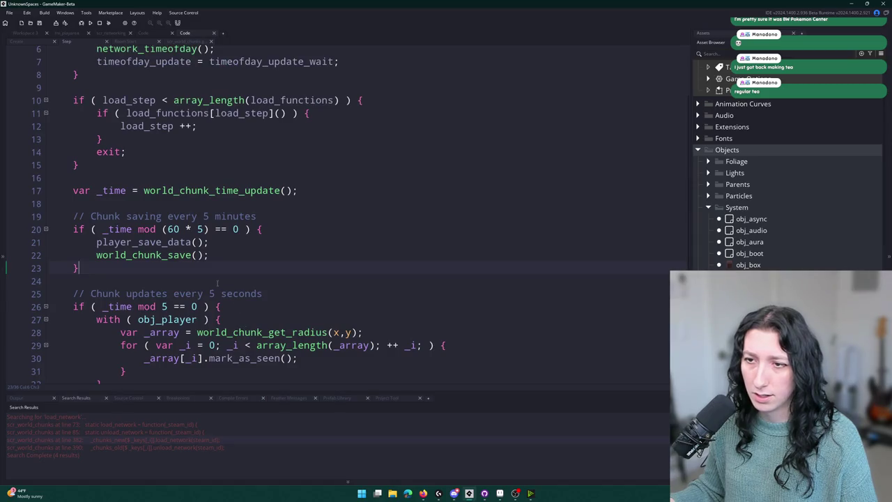
{"action": "scroll", "coordinate": [217, 282], "scroll_direction": "up", "scroll_amount": 2}
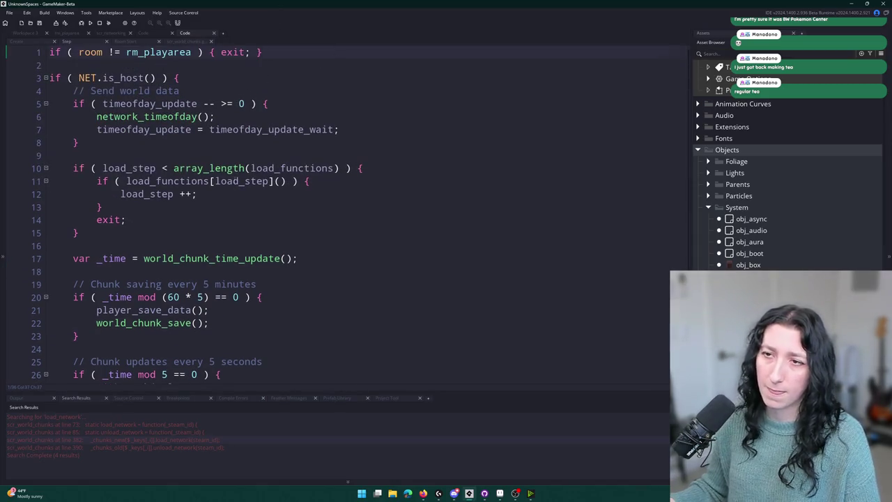
{"action": "scroll", "coordinate": [246, 165], "scroll_direction": "down", "scroll_amount": 4}
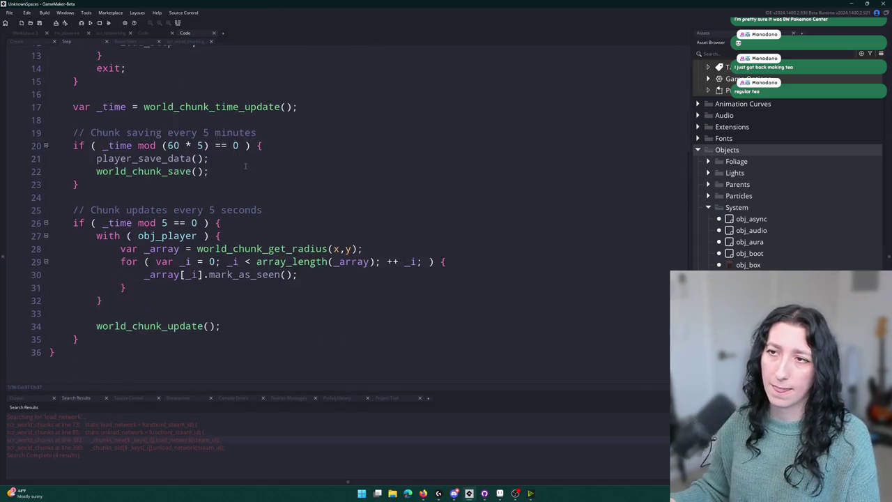
{"action": "left_click", "coordinate": [147, 352]}
{"action": "key", "text": "Return"}
{"action": "key", "text": "Return"}
{"action": "key", "text": "Return"}
{"action": "type", "text": "//"}
{"action": "key", "text": "BackSpace"}
{"action": "key", "text": "BackSpace"}
{"action": "key", "text": "BackSpace"}
{"action": "type", "text": "// K"}
{"action": "key", "text": "BackSpace"}
{"action": "type", "text": "Activbation"}
{"action": "key", "text": "BackSpace"}
{"action": "key", "text": "BackSpace"}
{"action": "key", "text": "BackSpace"}
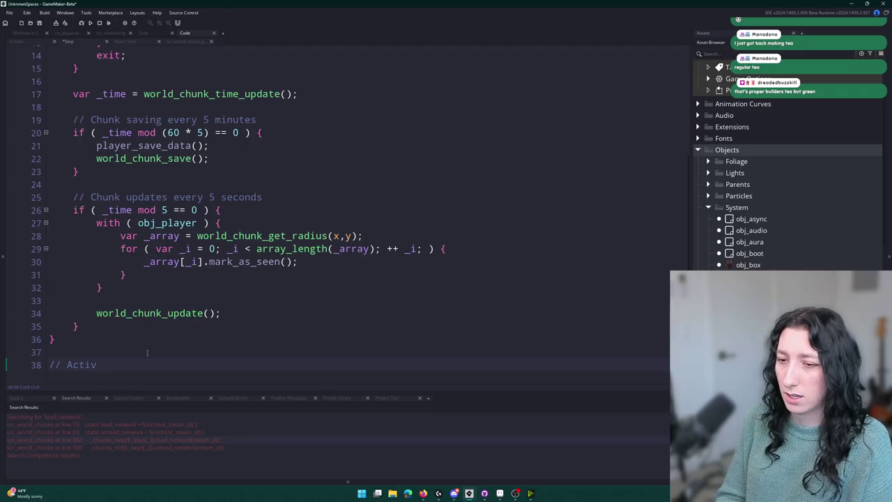
{"action": "type", "text": "ation/Deactivation of local  instances"}
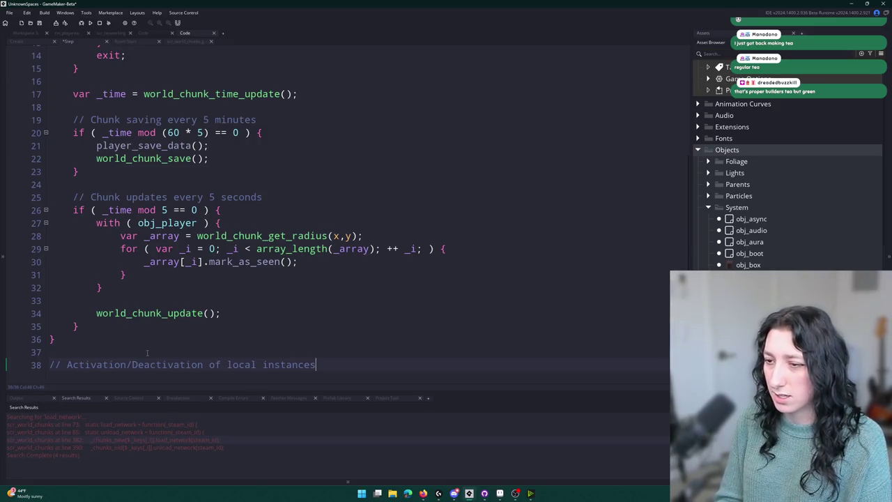
{"action": "key", "text": "Return"}
Step: Copy the world_chunk_get_radius line and paste it onto empty line 39
{"action": "type", "text": "var _rad"}
{"action": "key", "text": "BackSpace"}
{"action": "key", "text": "BackSpace"}
{"action": "key", "text": "BackSpace"}
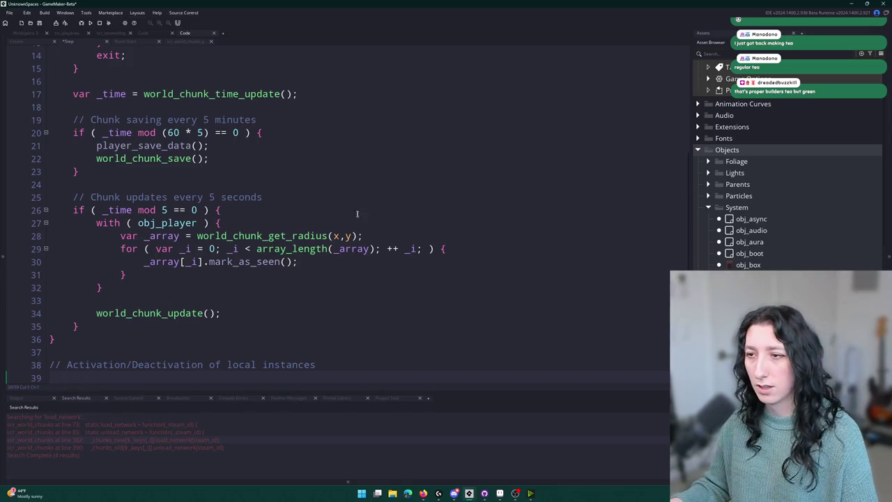
{"action": "left_click_drag", "start_coordinate": [363, 235], "coordinate": [120, 236]}
{"action": "scroll", "coordinate": [83, 335], "scroll_direction": "down", "scroll_amount": 1}
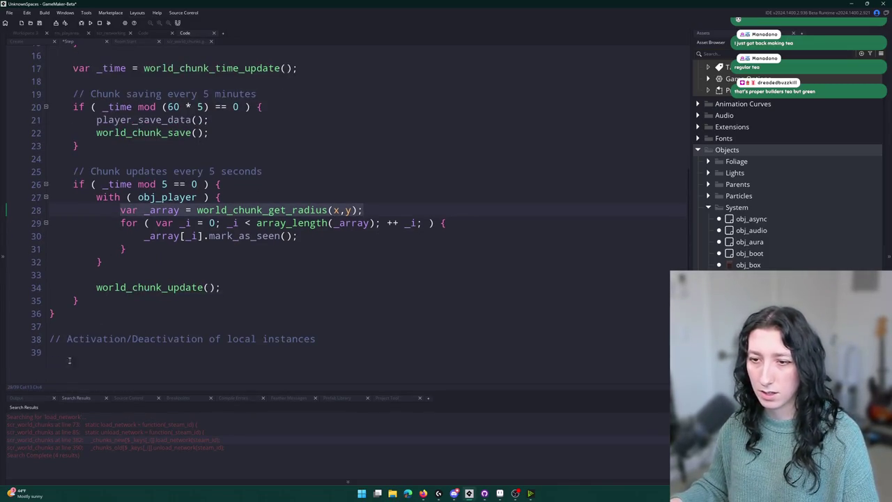
{"action": "key", "text": "ctrl+c"}
{"action": "left_click", "coordinate": [69, 360]}
{"action": "key", "text": "ctrl+v"}
Step: Wrap the pasted radius line in an indented with ( global.Player_Instance ) { } block
{"action": "key", "text": "Return"}
{"action": "type", "text": "if ("}
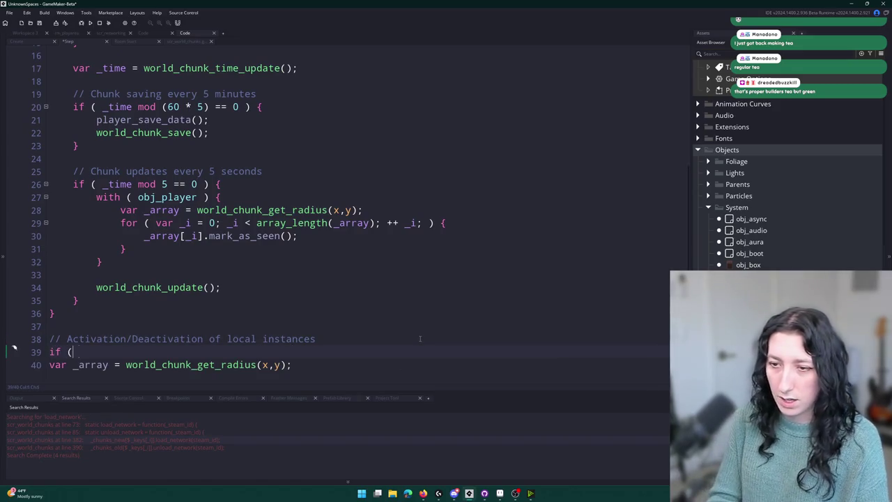
{"action": "key", "text": "BackSpace"}
{"action": "key", "text": "BackSpace"}
{"action": "key", "text": "BackSpace"}
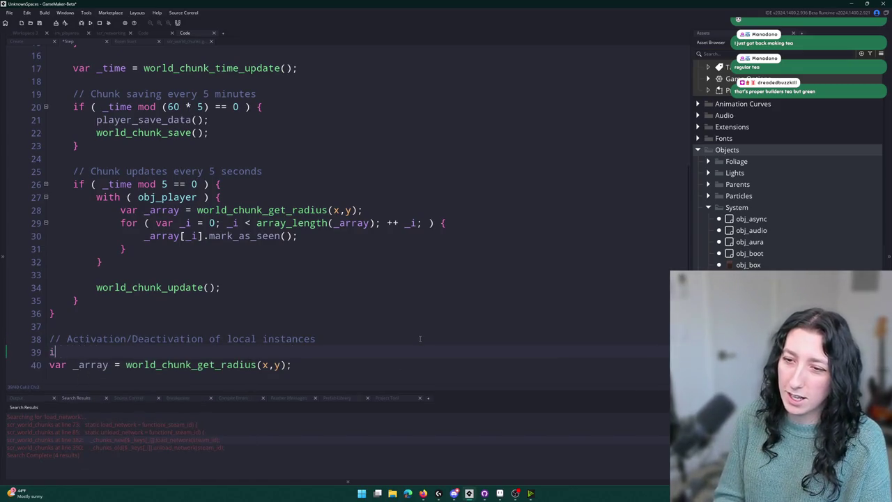
{"action": "type", "text": "with ( global.Play"}
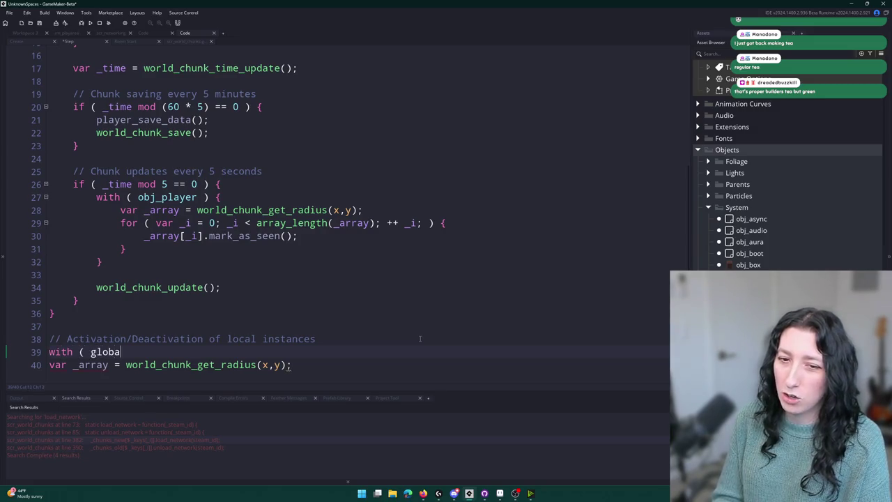
{"action": "key", "text": "Return"}
{"action": "type", "text": ") {"}
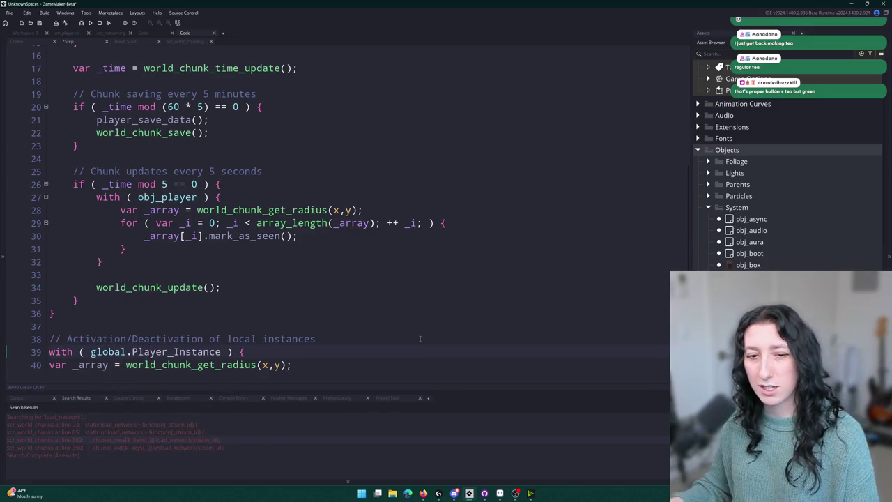
{"action": "scroll", "coordinate": [370, 362], "scroll_direction": "down", "scroll_amount": 1}
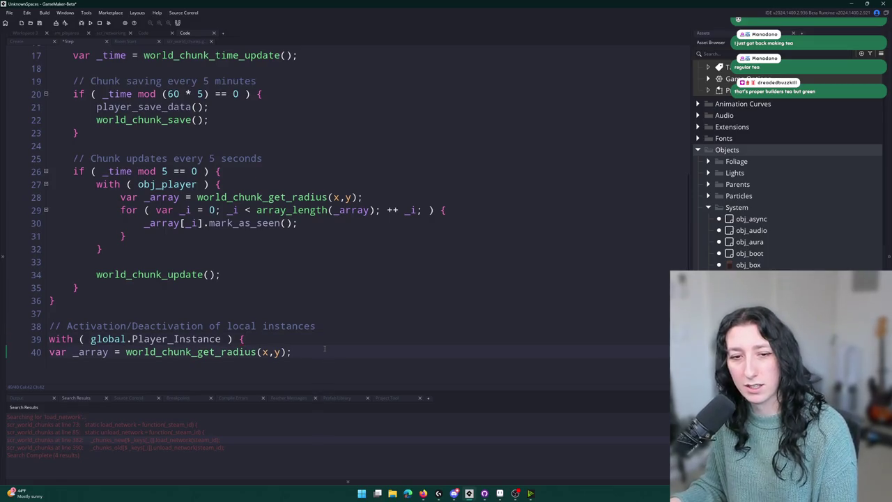
{"action": "key", "text": "Return"}
{"action": "type", "text": "}"}
{"action": "left_click", "coordinate": [49, 356]}
{"action": "key", "text": "Tab"}
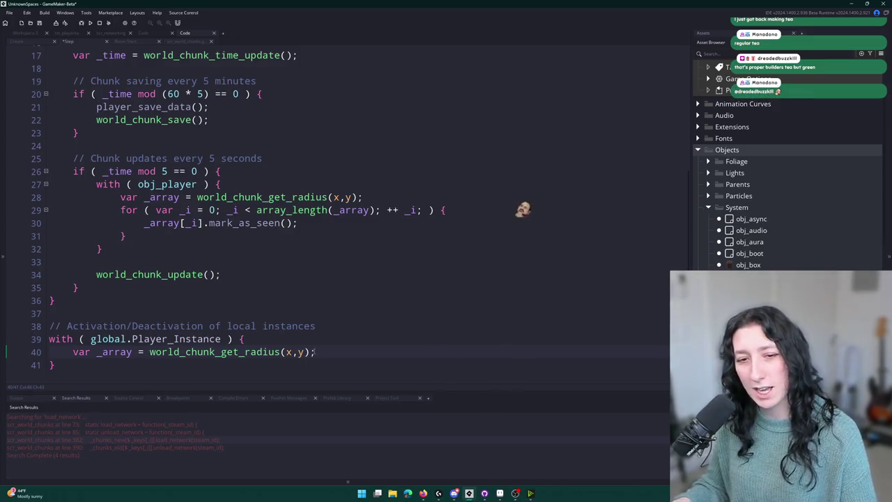
{"action": "key", "text": "End"}
{"action": "key", "text": "Return"}
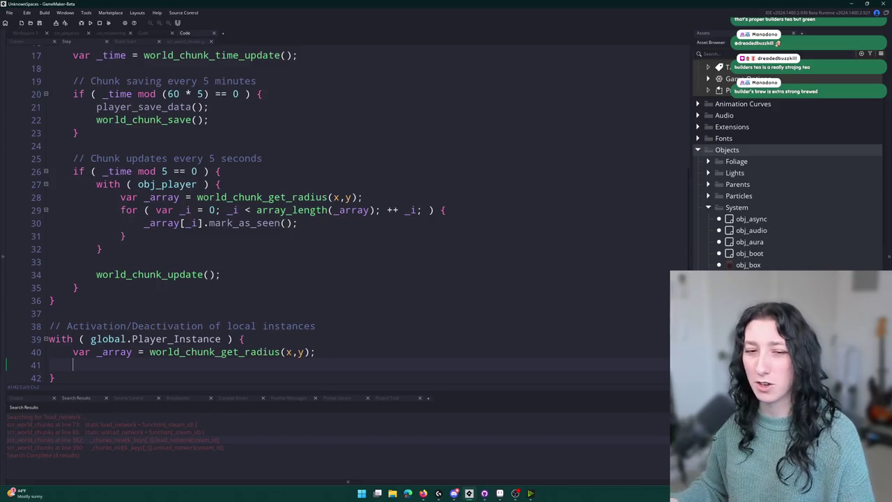
{"action": "scroll", "coordinate": [238, 216], "scroll_direction": "down", "scroll_amount": 1}
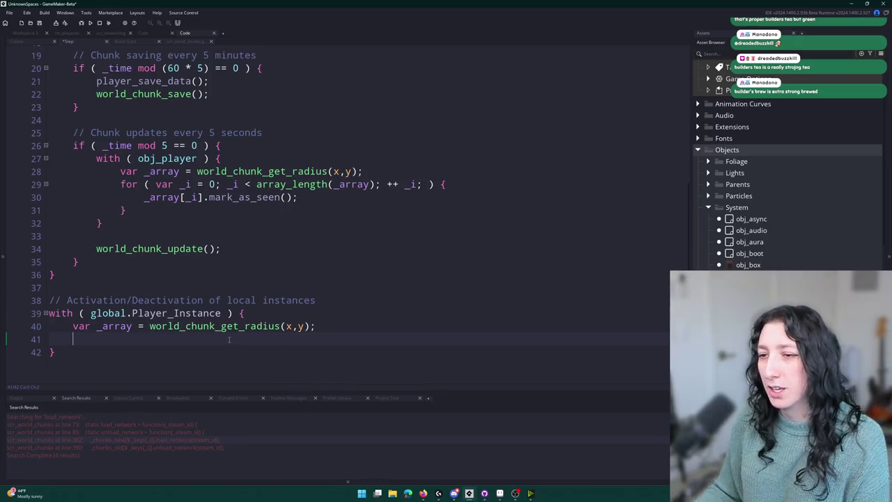
{"action": "middle_click", "coordinate": [241, 327]}
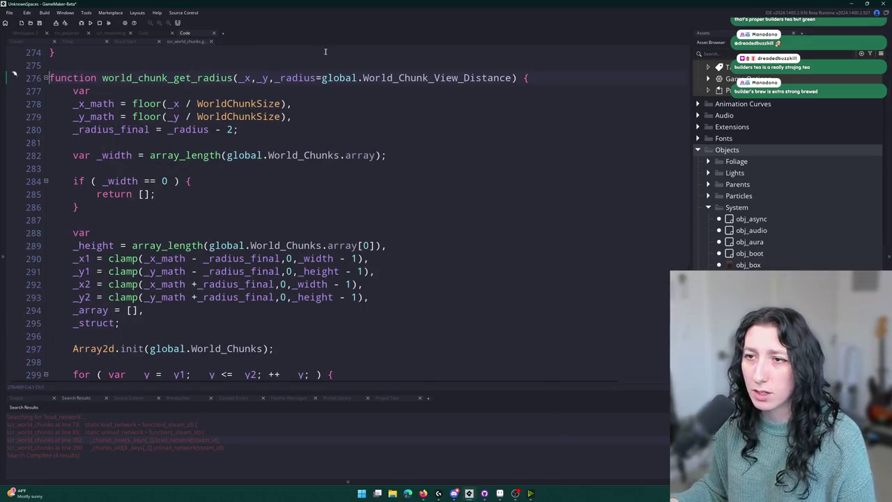
Step: Scroll through the world_chunk_get_radius definition, then bring the YouTube video window forward
{"action": "scroll", "coordinate": [196, 285], "scroll_direction": "down", "scroll_amount": 4}
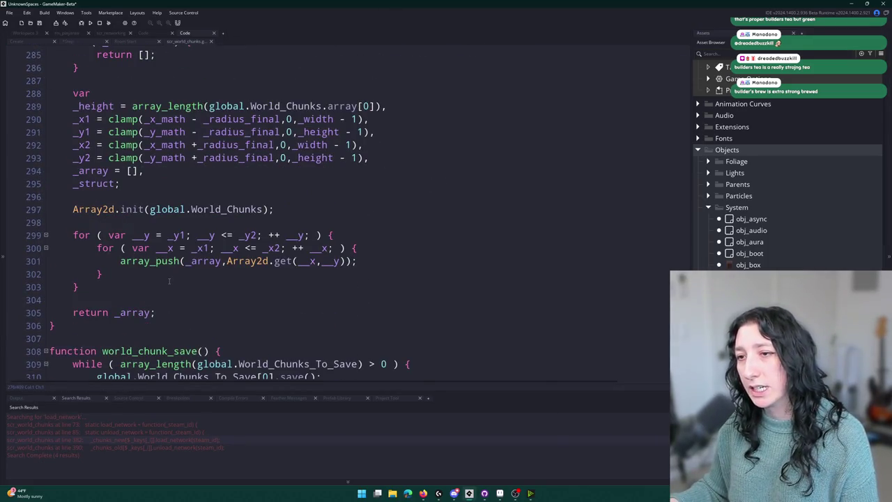
{"action": "scroll", "coordinate": [169, 281], "scroll_direction": "down", "scroll_amount": 1}
{"action": "scroll", "coordinate": [241, 228], "scroll_direction": "up", "scroll_amount": 1}
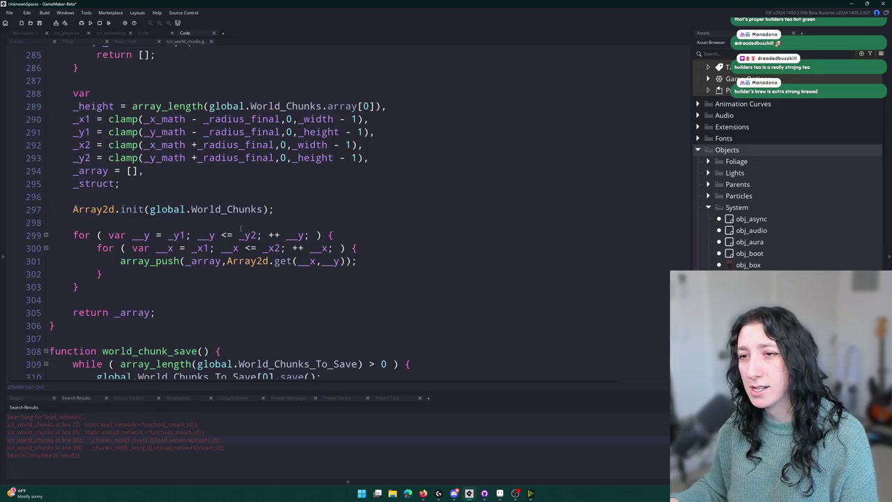
{"action": "scroll", "coordinate": [126, 276], "scroll_direction": "up", "scroll_amount": 1}
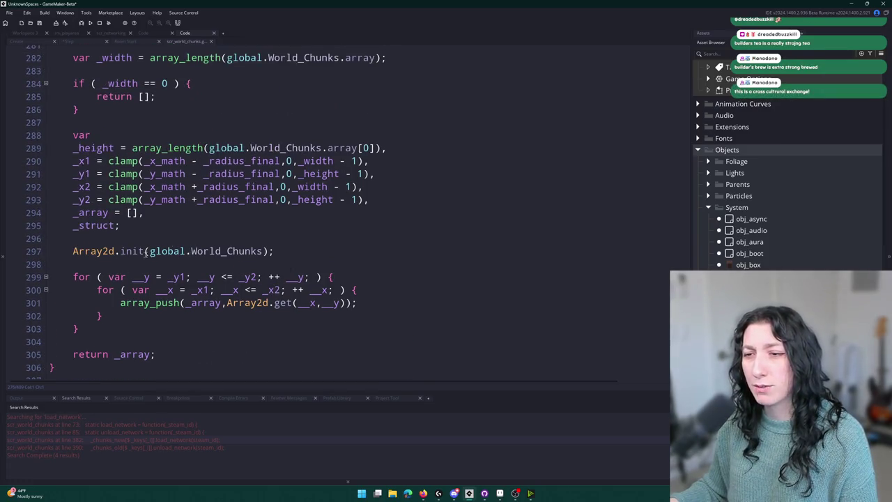
{"action": "scroll", "coordinate": [225, 246], "scroll_direction": "up", "scroll_amount": 4}
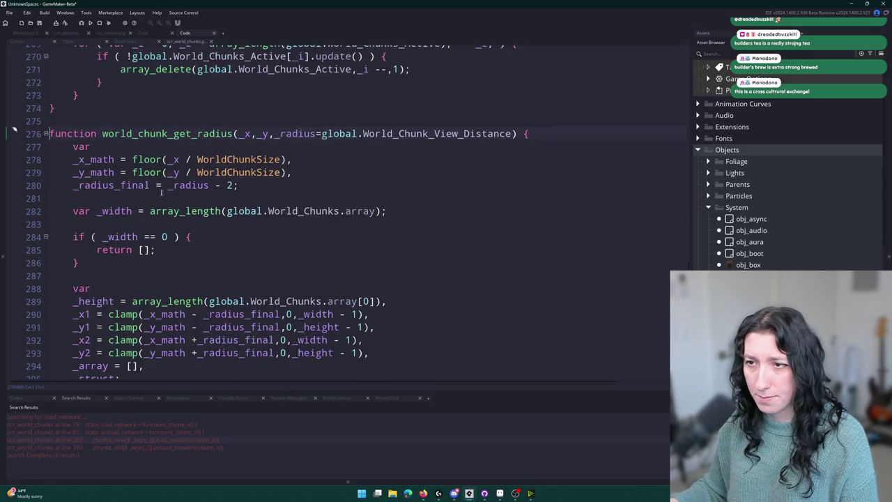
{"action": "scroll", "coordinate": [249, 216], "scroll_direction": "down", "scroll_amount": 3}
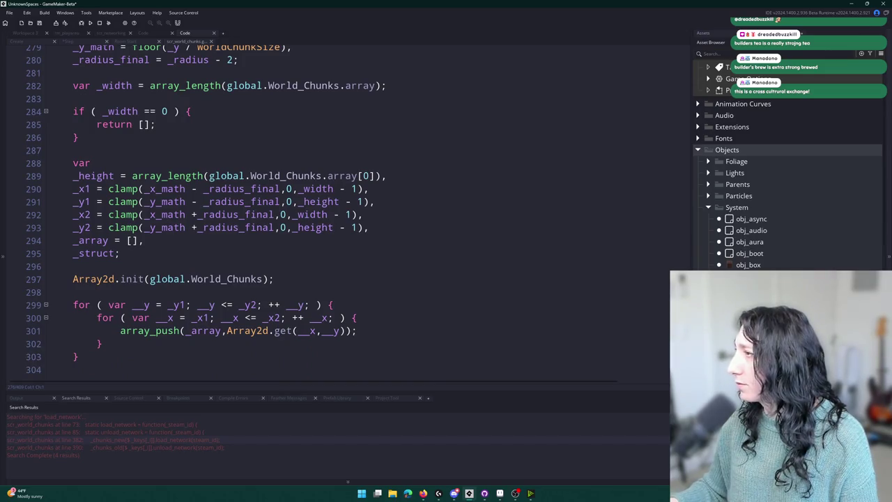
{"action": "key", "text": "alt+Tab"}
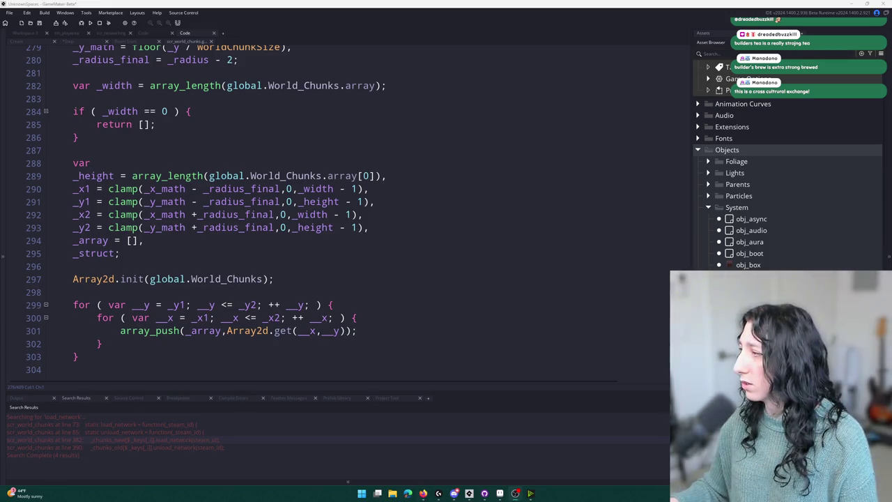
{"action": "key", "text": "alt+Tab"}
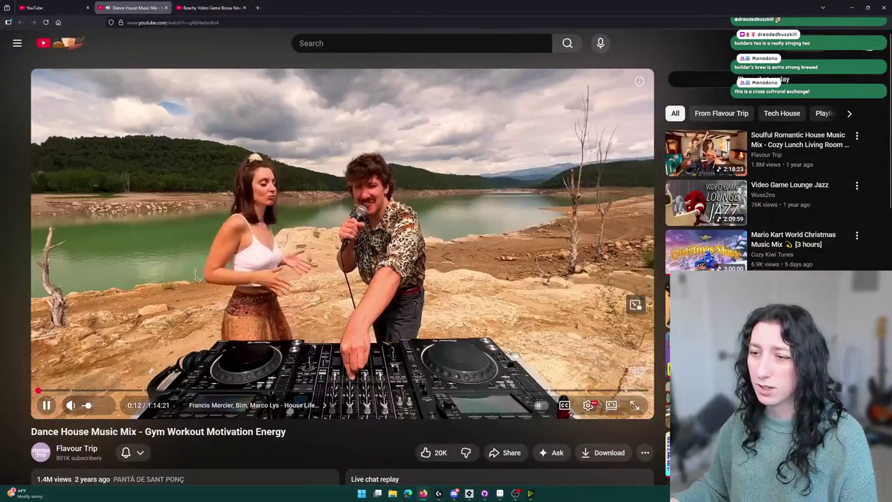
Step: Skip the mix to about 0:56, watch full screen, then minimise the browser back to GameMaker
{"action": "left_click", "coordinate": [46, 390]}
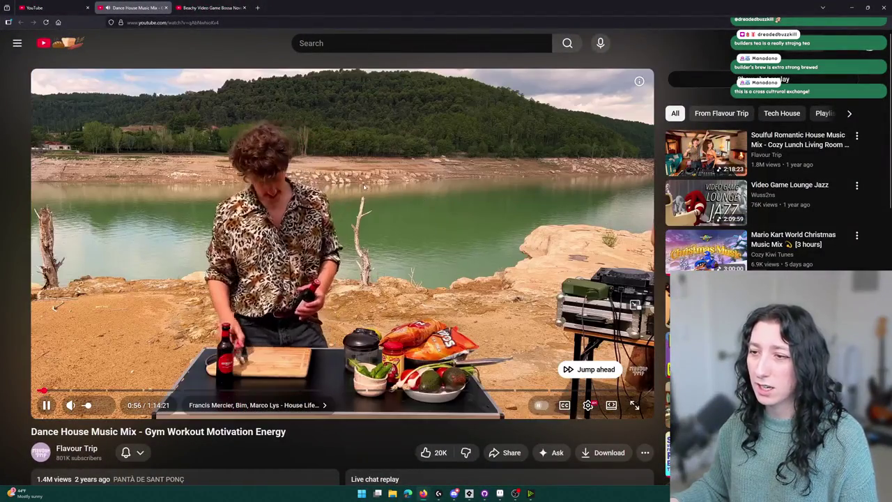
{"action": "key", "text": "f"}
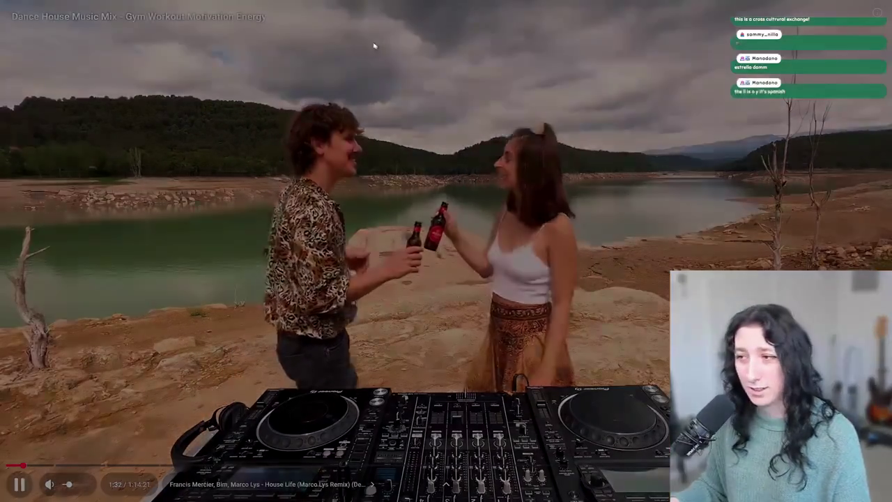
{"action": "key", "text": "Escape"}
{"action": "key", "text": "super+Down"}
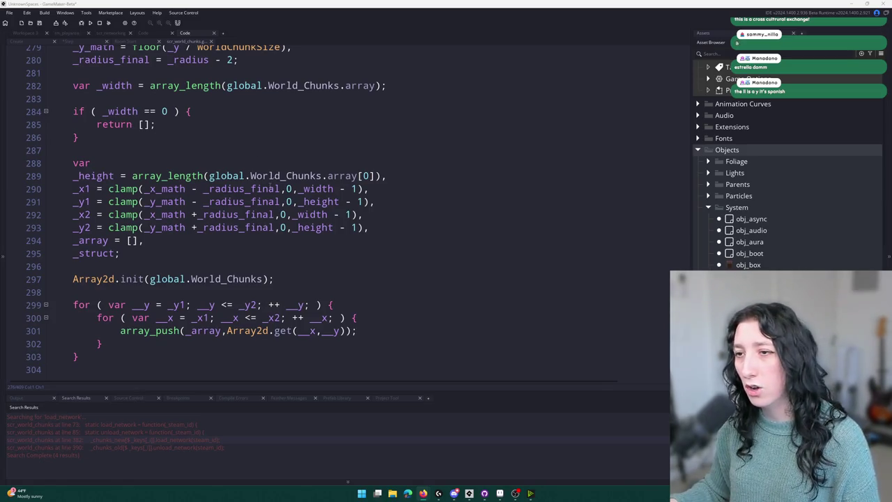
Step: Scroll up to the world_chunk_get_radius function header in scr_world_chunks and select the function
{"action": "left_click", "coordinate": [448, 215]}
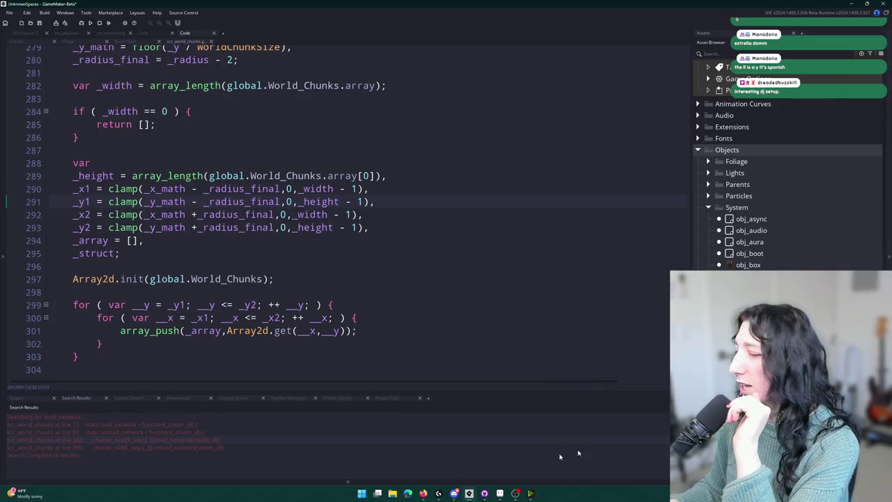
{"action": "mouse_move", "coordinate": [423, 495]}
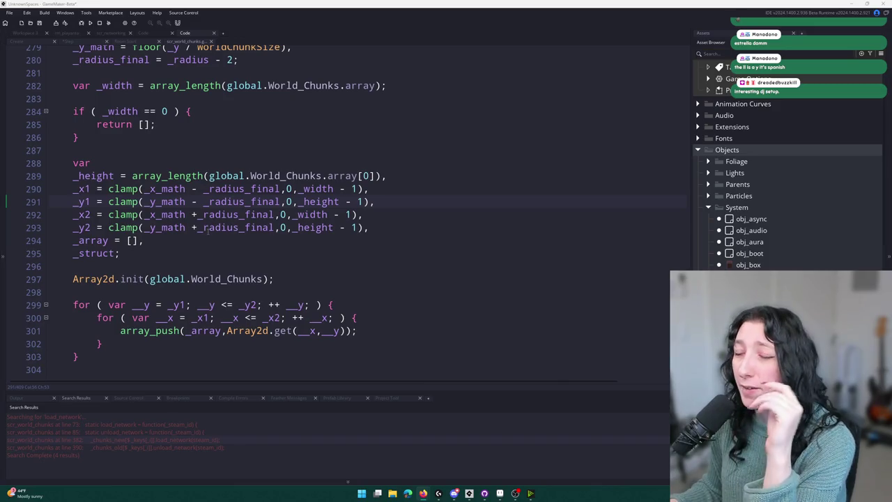
{"action": "scroll", "coordinate": [207, 235], "scroll_direction": "up", "scroll_amount": 3}
{"action": "scroll", "coordinate": [207, 234], "scroll_direction": "down", "scroll_amount": 7}
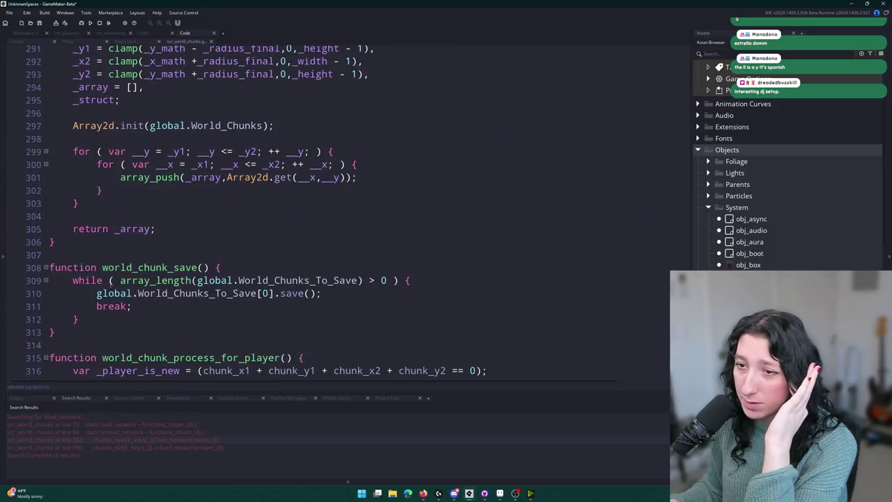
{"action": "scroll", "coordinate": [209, 209], "scroll_direction": "up", "scroll_amount": 8}
{"action": "left_click", "coordinate": [90, 137]}
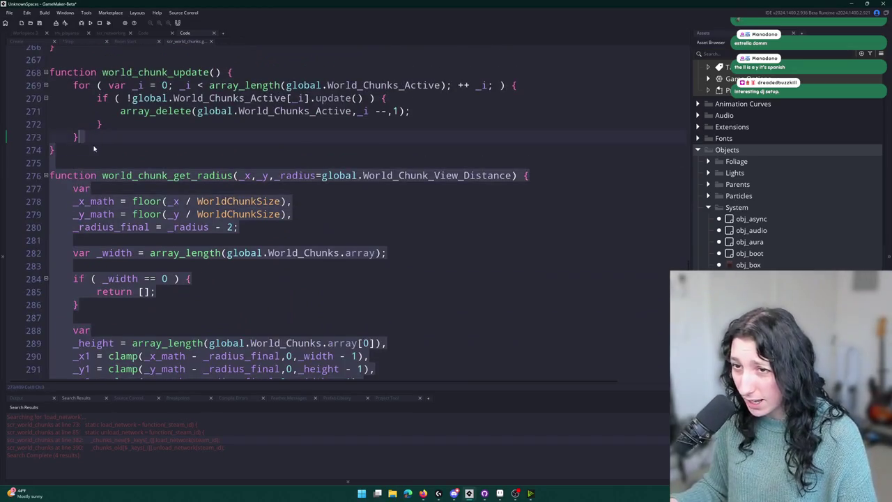
Step: Duplicate world_chunk_get_radius and rename the copy to world_chunk_get_radius_edges
{"action": "key", "text": "ctrl+v"}
{"action": "scroll", "coordinate": [112, 237], "scroll_direction": "up", "scroll_amount": 6}
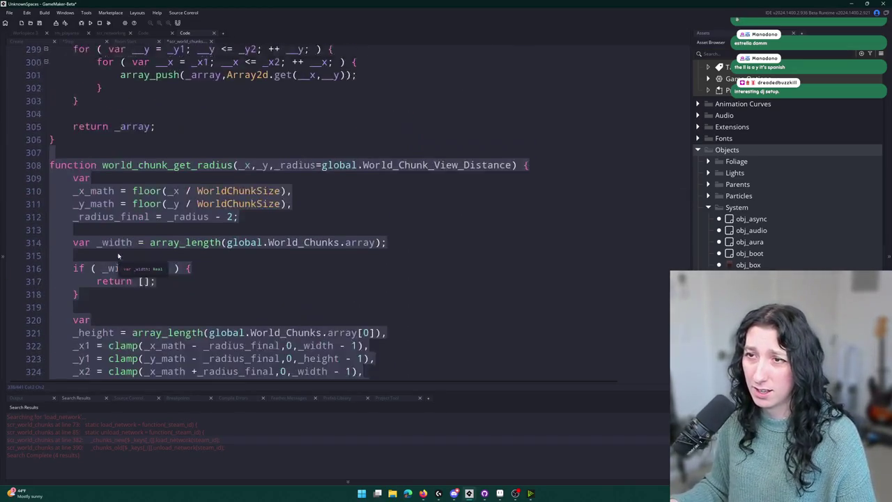
{"action": "scroll", "coordinate": [117, 256], "scroll_direction": "up", "scroll_amount": 2}
{"action": "left_click", "coordinate": [235, 248]}
{"action": "type", "text": "_edges"}
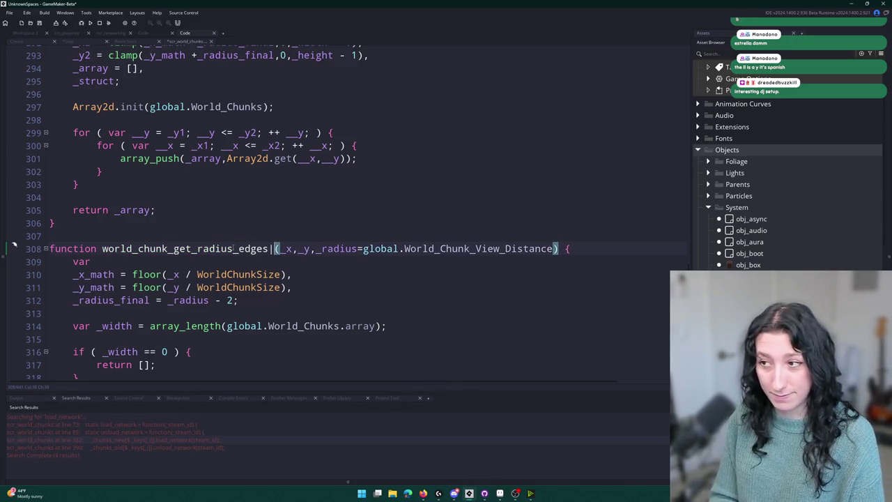
Step: Return { x1 : _x1, y1 : _y1, x2 : _x2, y2 : _y2 } and delete the array-building code
{"action": "scroll", "coordinate": [230, 230], "scroll_direction": "down", "scroll_amount": 5}
{"action": "scroll", "coordinate": [221, 144], "scroll_direction": "down", "scroll_amount": 5}
{"action": "double_click", "coordinate": [132, 274]}
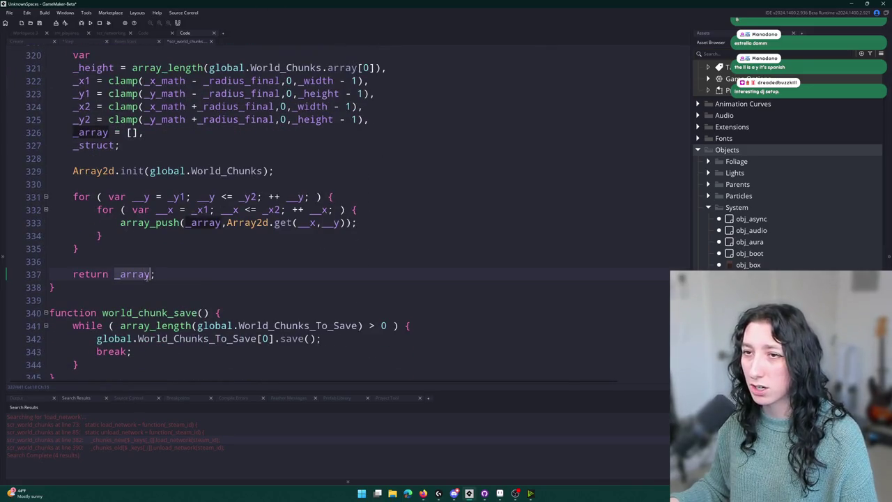
{"action": "scroll", "coordinate": [148, 278], "scroll_direction": "up", "scroll_amount": 1}
{"action": "type", "text": "{"}
{"action": "key", "text": "Left"}
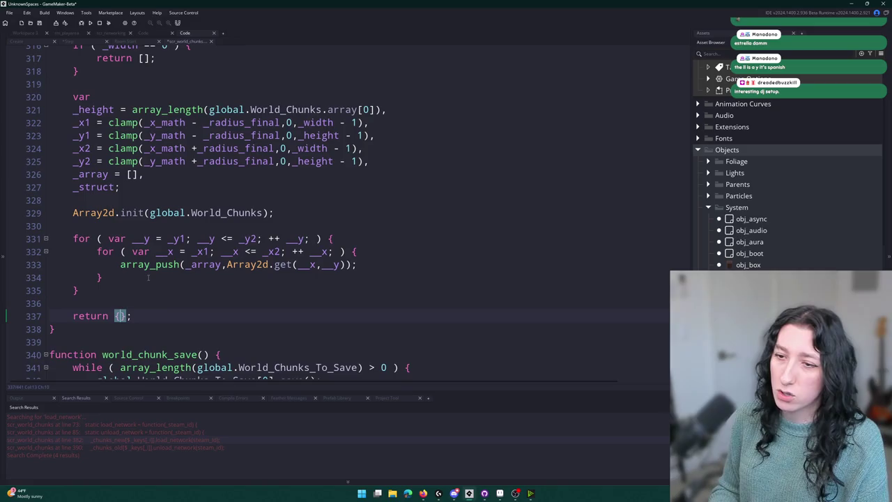
{"action": "type", "text": "x1 : "}
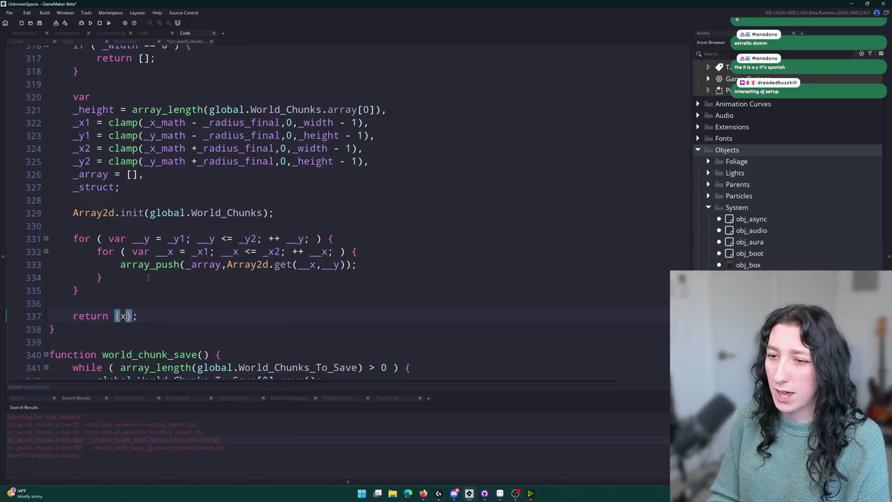
{"action": "type", "text": "_x1, y1 : _"}
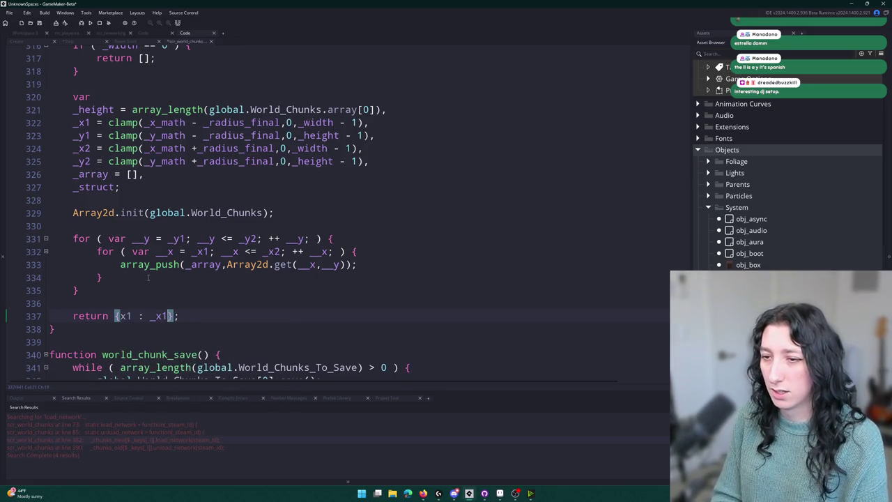
{"action": "type", "text": "y1, x2"}
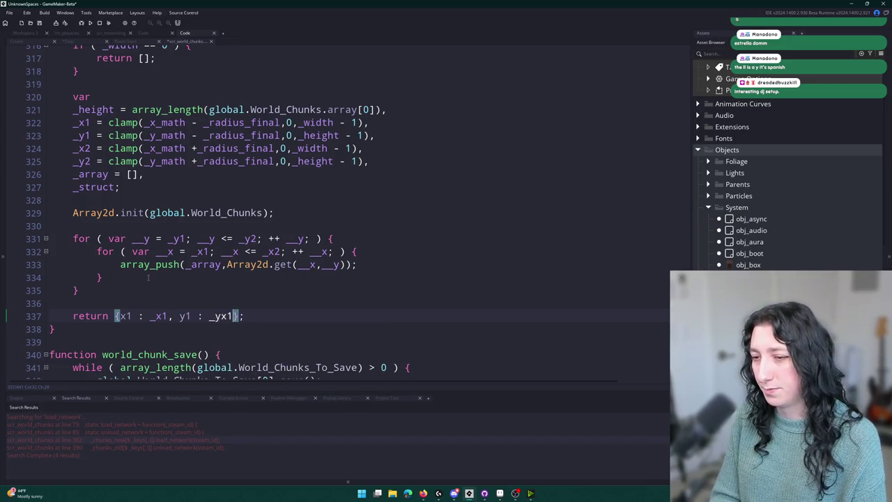
{"action": "type", "text": " : _x2, y"}
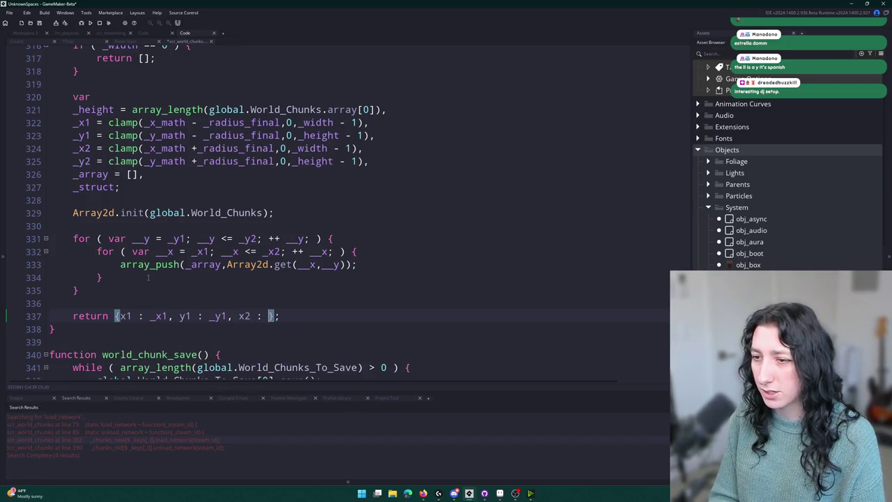
{"action": "type", "text": "2 : _y2"}
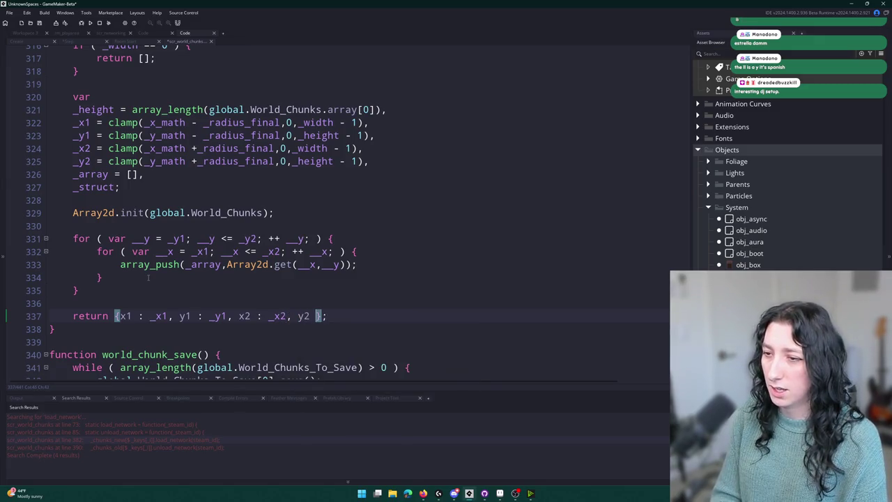
{"action": "mouse_move", "coordinate": [98, 305]}
{"action": "left_mouse_down"}
{"action": "mouse_move", "coordinate": [74, 185]}
{"action": "mouse_move", "coordinate": [107, 164]}
{"action": "left_mouse_up"}
{"action": "key", "text": "BackSpace"}
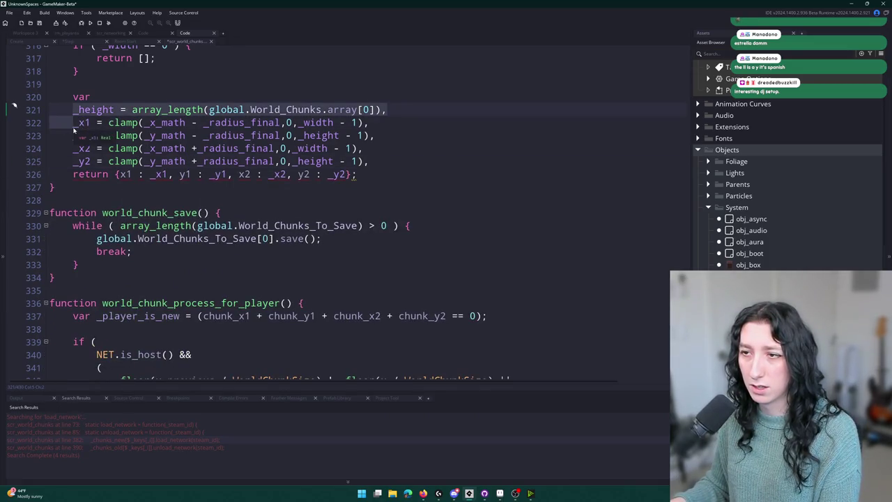
Step: Tidy the return statement with a blank line before it, a closing semicolon and spaced braces
{"action": "left_click", "coordinate": [426, 161]}
{"action": "scroll", "coordinate": [426, 159], "scroll_direction": "up", "scroll_amount": 1}
{"action": "scroll", "coordinate": [426, 159], "scroll_direction": "up", "scroll_amount": 4}
{"action": "key", "text": "Return"}
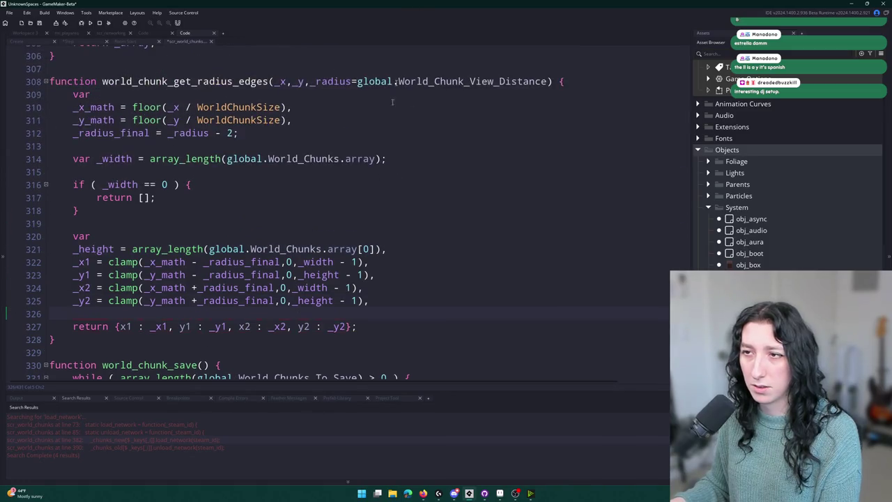
{"action": "scroll", "coordinate": [336, 215], "scroll_direction": "down", "scroll_amount": 1}
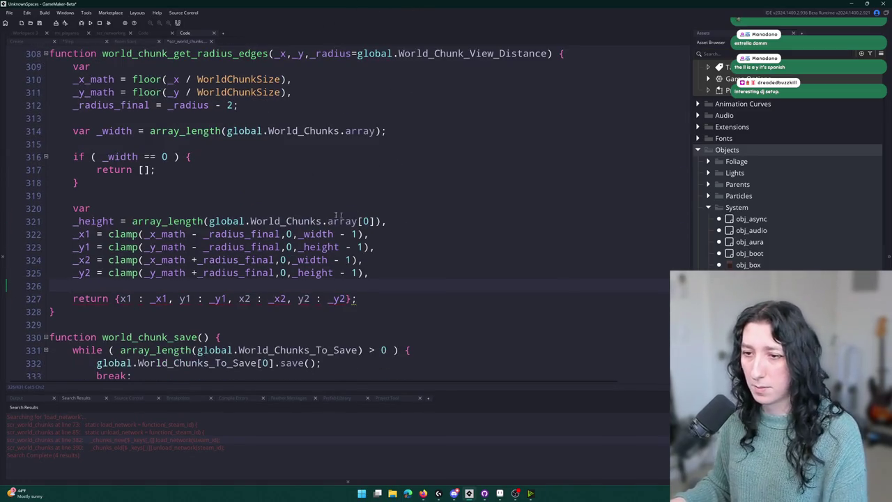
{"action": "key", "text": "Right"}
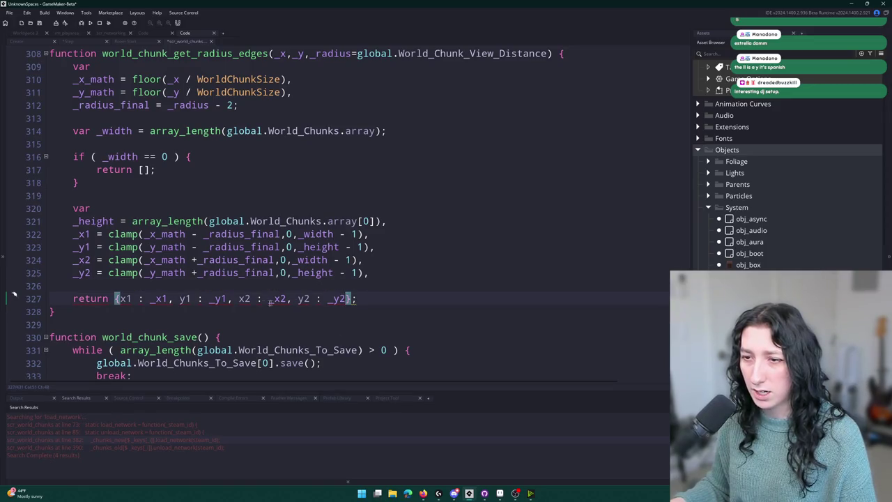
{"action": "left_click", "coordinate": [360, 298]}
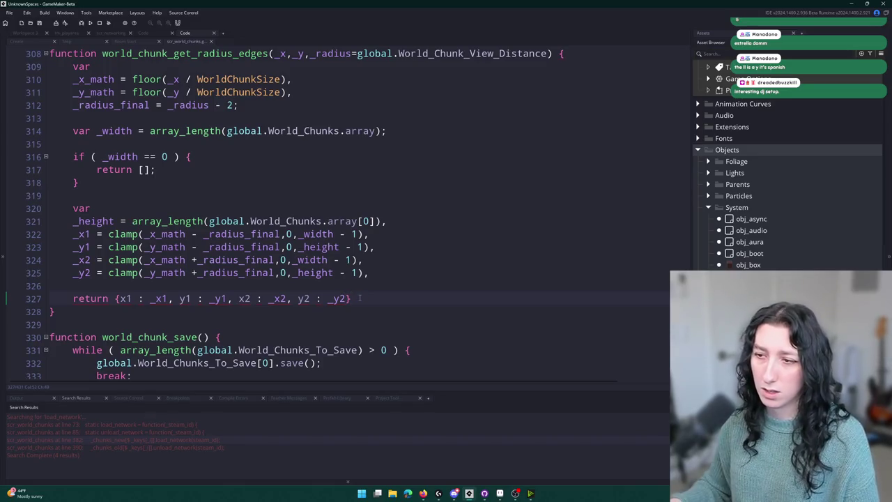
{"action": "key", "text": "Left"}
{"action": "key", "text": "Right"}
{"action": "type", "text": ";"}
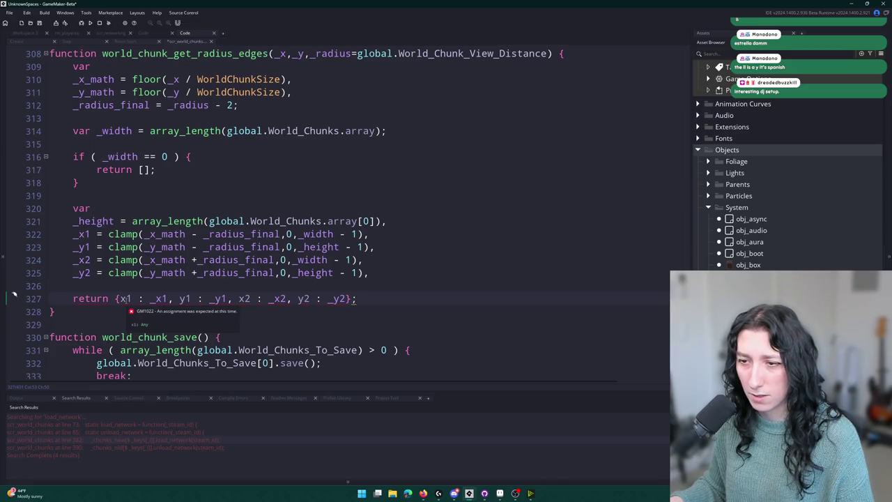
{"action": "left_click", "coordinate": [117, 298]}
{"action": "left_click", "coordinate": [351, 298]}
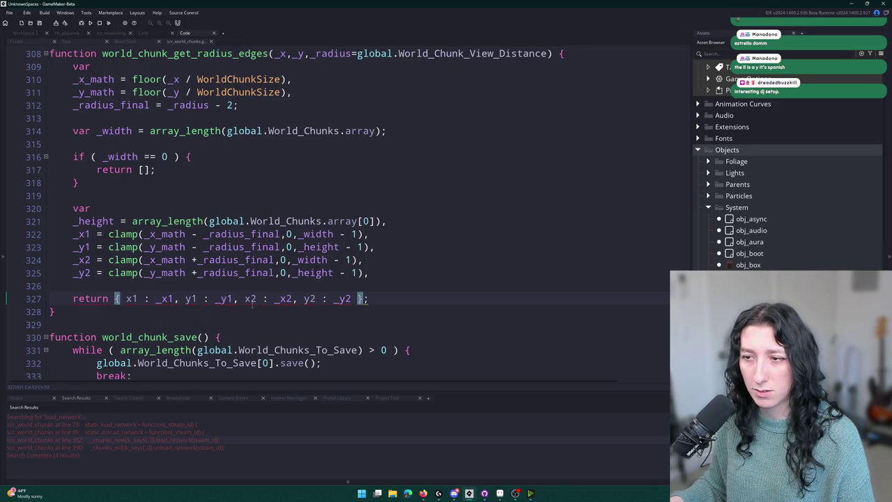
Step: Test-run the game with F5, stop it, and close the scr_world_chunks script
{"action": "key", "text": "F5"}
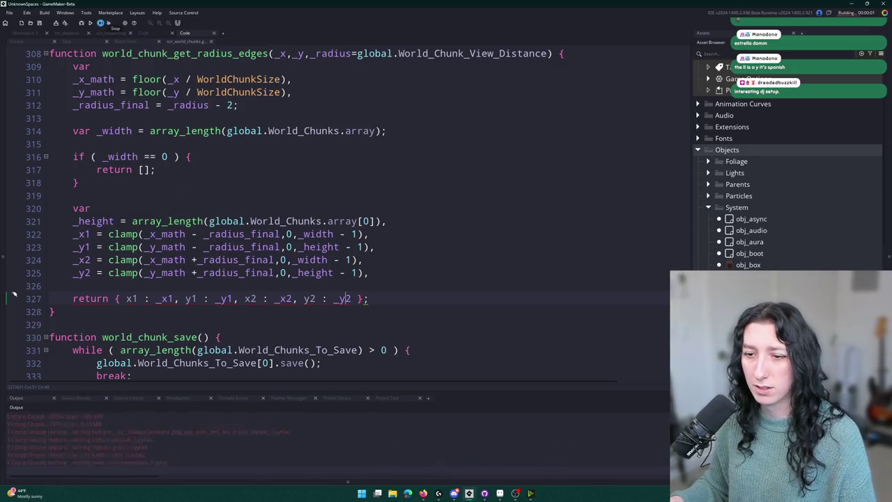
{"action": "left_click", "coordinate": [100, 23]}
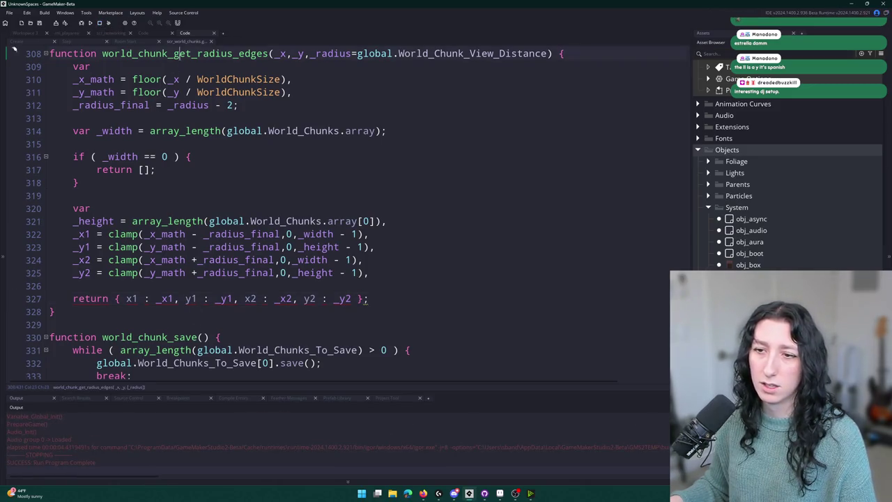
{"action": "left_click", "coordinate": [187, 53]}
{"action": "middle_click", "coordinate": [188, 41]}
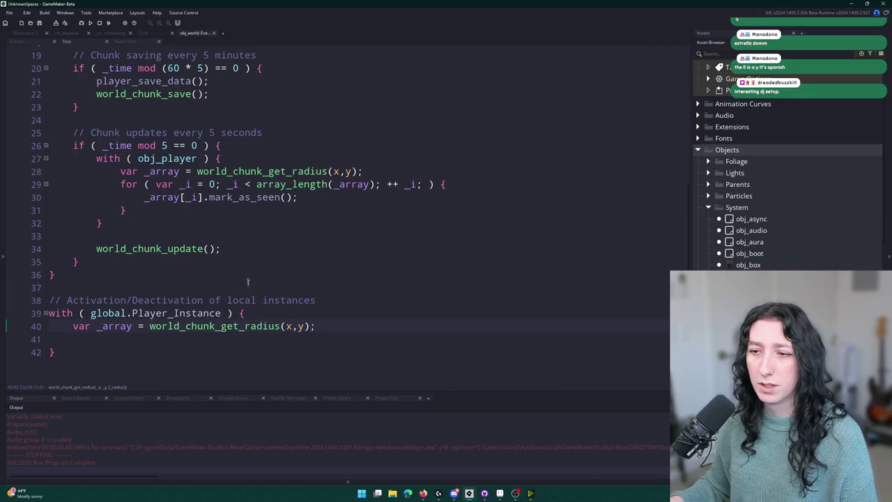
Step: Change line 40 to call world_chunk_get_radius_edges and store the result in _edges
{"action": "left_click", "coordinate": [280, 326]}
{"action": "type", "text": "_edges"}
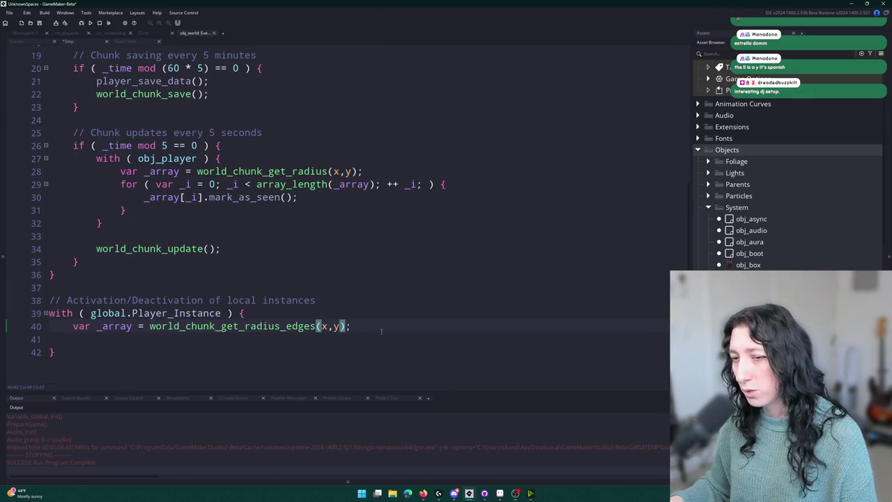
{"action": "left_click", "coordinate": [382, 331]}
{"action": "double_click", "coordinate": [112, 326]}
{"action": "type", "text": "_edges"}
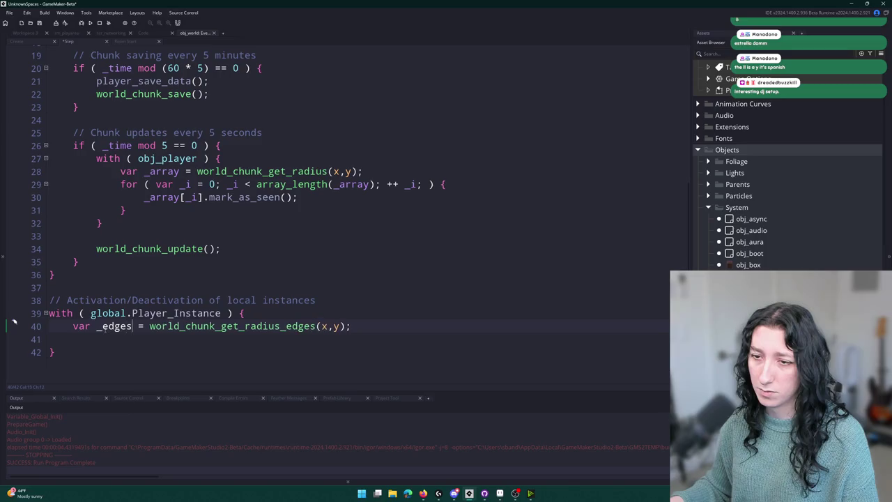
{"action": "left_click", "coordinate": [366, 328]}
Step: Add an instance_deactivate_region(obj_solid_tile,0); line below it using autocomplete
{"action": "key", "text": "Return"}
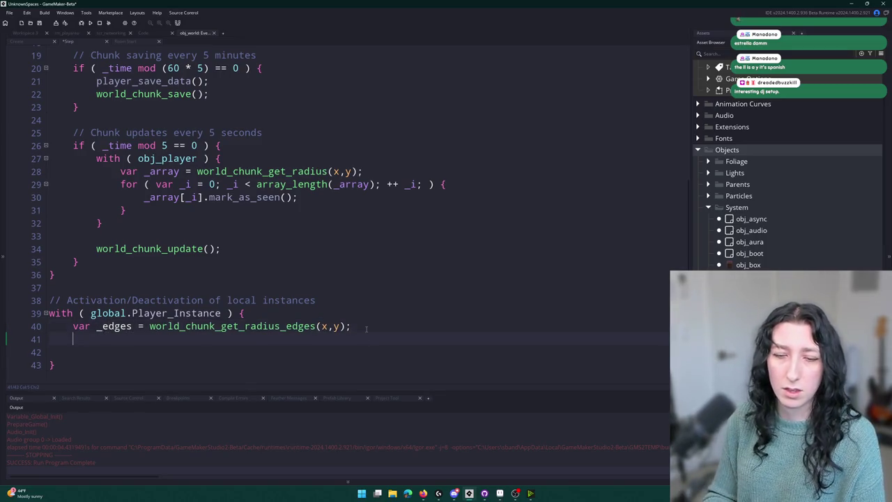
{"action": "type", "text": "instance_de"}
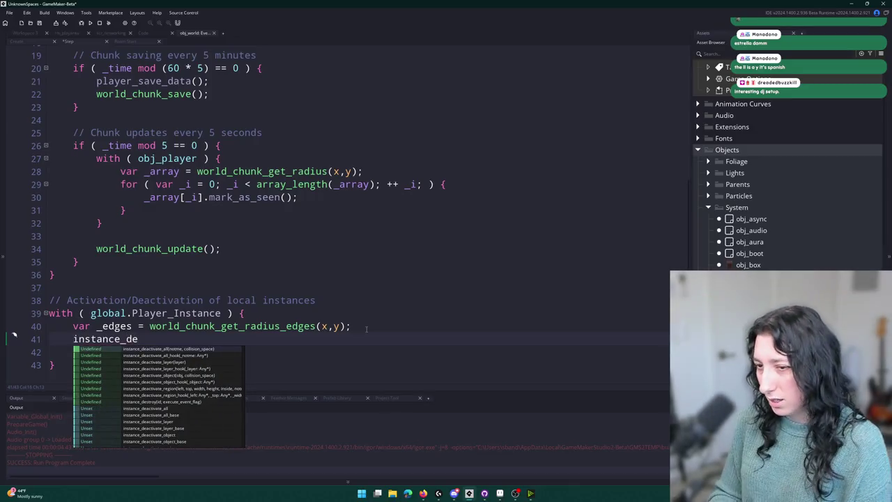
{"action": "key", "text": "Down"}
{"action": "type", "text": "activate_object(_edg"}
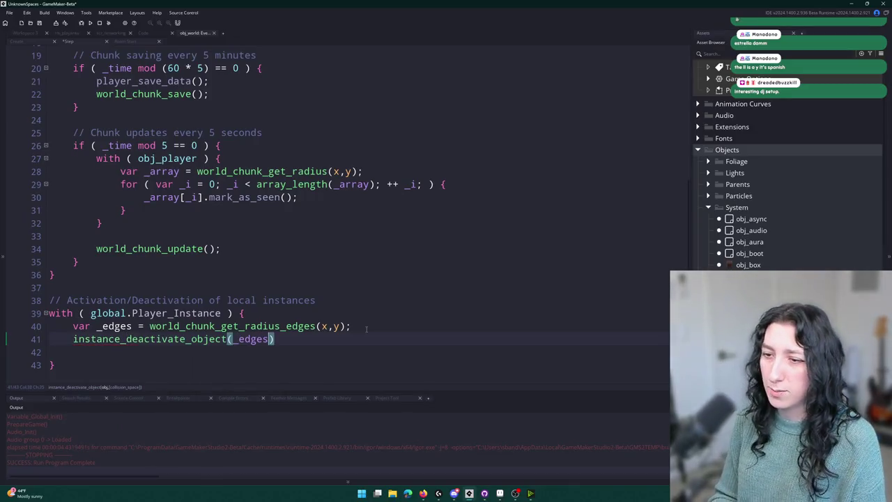
{"action": "key", "text": "BackSpace"}
{"action": "key", "text": "BackSpace"}
{"action": "key", "text": "BackSpace"}
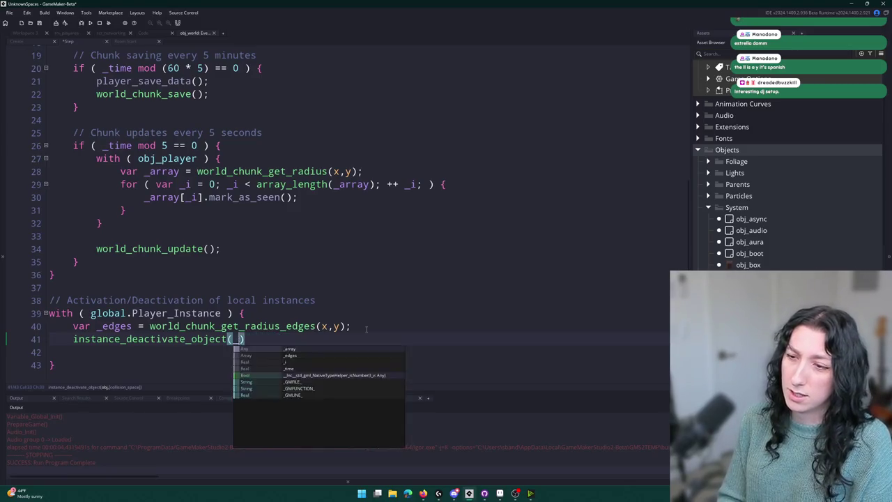
{"action": "type", "text": "obj_t"}
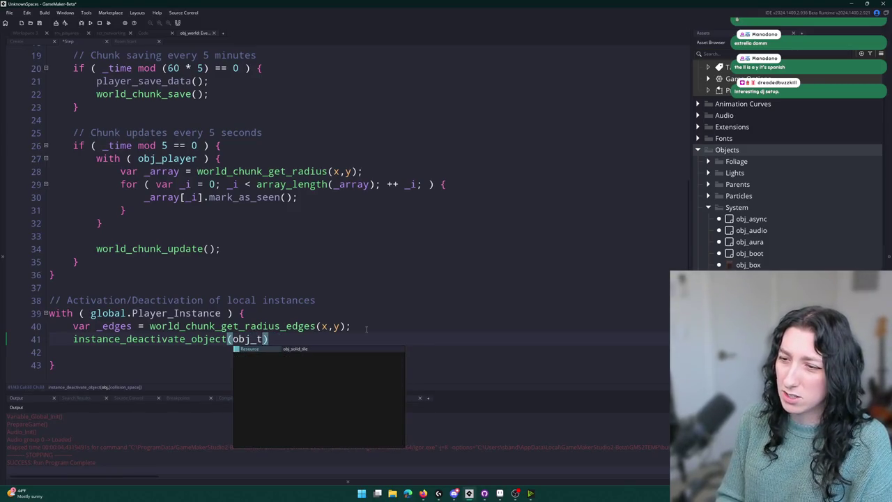
{"action": "key", "text": "Return"}
{"action": "type", "text": ",0);"}
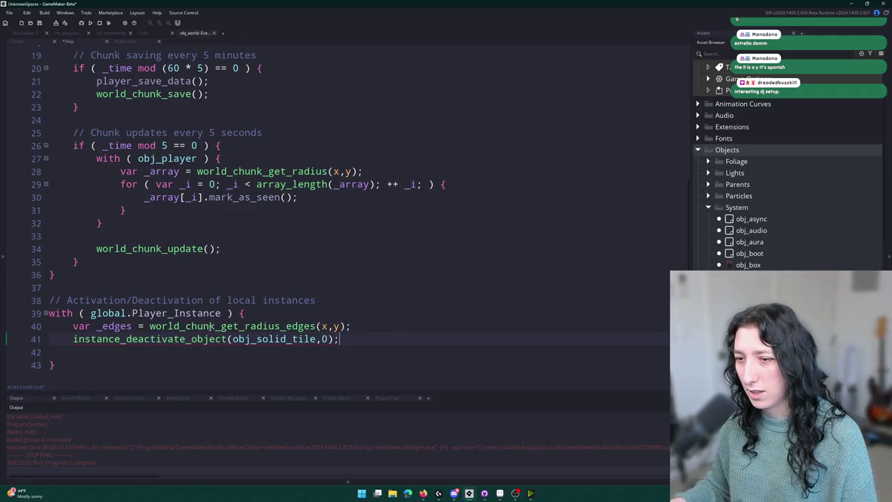
{"action": "double_click", "coordinate": [205, 338]}
{"action": "type", "text": "re"}
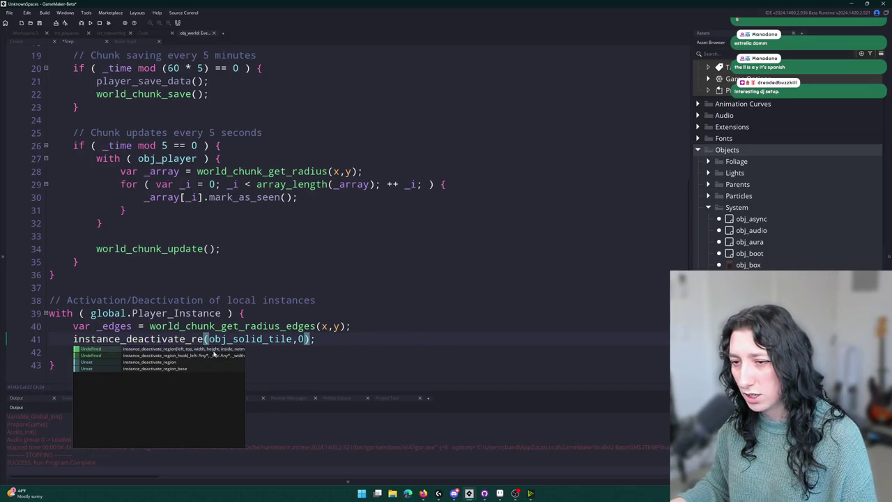
{"action": "left_click", "coordinate": [214, 354]}
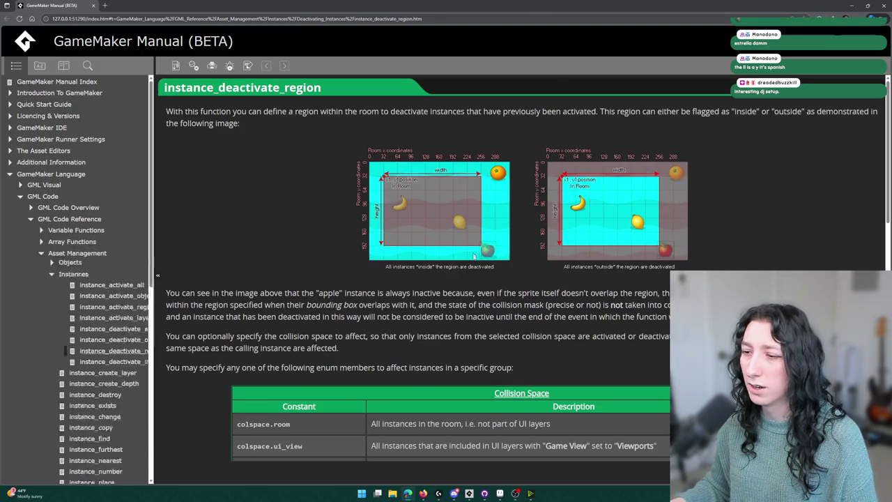
Step: Read the Deactivating Instances and instance_deactivate_object manual pages, then return to GameMaker
{"action": "scroll", "coordinate": [490, 255], "scroll_direction": "down", "scroll_amount": 8}
{"action": "scroll", "coordinate": [221, 438], "scroll_direction": "down", "scroll_amount": 2}
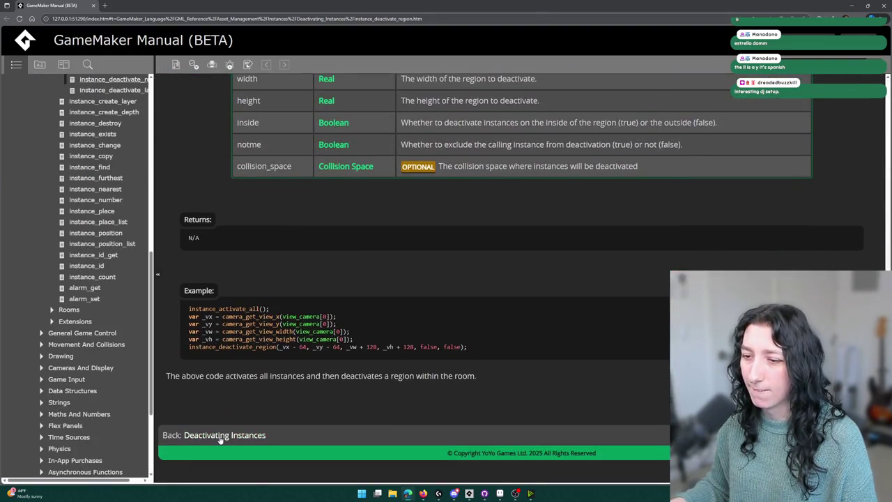
{"action": "left_click", "coordinate": [221, 435]}
{"action": "scroll", "coordinate": [221, 418], "scroll_direction": "down", "scroll_amount": 10}
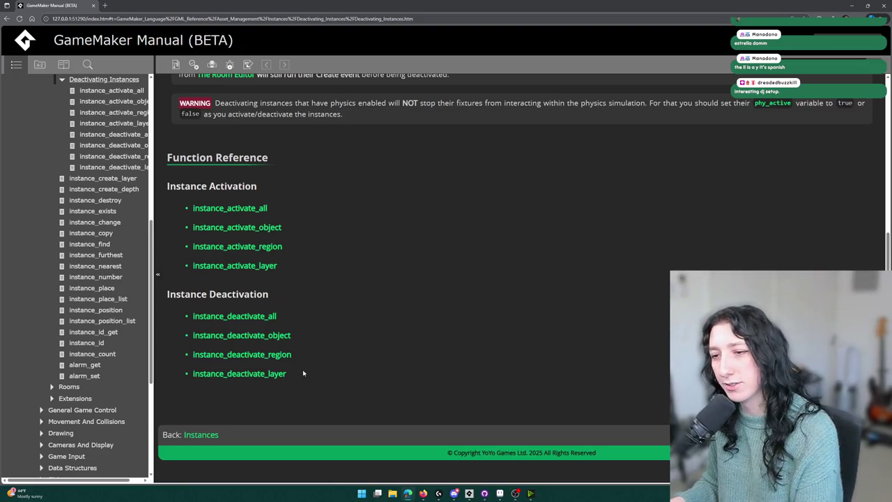
{"action": "scroll", "coordinate": [267, 291], "scroll_direction": "up", "scroll_amount": 2}
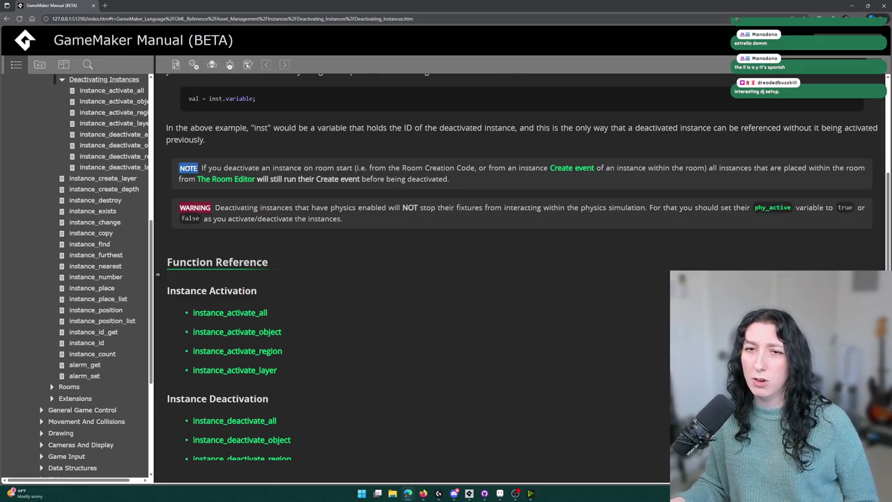
{"action": "scroll", "coordinate": [531, 306], "scroll_direction": "down", "scroll_amount": 2}
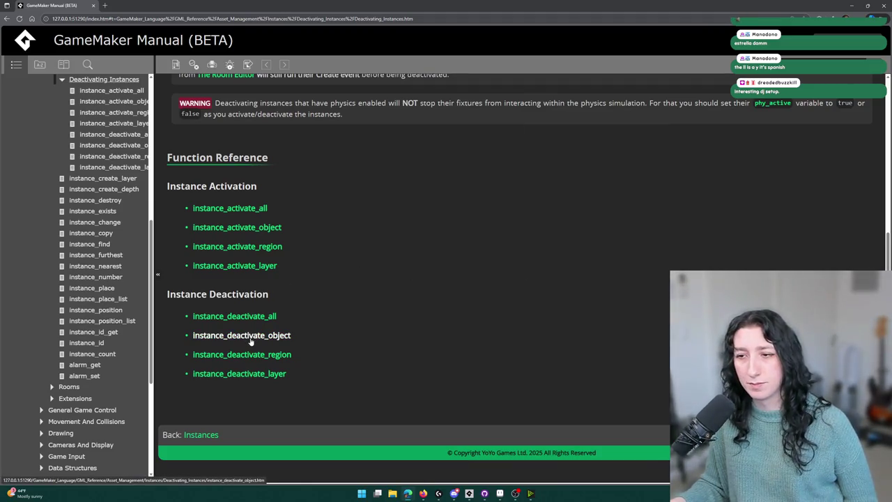
{"action": "left_click", "coordinate": [251, 340]}
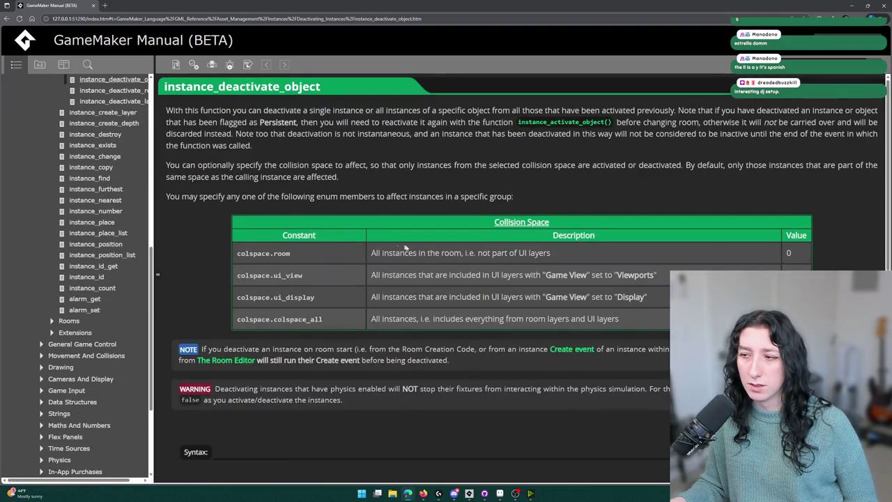
{"action": "scroll", "coordinate": [558, 475], "scroll_direction": "down", "scroll_amount": 3}
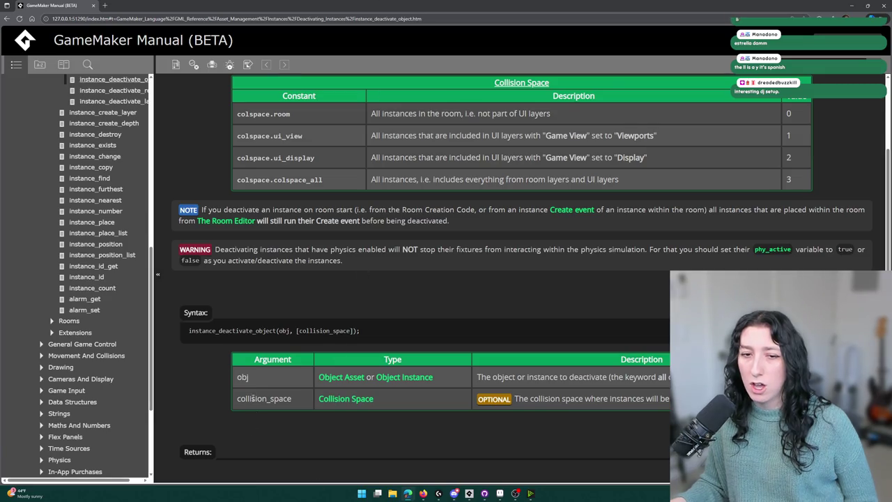
{"action": "key", "text": "alt+Tab"}
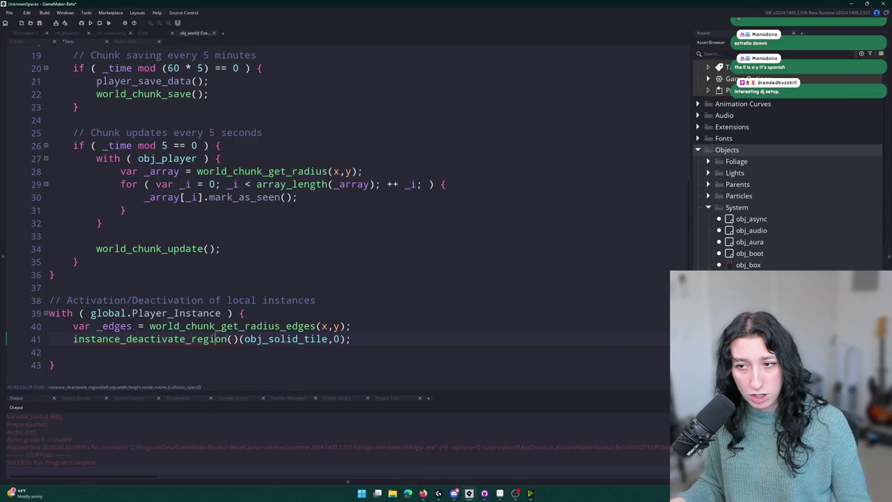
Step: Delete the stray arguments trailing the region call on line 41
{"action": "mouse_move", "coordinate": [192, 342]}
{"action": "left_click", "coordinate": [234, 340]}
{"action": "left_click", "coordinate": [259, 341]}
{"action": "left_click", "coordinate": [241, 342]}
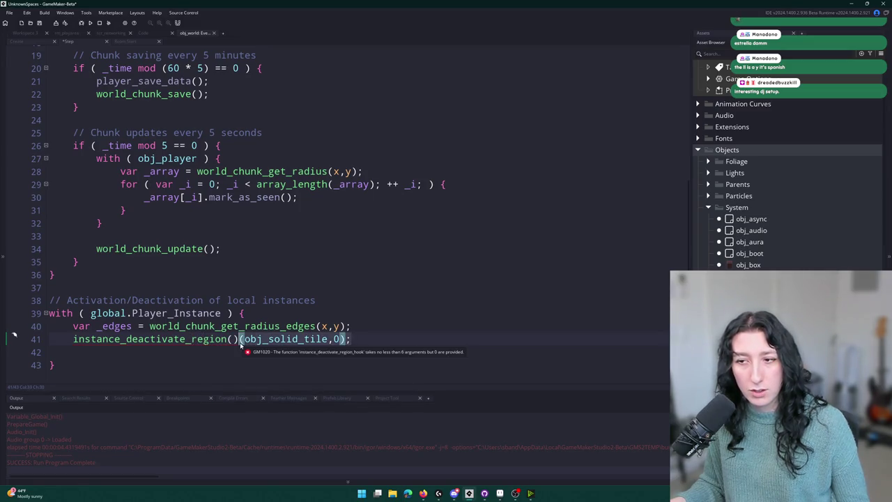
{"action": "key", "text": "shift+End"}
{"action": "key", "text": "Delete"}
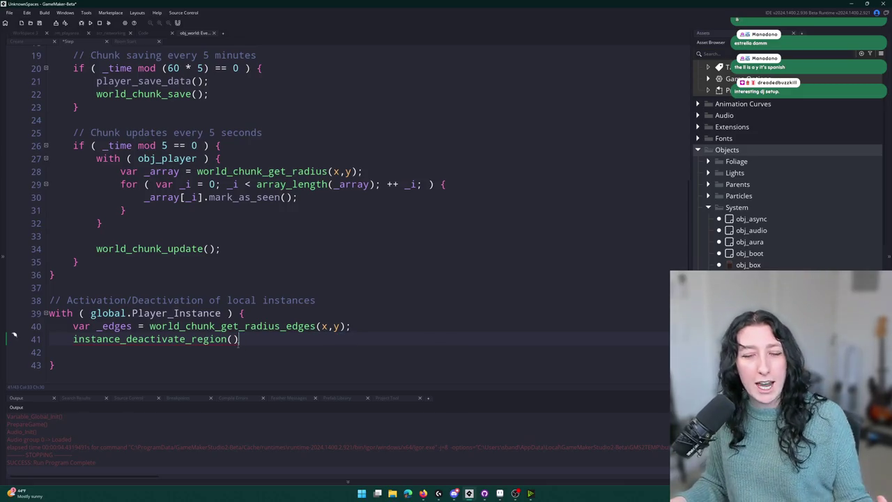
Step: Rewrite line 41 as a deactivation call for obj_solid_tile with argument 0
{"action": "left_click", "coordinate": [187, 340]}
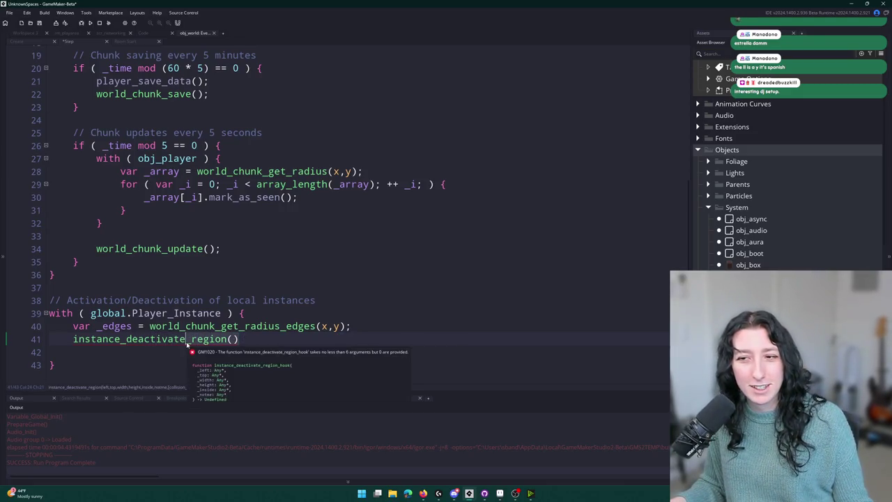
{"action": "key", "text": "shift+End"}
{"action": "key", "text": "Delete"}
{"action": "type", "text": "_objecti"}
{"action": "key", "text": "BackSpace"}
{"action": "type", "text": "(obj"}
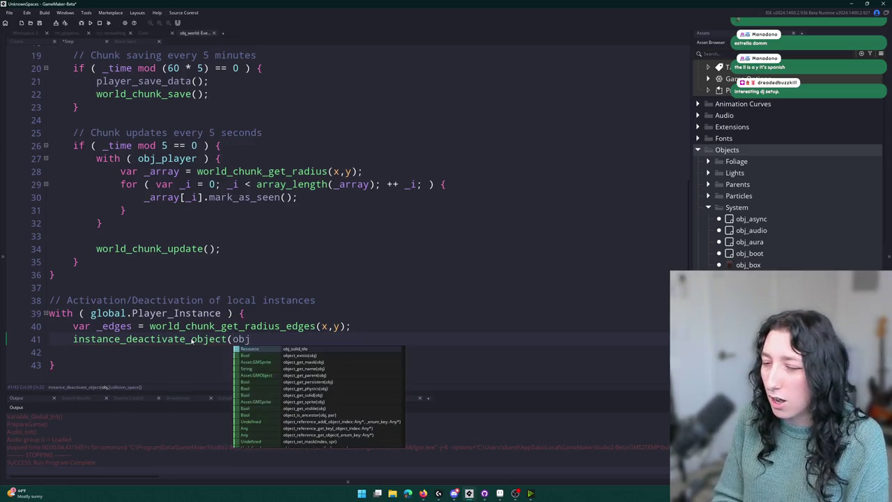
{"action": "type", "text": "_s"}
{"action": "key", "text": "Return"}
{"action": "type", "text": "0"}
{"action": "key", "text": "BackSpace"}
{"action": "type", "text": ",0);"}
Step: Duplicate line 41 into line 42 for obj_bullet_solid_tile and save the Step code
{"action": "key", "text": "ctrl+d"}
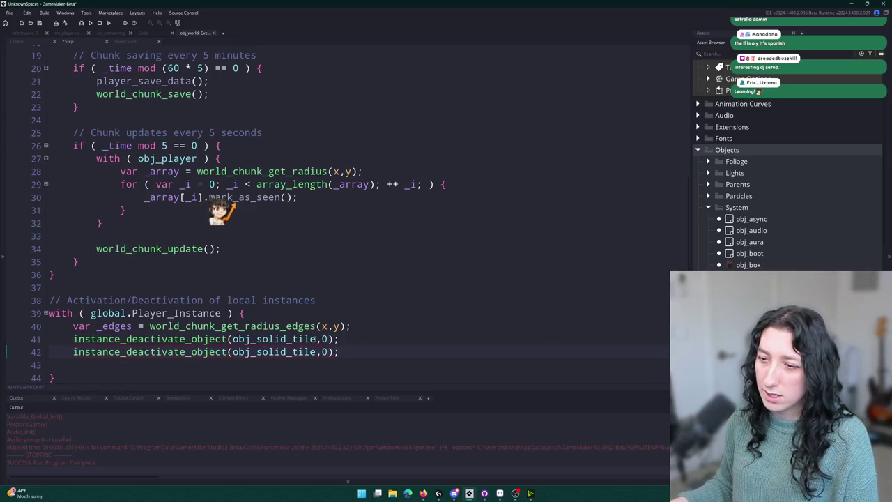
{"action": "key", "text": "Left"}
{"action": "key", "text": "Left"}
{"action": "key", "text": "Left"}
{"action": "type", "text": "_bullet"}
{"action": "key", "text": "BackSpace"}
{"action": "key", "text": "BackSpace"}
{"action": "key", "text": "BackSpace"}
{"action": "key", "text": "BackSpace"}
{"action": "key", "text": "BackSpace"}
{"action": "key", "text": "BackSpace"}
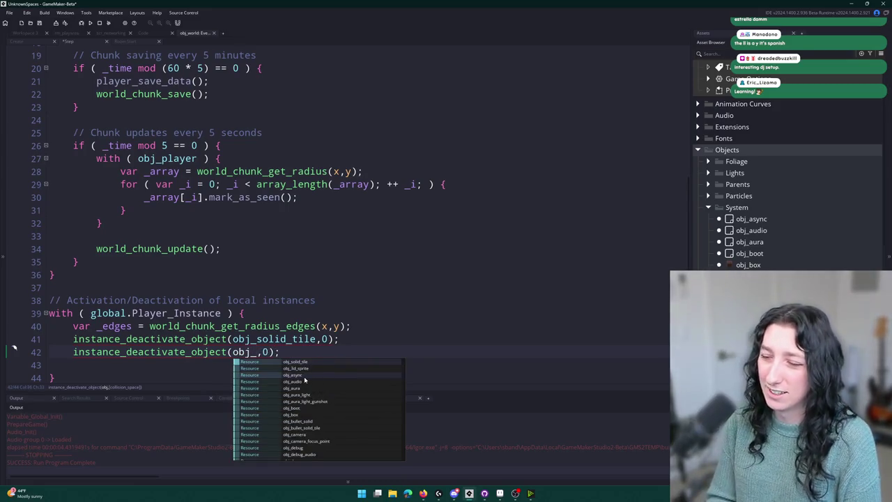
{"action": "type", "text": "bu"}
{"action": "key", "text": "Down"}
{"action": "key", "text": "Return"}
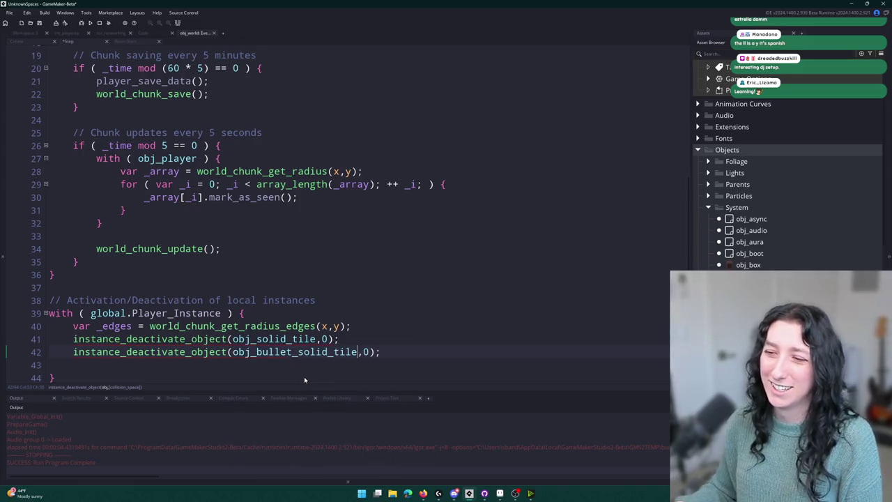
{"action": "key", "text": "ctrl+s"}
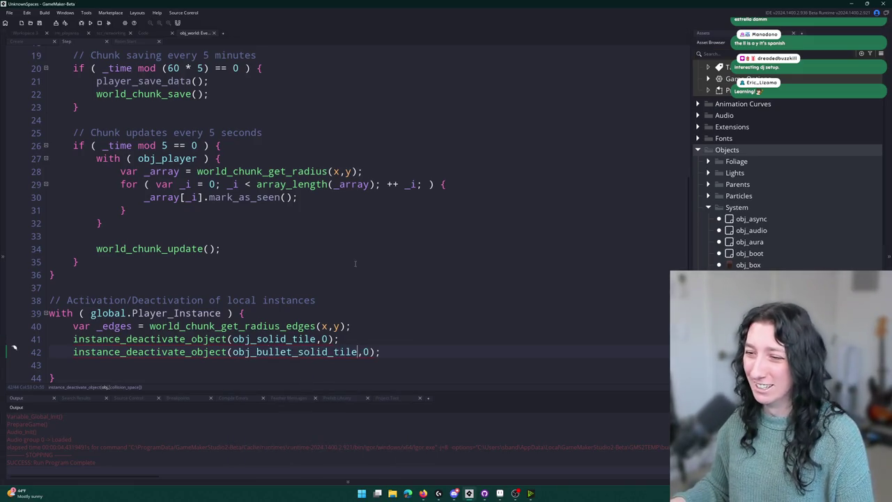
Step: Adjust the function name on lines 41–42 and add a blank line after line 42
{"action": "scroll", "coordinate": [427, 348], "scroll_direction": "down", "scroll_amount": 1}
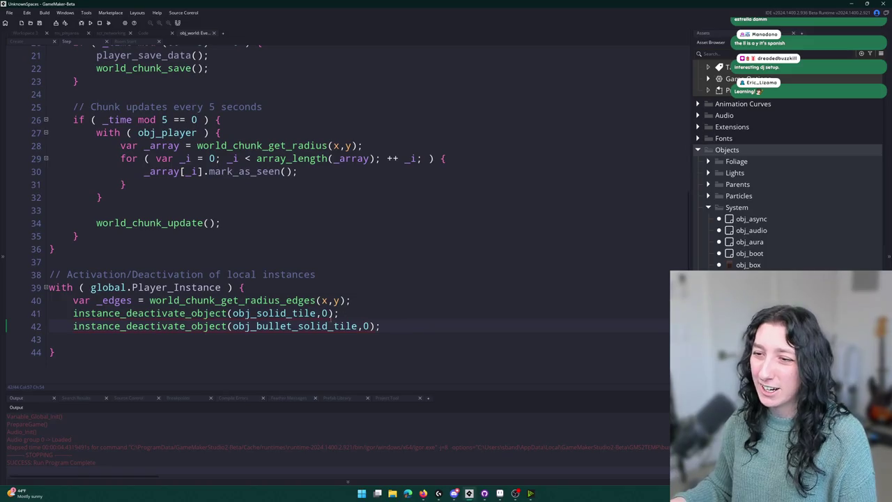
{"action": "mouse_move", "coordinate": [389, 324]}
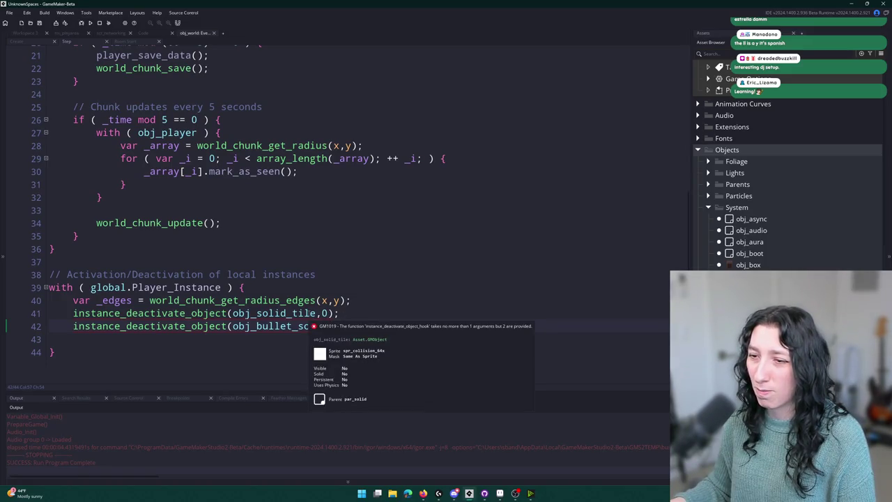
{"action": "left_click", "coordinate": [209, 313]}
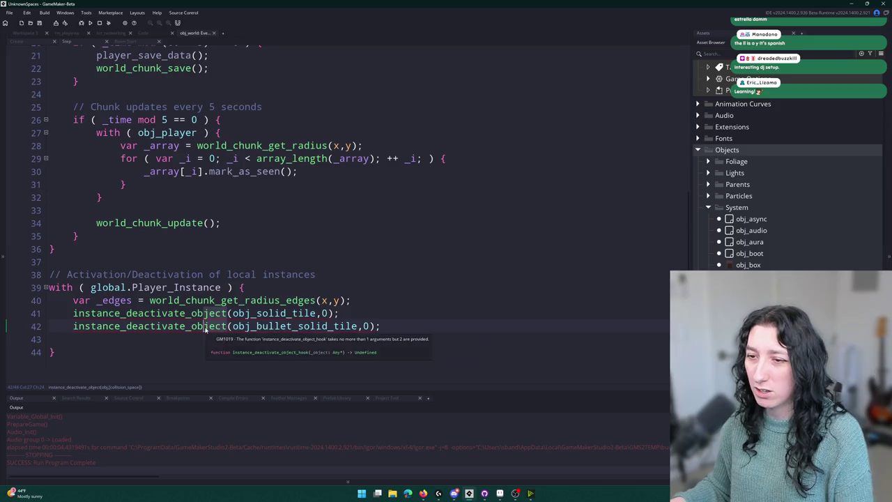
{"action": "key", "text": "BackSpace"}
{"action": "key", "text": "BackSpace"}
{"action": "key", "text": "BackSpace"}
{"action": "type", "text": "ect"}
{"action": "left_click", "coordinate": [419, 326]}
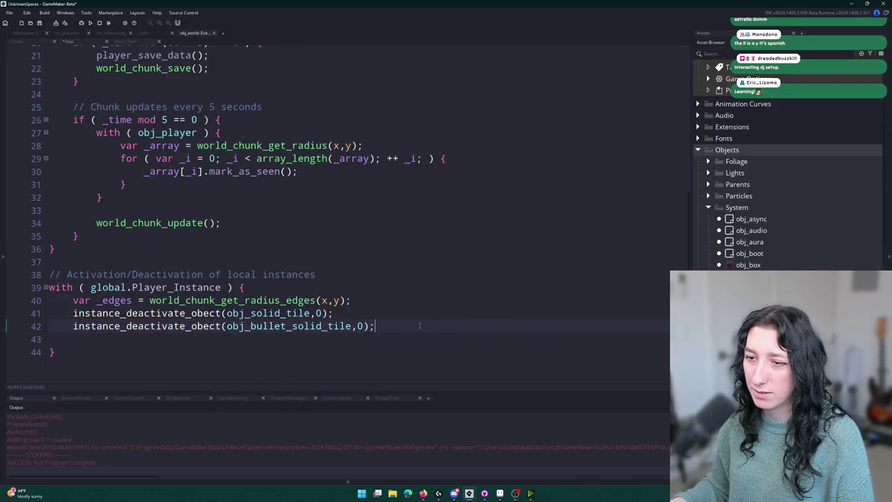
{"action": "key", "text": "Return"}
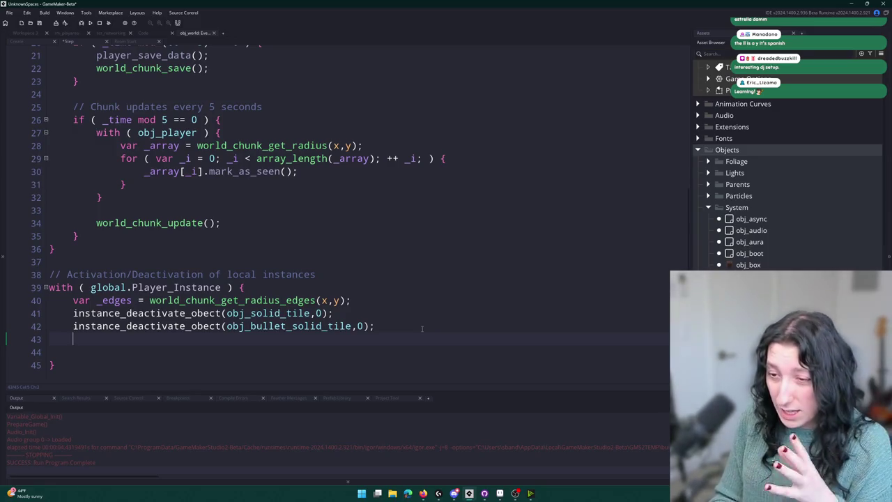
Step: Correct line 41's misspelled function name to instance_deactivate_object
{"action": "double_click", "coordinate": [102, 313]}
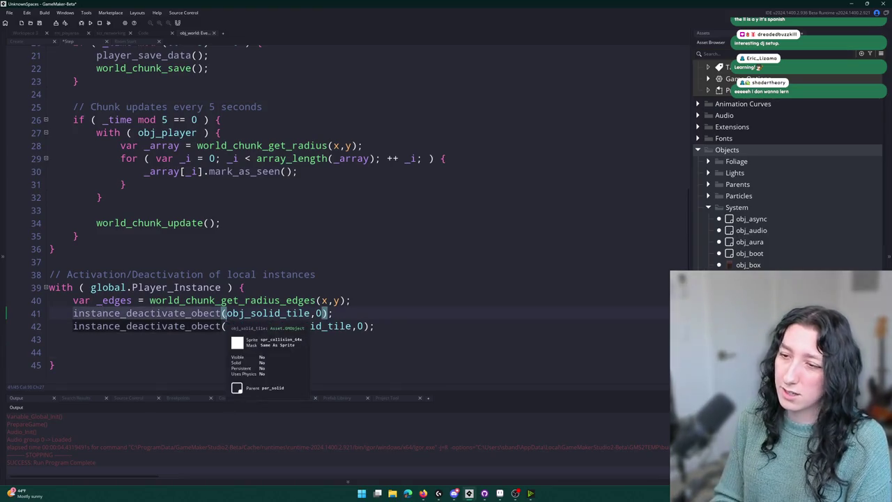
{"action": "type", "text": "instance_deactivat"}
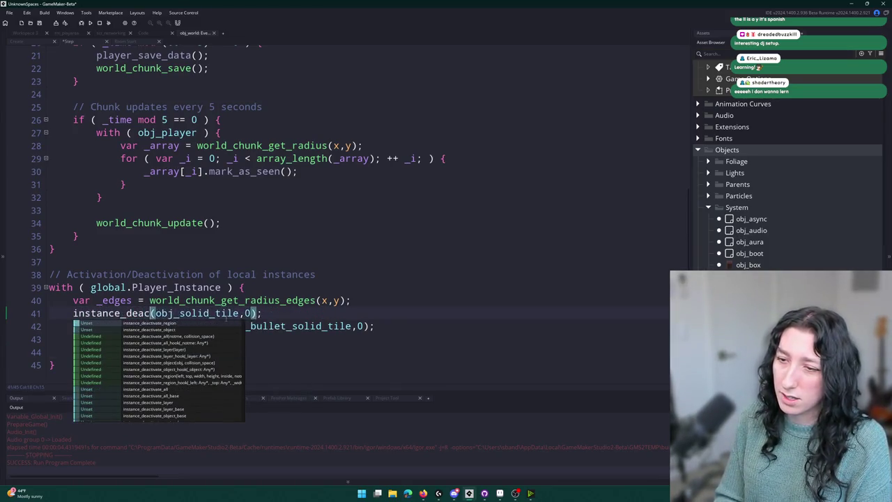
{"action": "type", "text": "e_object"}
{"action": "left_click", "coordinate": [267, 338]}
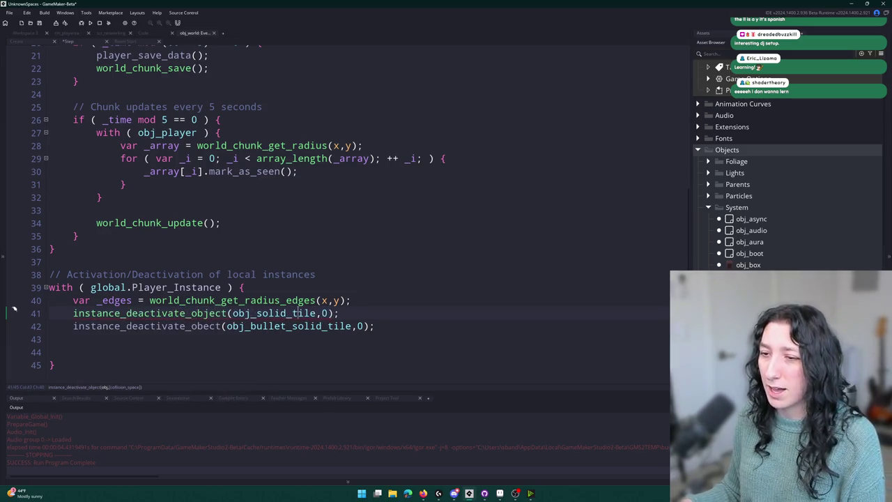
Step: Find and open the GMLive script defining instance_deactivate_object_hook
{"action": "mouse_move", "coordinate": [267, 338]}
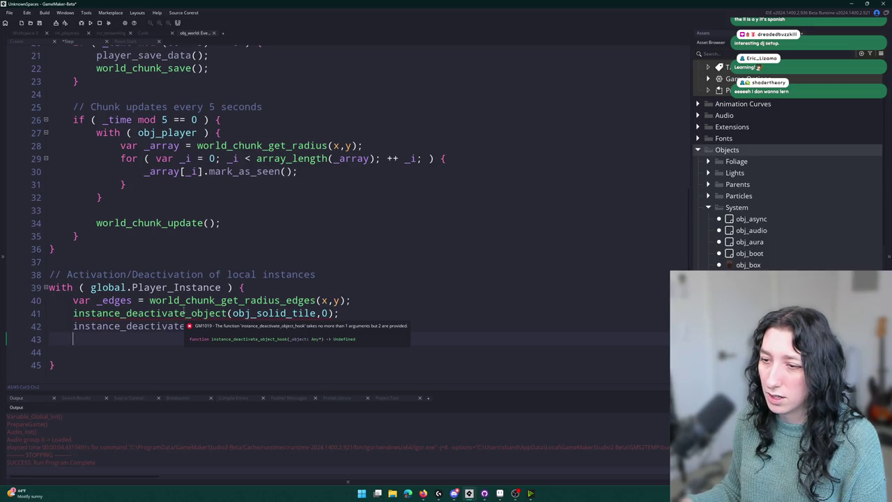
{"action": "key", "text": "ctrl+t"}
{"action": "type", "text": "object_hook"}
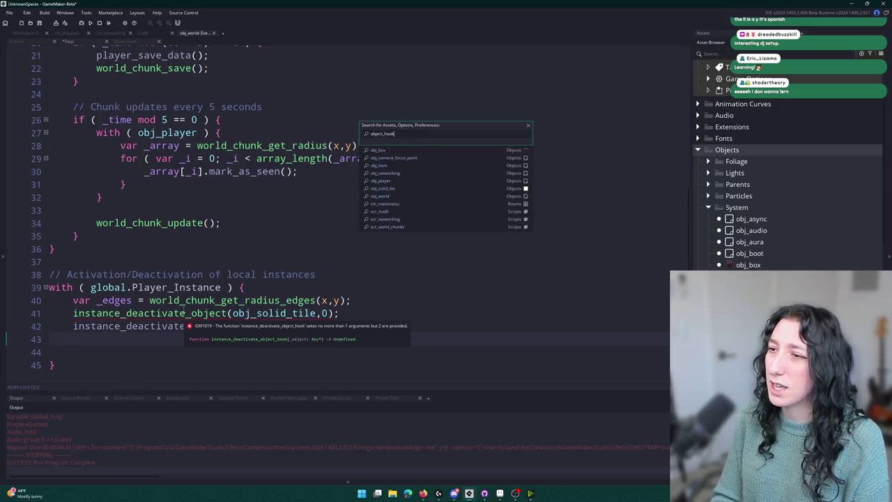
{"action": "key", "text": "Return"}
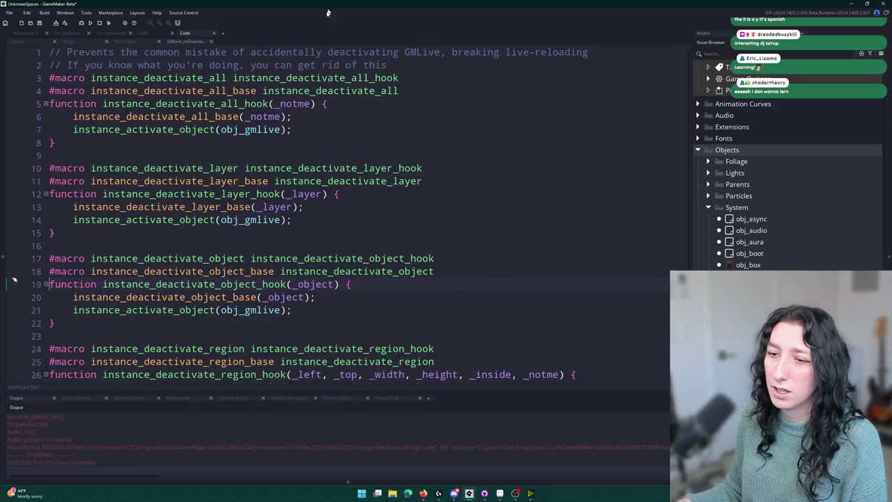
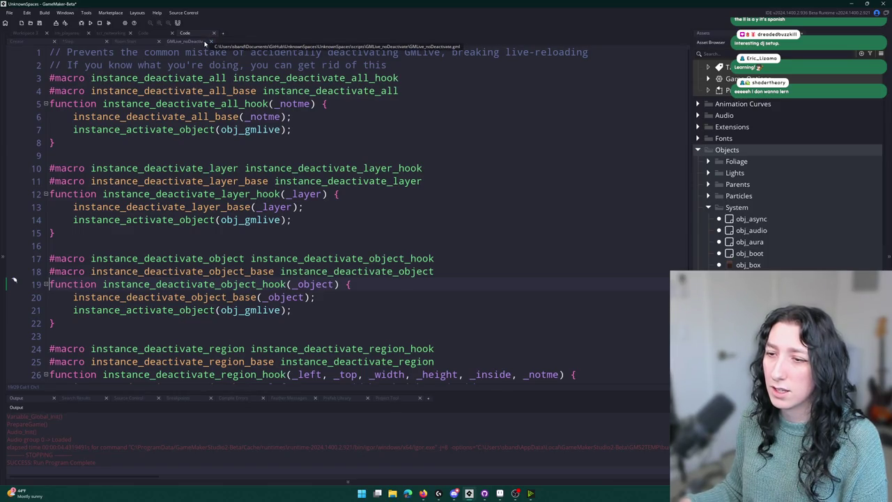
Step: Close the GMLive_noDeactivate script and correct 'obect' to 'object' on line 42
{"action": "middle_click", "coordinate": [204, 44]}
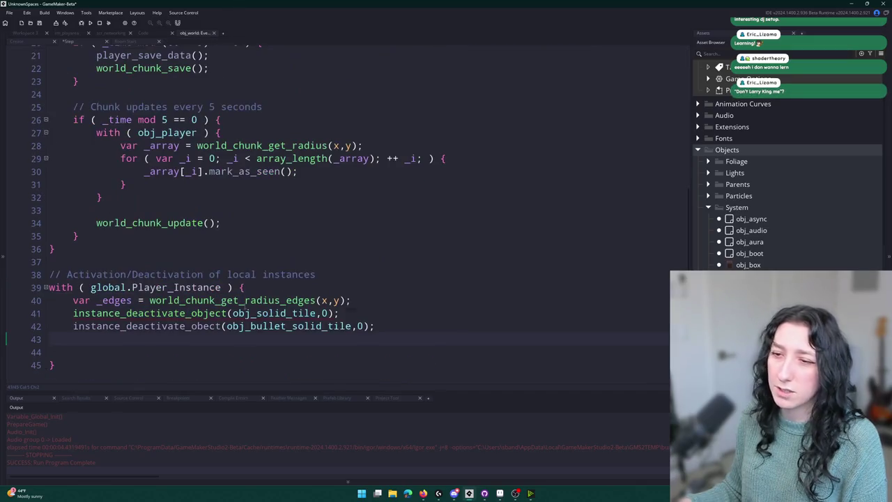
{"action": "left_click", "coordinate": [197, 326]}
{"action": "type", "text": "j"}
{"action": "left_click", "coordinate": [391, 325]}
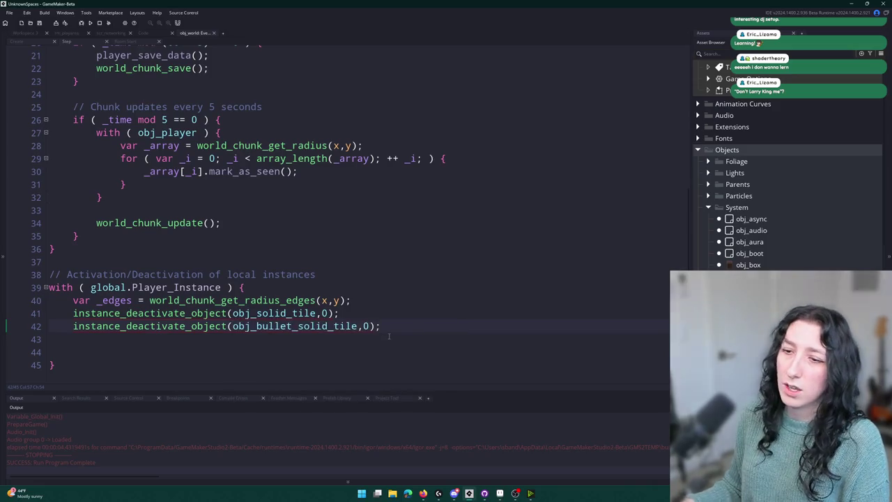
Step: Add an instance_activate_region call on line 43 with _edges.x1, _edges.y1, _edges.x2, _edges.y2
{"action": "key", "text": "Return"}
{"action": "type", "text": "instance_actik"}
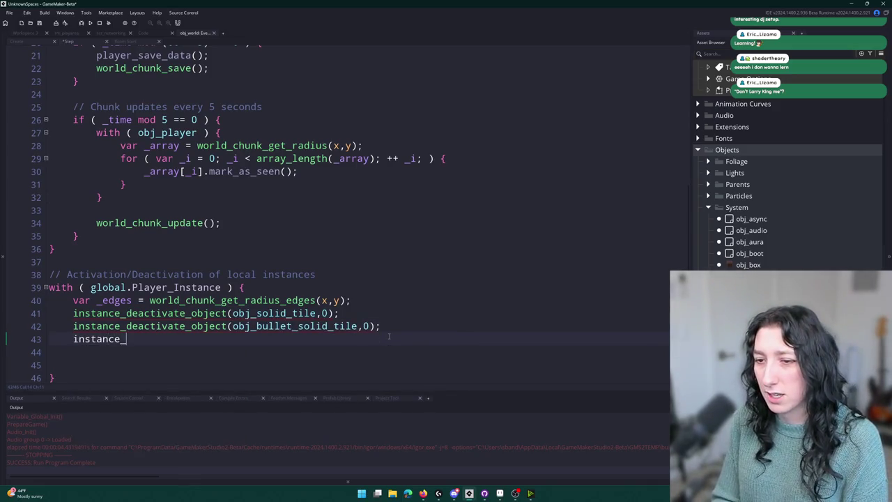
{"action": "key", "text": "BackSpace"}
{"action": "key", "text": "Down"}
{"action": "key", "text": "Down"}
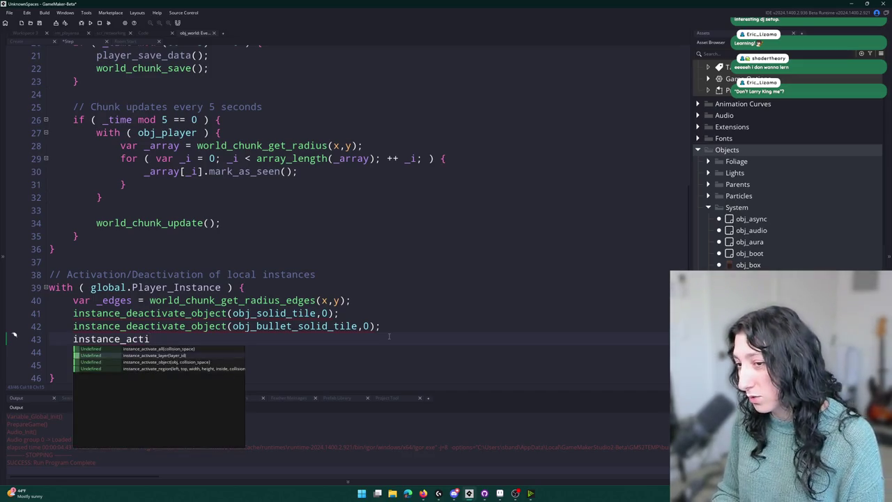
{"action": "key", "text": "Return"}
{"action": "type", "text": "_edges.x1,_e"}
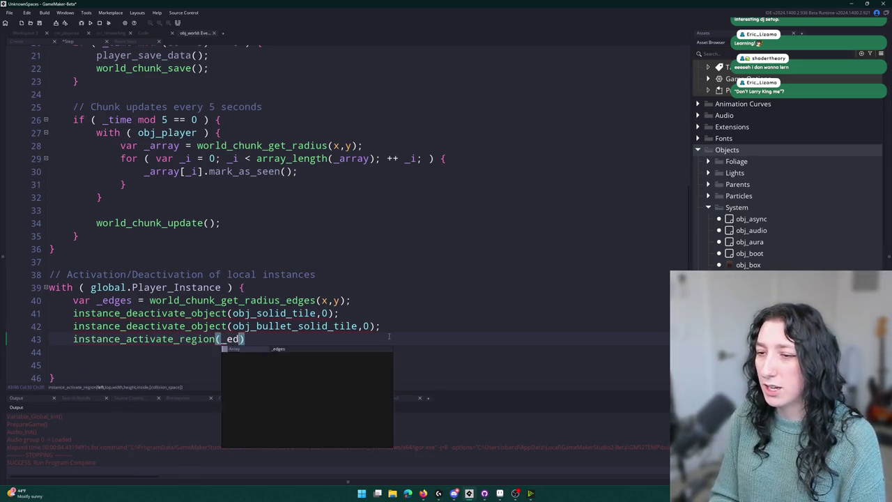
{"action": "type", "text": "dges.y1,_edges"}
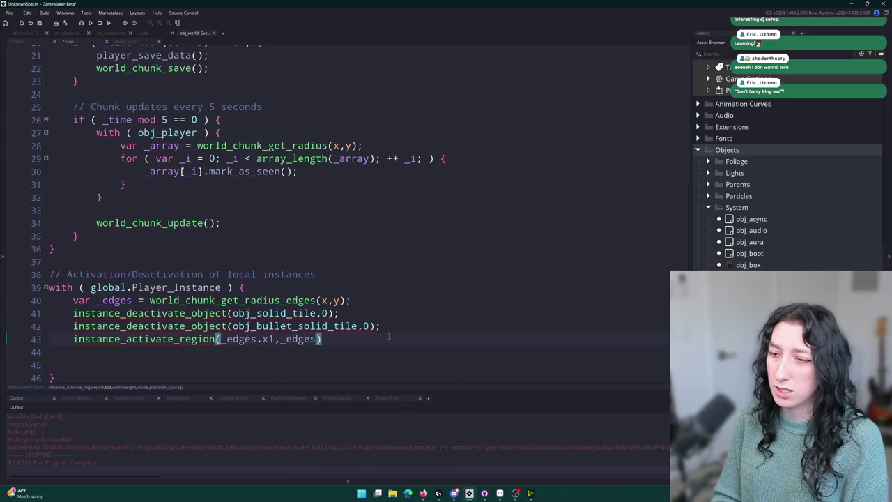
{"action": "type", "text": ".x2,_eges.y1,_edges.x"}
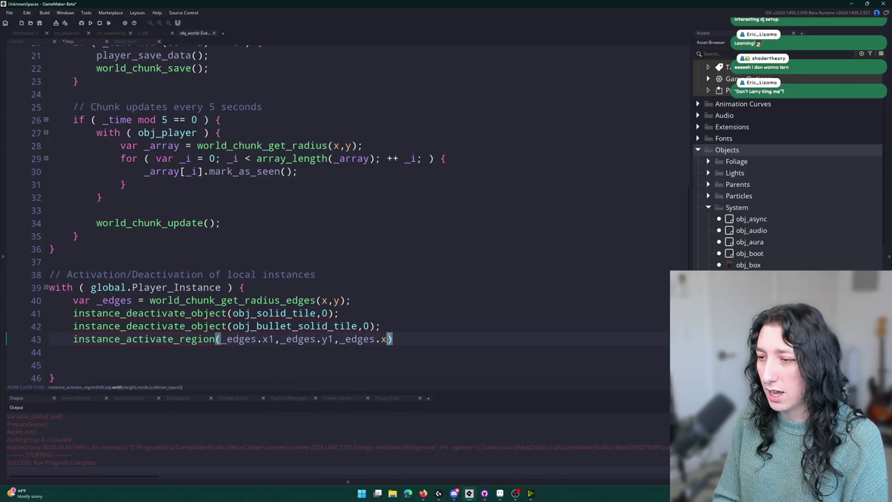
{"action": "key", "text": "BackSpace"}
{"action": "key", "text": "BackSpace"}
{"action": "key", "text": "BackSpace"}
{"action": "type", "text": "dges.y2"}
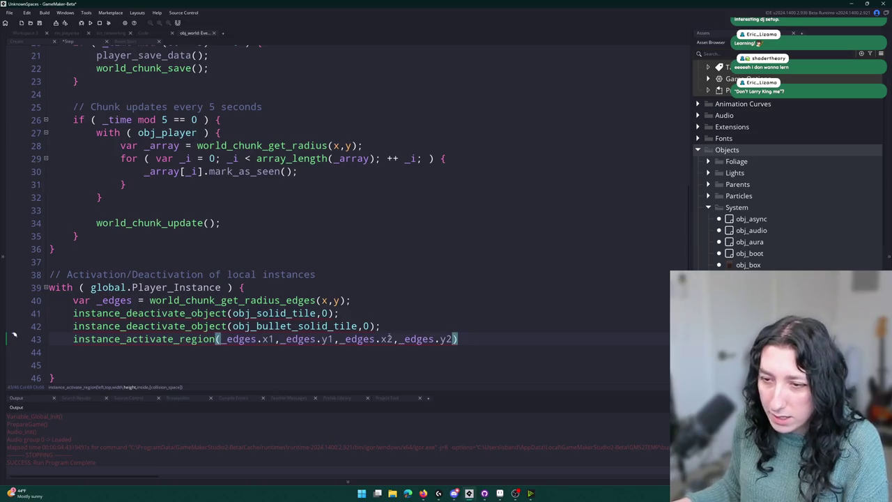
Step: Make the last two arguments width and height (minus x1, y1) and append true, 0
{"action": "left_click", "coordinate": [392, 339]}
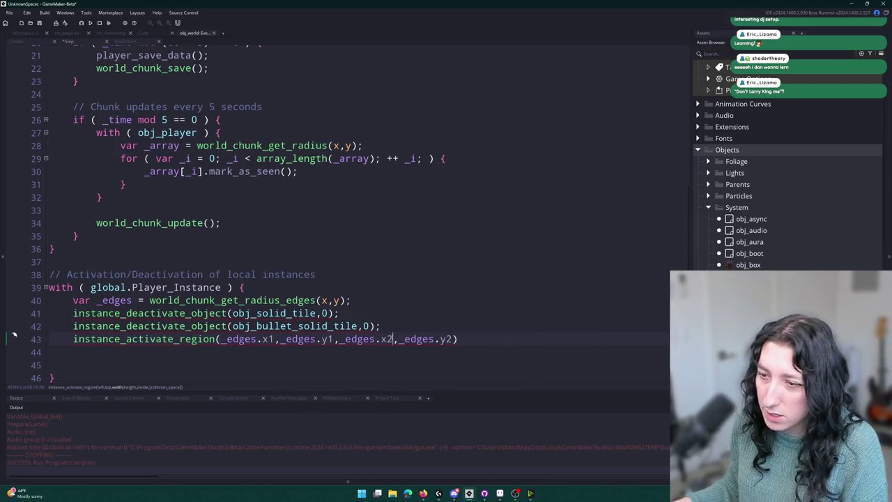
{"action": "type", "text": "- _edges.x1"}
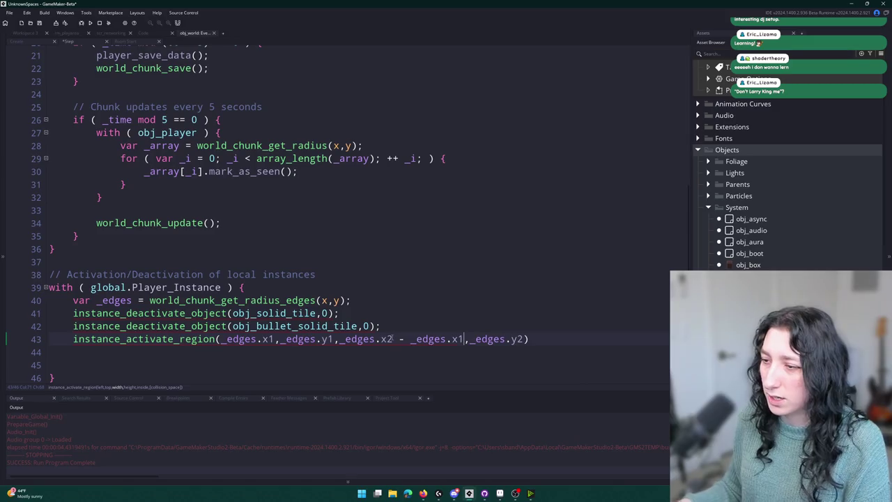
{"action": "left_click", "coordinate": [519, 339]}
{"action": "key", "text": "Right"}
{"action": "type", "text": "- _edges.y1"}
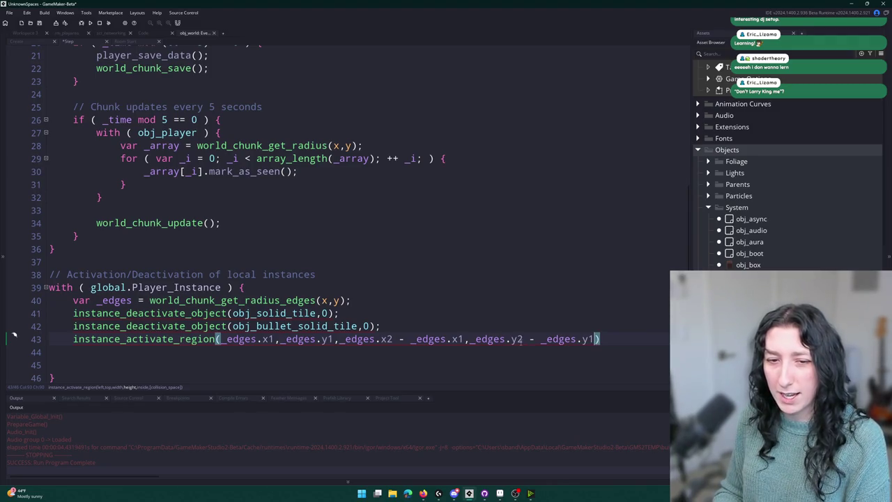
{"action": "key", "text": "Down"}
{"action": "key", "text": "Up"}
{"action": "key", "text": "Left"}
{"action": "type", "text": ","}
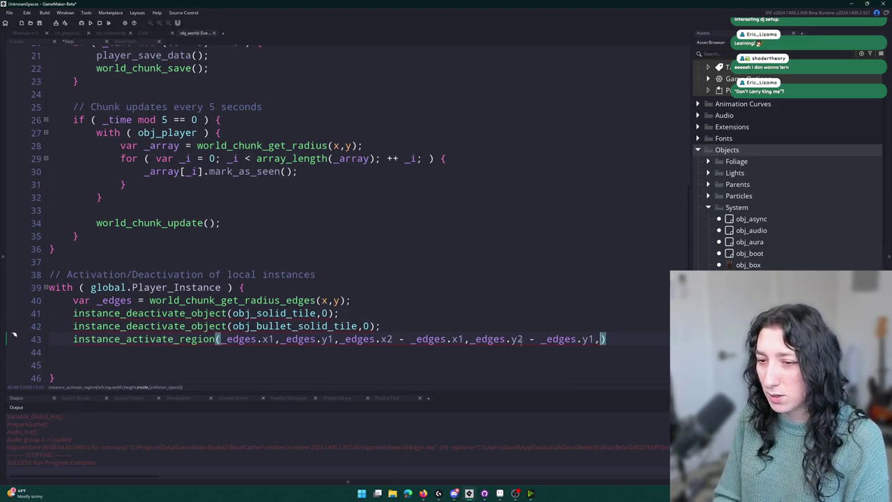
{"action": "type", "text": "true,0);"}
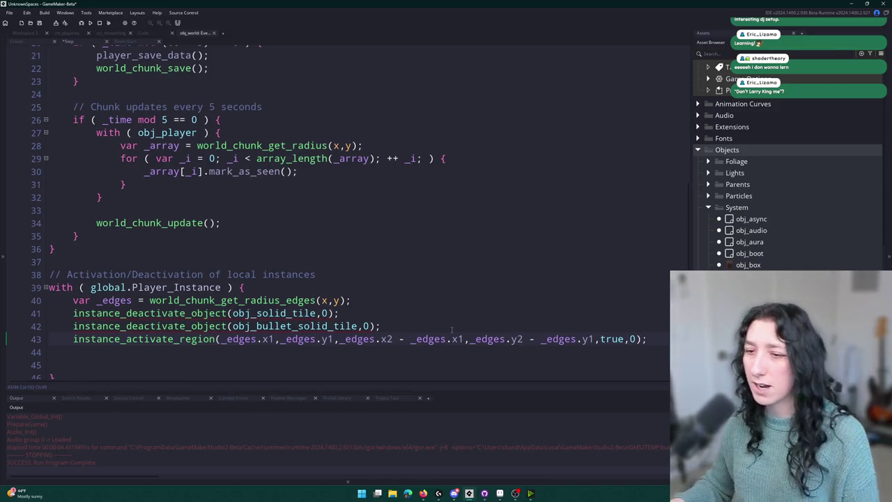
{"action": "scroll", "coordinate": [452, 330], "scroll_direction": "down", "scroll_amount": 1}
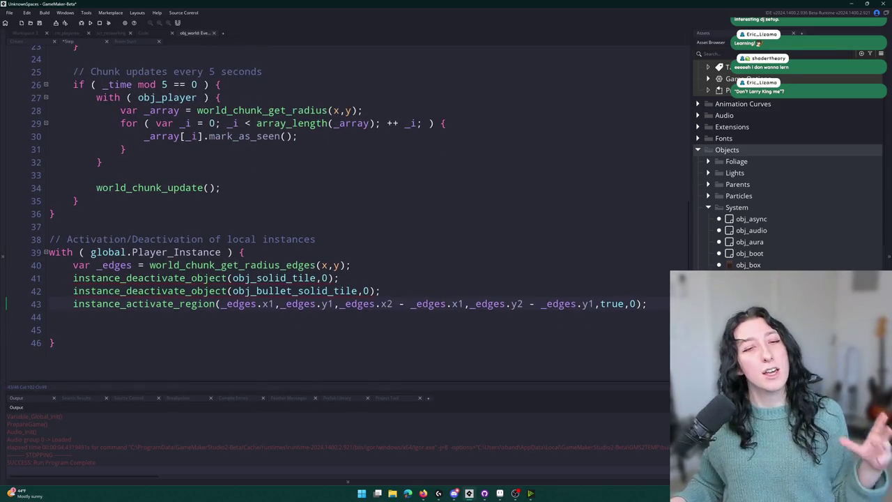
Step: Delete the blank lines left below the region activation call
{"action": "key", "text": "Down"}
{"action": "key", "text": "Down"}
{"action": "key", "text": "Down"}
{"action": "key", "text": "BackSpace"}
{"action": "key", "text": "BackSpace"}
{"action": "scroll", "coordinate": [196, 288], "scroll_direction": "up", "scroll_amount": 4}
{"action": "scroll", "coordinate": [240, 264], "scroll_direction": "up", "scroll_amount": 3}
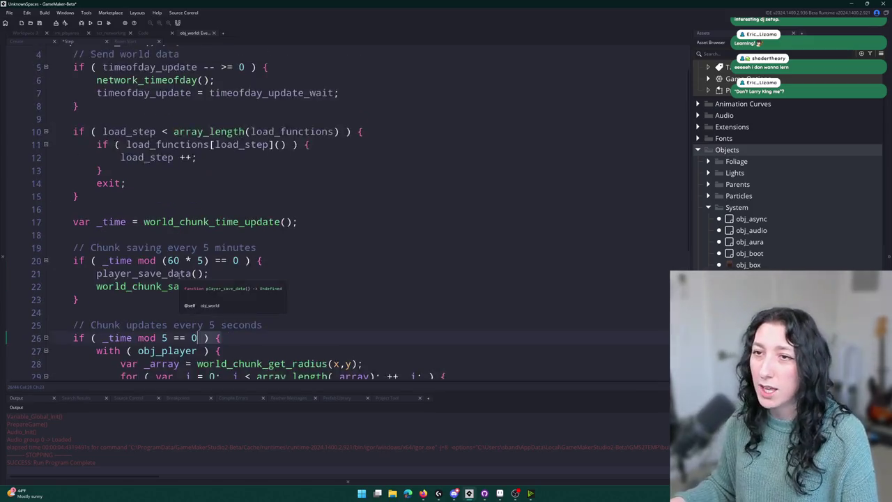
{"action": "scroll", "coordinate": [174, 214], "scroll_direction": "down", "scroll_amount": 2}
Step: Select the var _time line 17 and inspect the world_chunk_time_update definition
{"action": "left_click", "coordinate": [194, 203]}
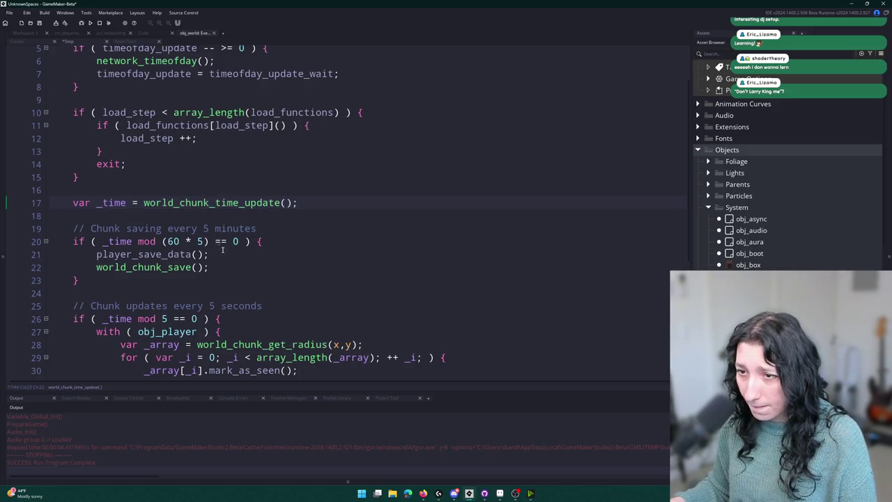
{"action": "scroll", "coordinate": [195, 241], "scroll_direction": "down", "scroll_amount": 3}
{"action": "scroll", "coordinate": [197, 213], "scroll_direction": "up", "scroll_amount": 4}
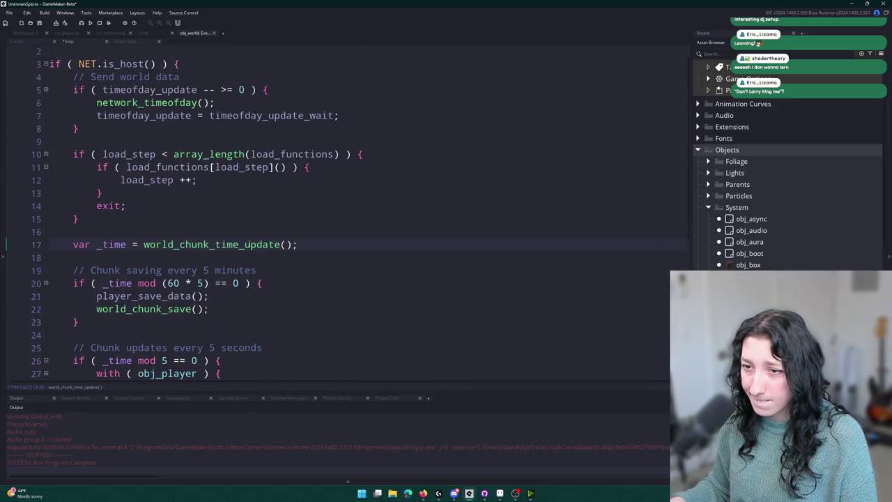
{"action": "left_click", "coordinate": [319, 244]}
{"action": "key", "text": "ctrl+Left"}
{"action": "key", "text": "ctrl+Left"}
{"action": "key", "text": "ctrl+Left"}
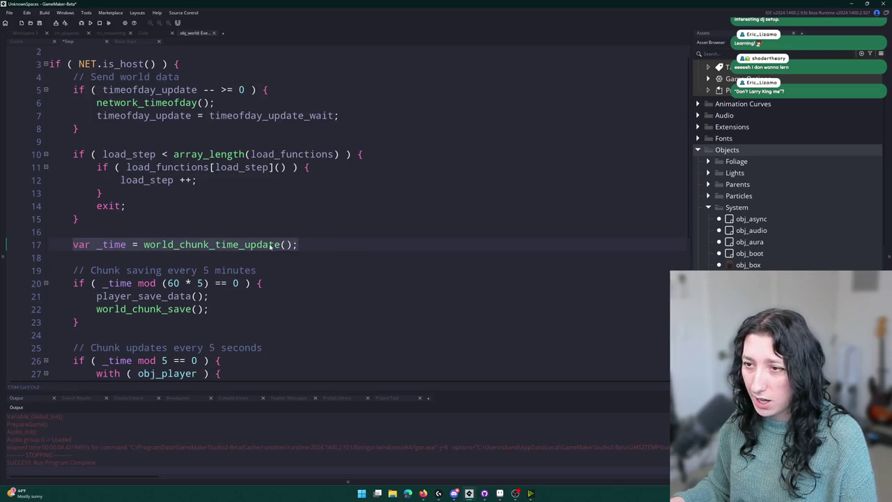
{"action": "key", "text": "shift+Up"}
{"action": "key", "text": "shift+Up"}
{"action": "scroll", "coordinate": [318, 219], "scroll_direction": "up", "scroll_amount": 1}
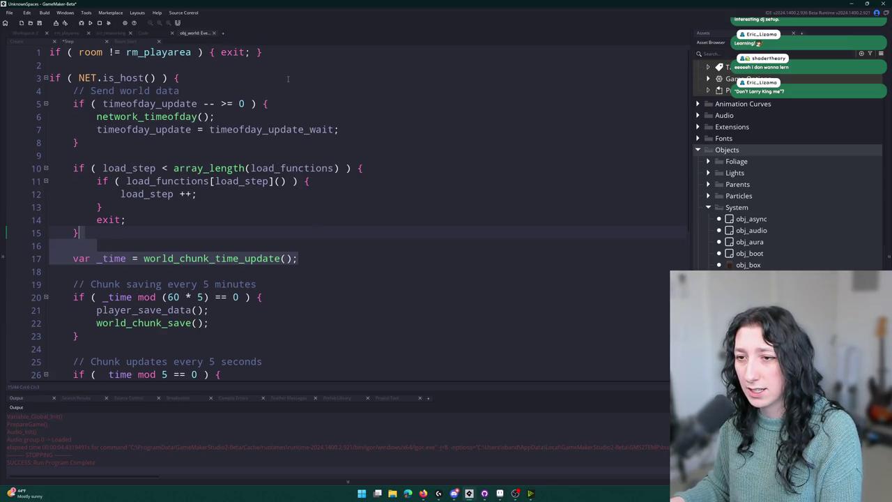
{"action": "middle_click", "coordinate": [203, 258]}
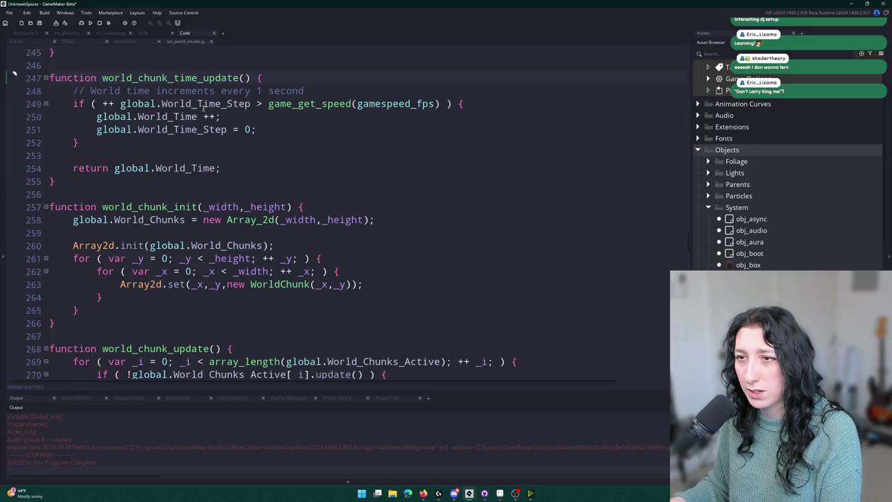
{"action": "left_click", "coordinate": [210, 41]}
Step: Cut the var _time line and paste it near the top of the Step event
{"action": "left_click_drag", "start_coordinate": [297, 252], "coordinate": [68, 265]}
{"action": "key", "text": "shift+Up"}
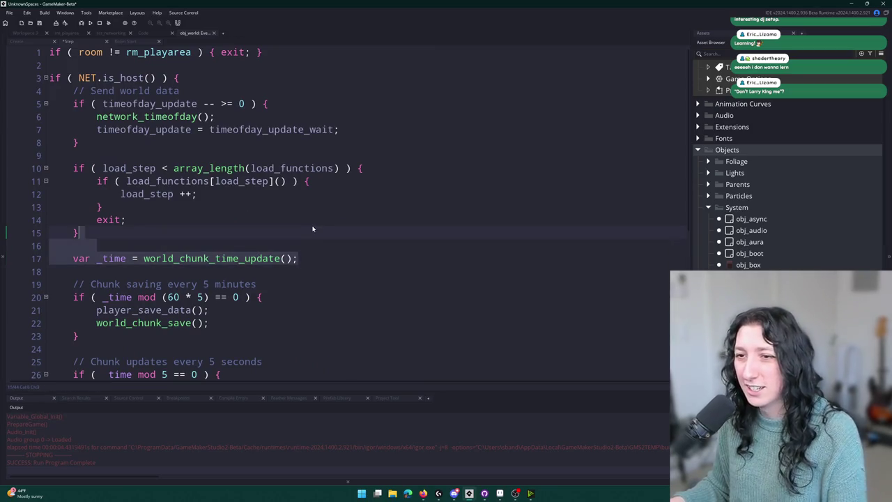
{"action": "key", "text": "ctrl+x"}
{"action": "left_click", "coordinate": [313, 51]}
{"action": "key", "text": "Return"}
{"action": "key", "text": "Return"}
{"action": "key", "text": "ctrl+v"}
{"action": "key", "text": "Home"}
{"action": "key", "text": "ctrl+Right"}
{"action": "key", "text": "ctrl+Right"}
Step: Undo the move so var _time stays on line 17, then open world_chunk_time_update's definition
{"action": "scroll", "coordinate": [139, 198], "scroll_direction": "down", "scroll_amount": 7}
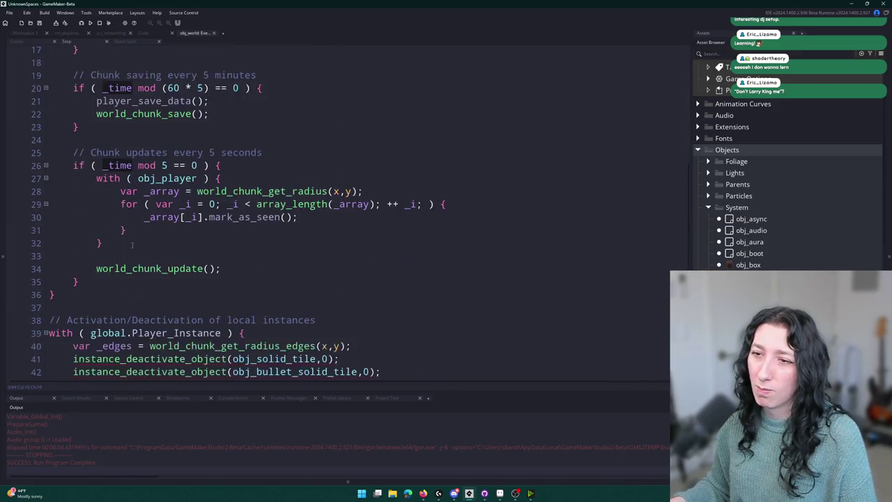
{"action": "scroll", "coordinate": [237, 188], "scroll_direction": "up", "scroll_amount": 2}
{"action": "scroll", "coordinate": [237, 188], "scroll_direction": "up", "scroll_amount": 6}
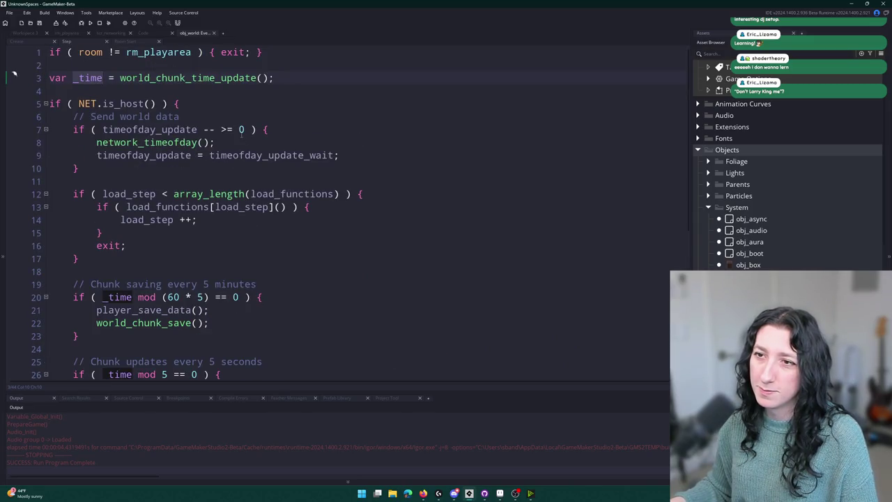
{"action": "scroll", "coordinate": [241, 136], "scroll_direction": "down", "scroll_amount": 2}
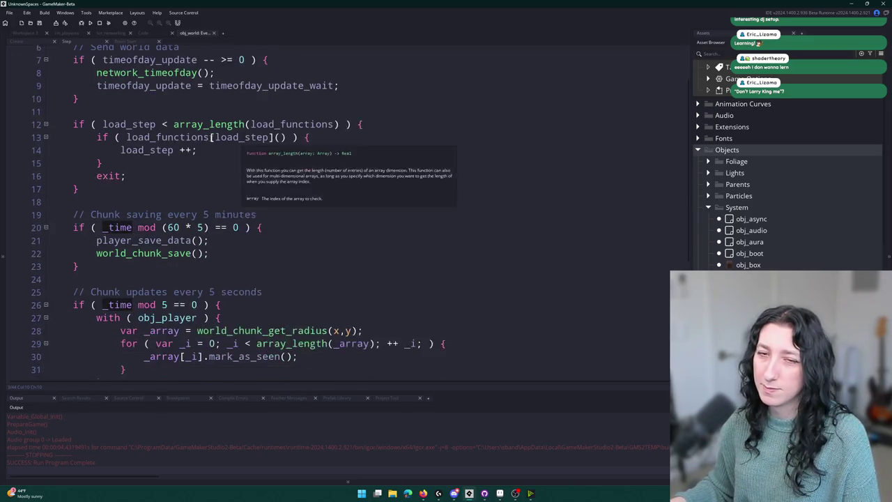
{"action": "scroll", "coordinate": [14, 73], "scroll_direction": "up", "scroll_amount": 2}
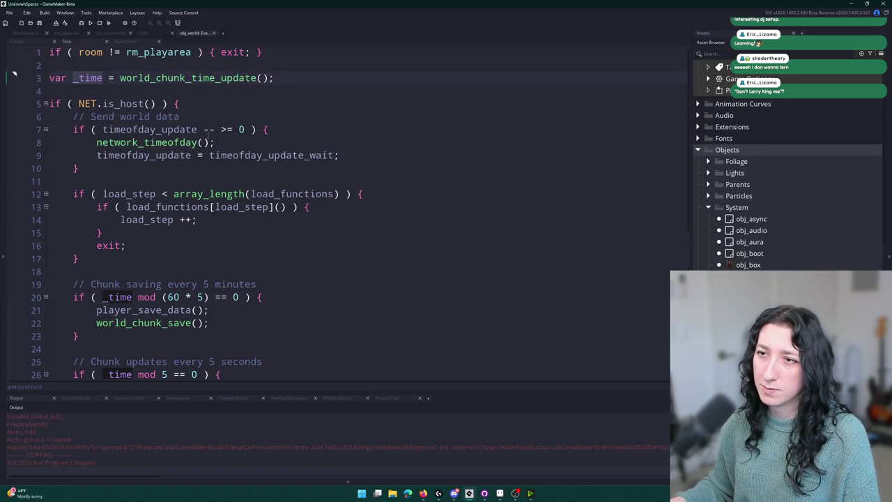
{"action": "left_click", "coordinate": [242, 102]}
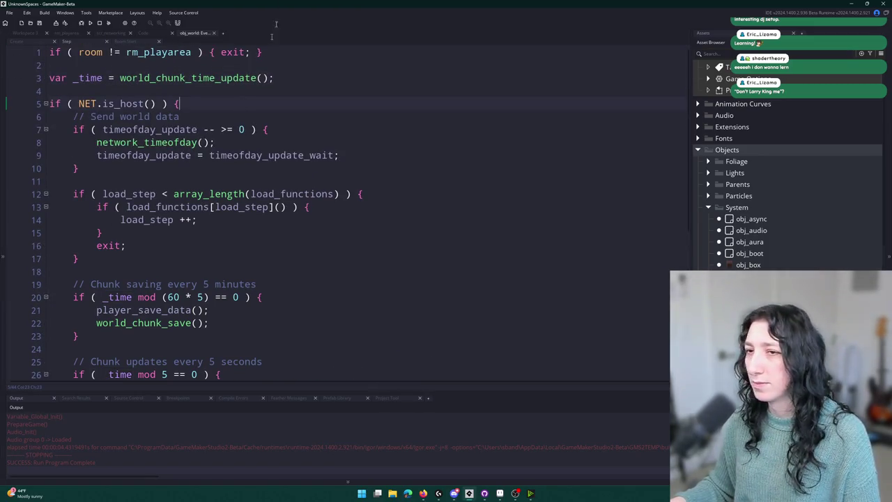
{"action": "middle_click", "coordinate": [202, 78]}
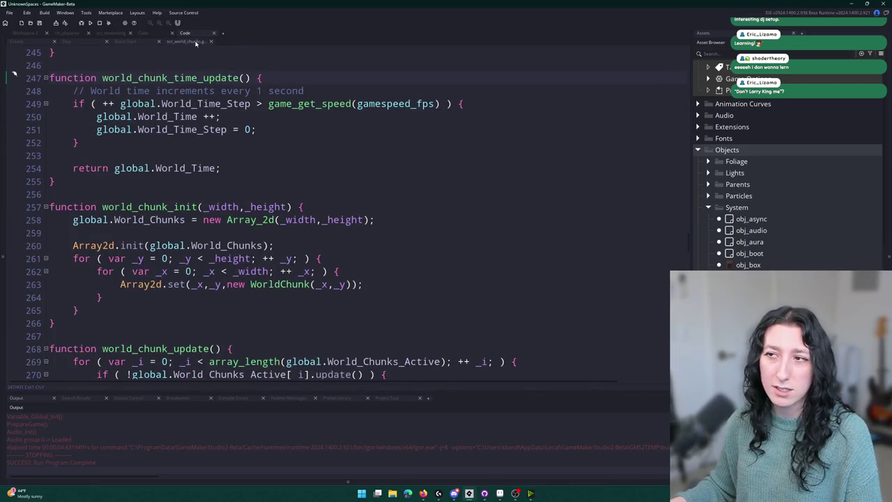
{"action": "left_click", "coordinate": [210, 41]}
{"action": "key", "text": "BackSpace"}
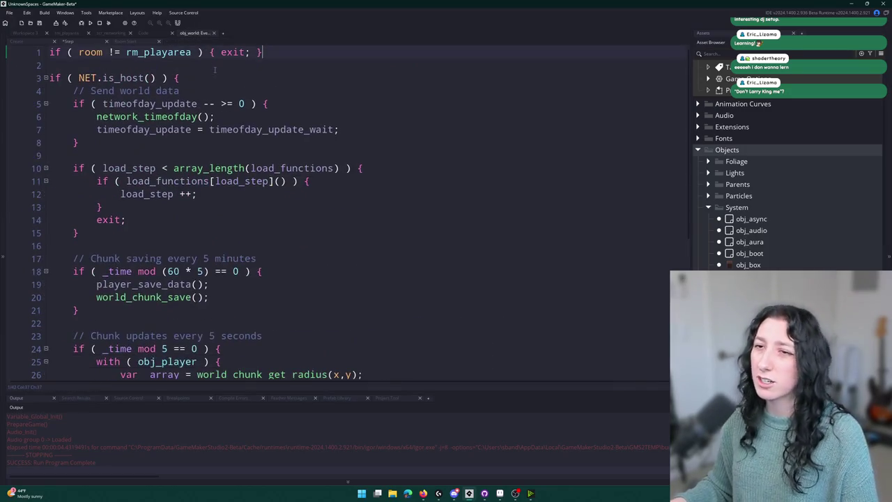
{"action": "key", "text": "ctrl+z"}
{"action": "left_click", "coordinate": [247, 271]}
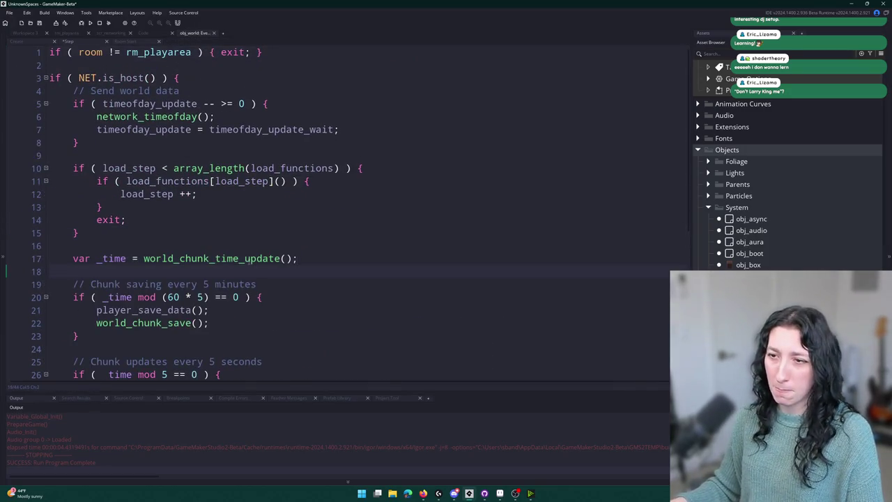
{"action": "middle_click", "coordinate": [236, 259]}
Step: Duplicate world_chunk_time_update as world_chunk_time_update_lcao, suffixing its World_Time lines with _Local
{"action": "left_click_drag", "start_coordinate": [80, 249], "coordinate": [50, 139]}
{"action": "key", "text": "ctrl+d"}
{"action": "left_click", "coordinate": [243, 257]}
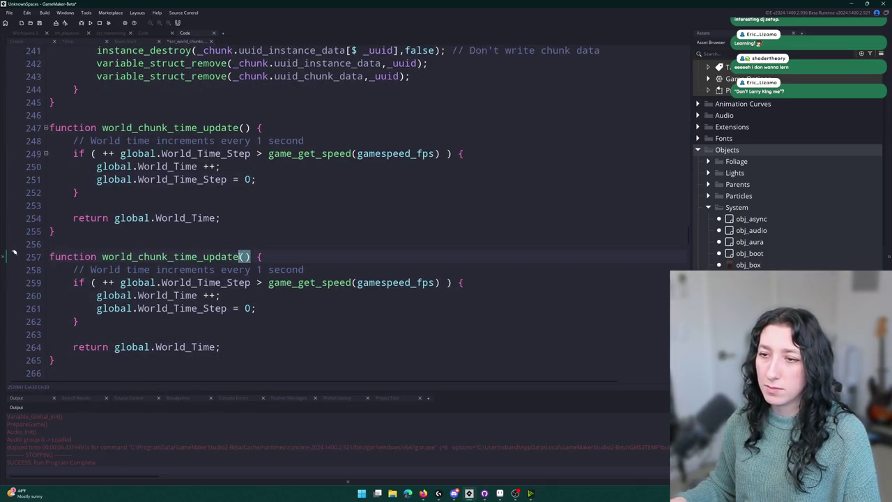
{"action": "type", "text": "_lcao"}
{"action": "left_click", "coordinate": [198, 295]}
{"action": "key", "text": "alt+shift+Down"}
{"action": "type", "text": "_Local"}
Step: Make the copy check World_Time_Local_Step and return World_Time_Local
{"action": "double_click", "coordinate": [207, 295]}
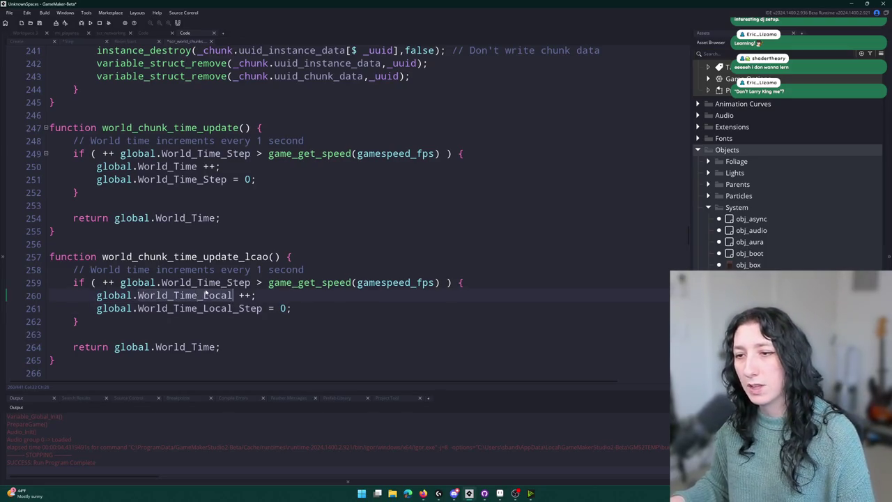
{"action": "left_click", "coordinate": [221, 282]}
{"action": "double_click", "coordinate": [216, 310]}
{"action": "key", "text": "ctrl+c"}
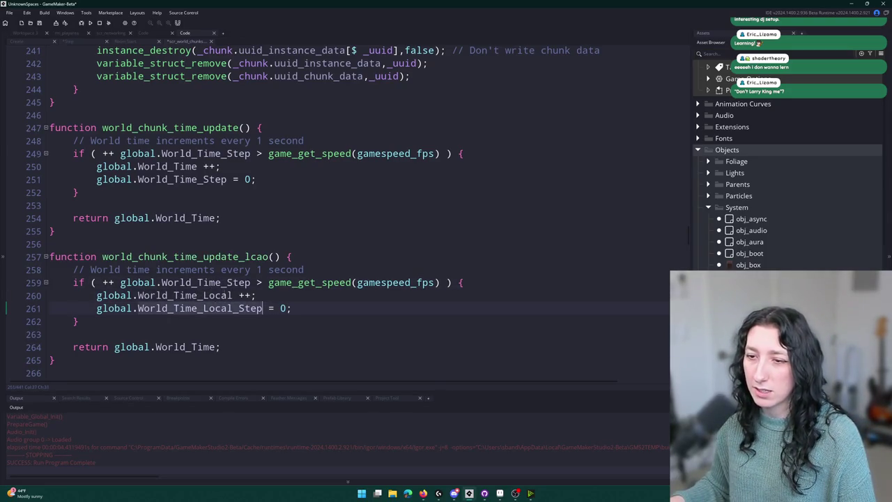
{"action": "double_click", "coordinate": [226, 282]}
{"action": "key", "text": "ctrl+v"}
{"action": "double_click", "coordinate": [206, 295]}
{"action": "key", "text": "ctrl+c"}
{"action": "double_click", "coordinate": [209, 346]}
{"action": "key", "text": "ctrl+v"}
Step: Duplicate the World_Time and World_Time_Step globals as World_Time_Local and World_Time_Local_Step
{"action": "left_click_drag", "start_coordinate": [212, 279], "coordinate": [165, 4]}
{"action": "left_click", "coordinate": [182, 115]}
{"action": "left_click_drag", "start_coordinate": [238, 173], "coordinate": [49, 155]}
{"action": "key", "text": "ctrl+d"}
{"action": "left_click", "coordinate": [186, 180]}
{"action": "left_click", "coordinate": [150, 195], "text": "alt"}
{"action": "type", "text": "_Local"}
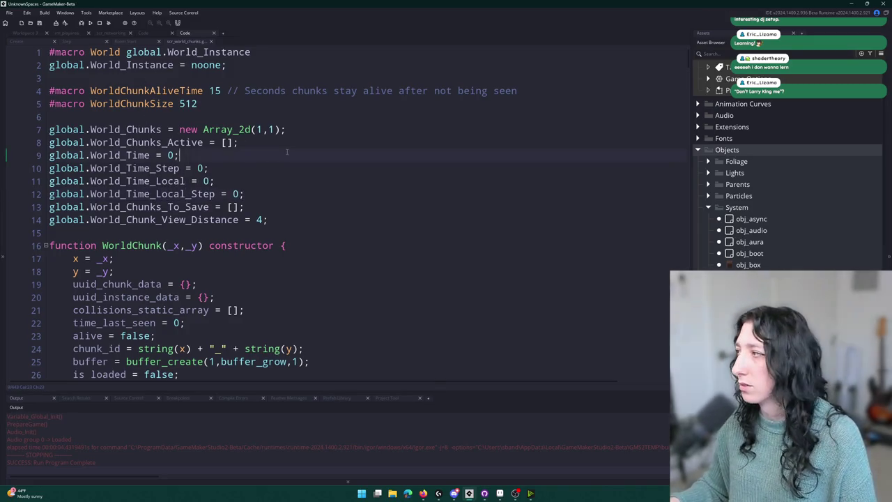
Step: Search the script for World_Time_Local occurrences inside the local function
{"action": "key", "text": "ctrl+f"}
{"action": "left_click", "coordinate": [678, 58]}
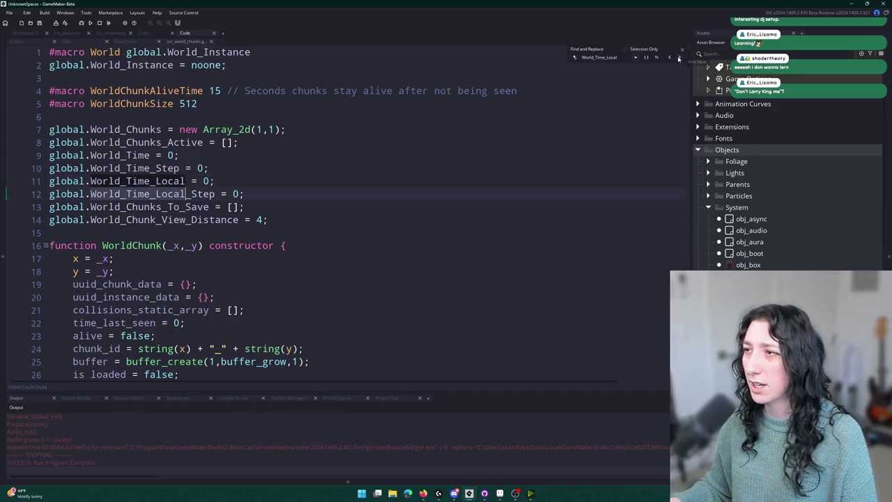
{"action": "left_click", "coordinate": [678, 59]}
{"action": "left_click", "coordinate": [682, 49]}
{"action": "left_click", "coordinate": [618, 99]}
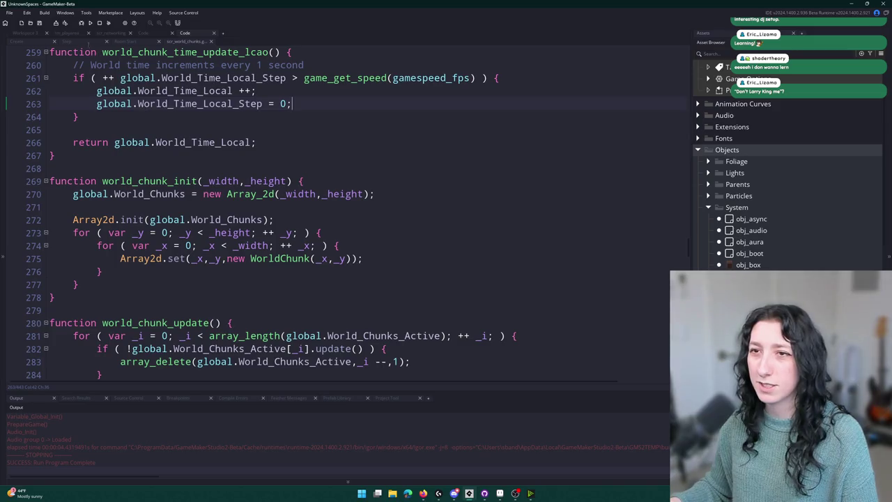
Step: Fix the function name from _lcao to world_chunk_time_update_local
{"action": "left_click", "coordinate": [85, 41]}
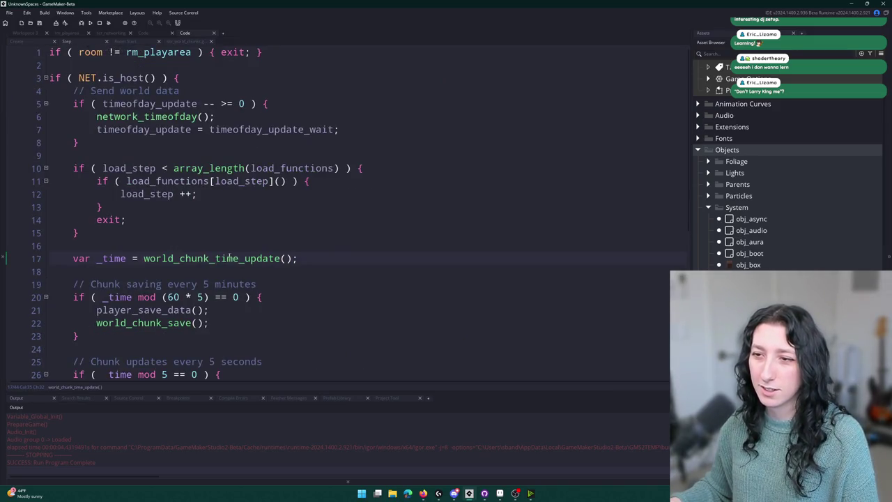
{"action": "middle_click", "coordinate": [230, 258]}
{"action": "left_click", "coordinate": [269, 207]}
{"action": "key", "text": "BackSpace"}
{"action": "key", "text": "BackSpace"}
{"action": "key", "text": "BackSpace"}
{"action": "type", "text": "ocal"}
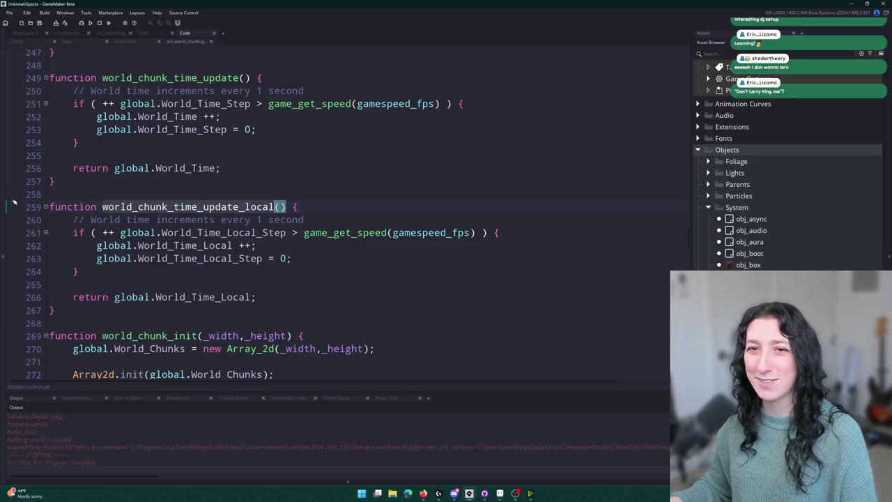
{"action": "left_click", "coordinate": [66, 41]}
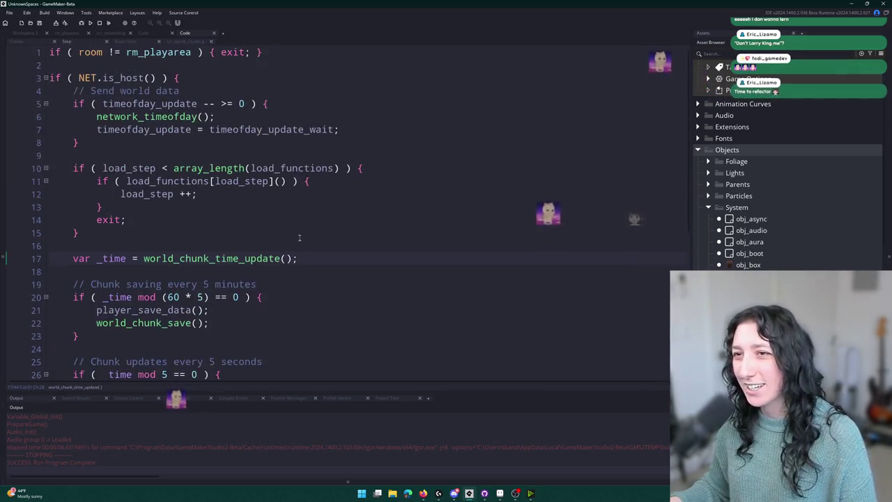
Step: Add var _local_time = world_chunk_time_update_local(); below the activation comment
{"action": "scroll", "coordinate": [349, 54], "scroll_direction": "down", "scroll_amount": 7}
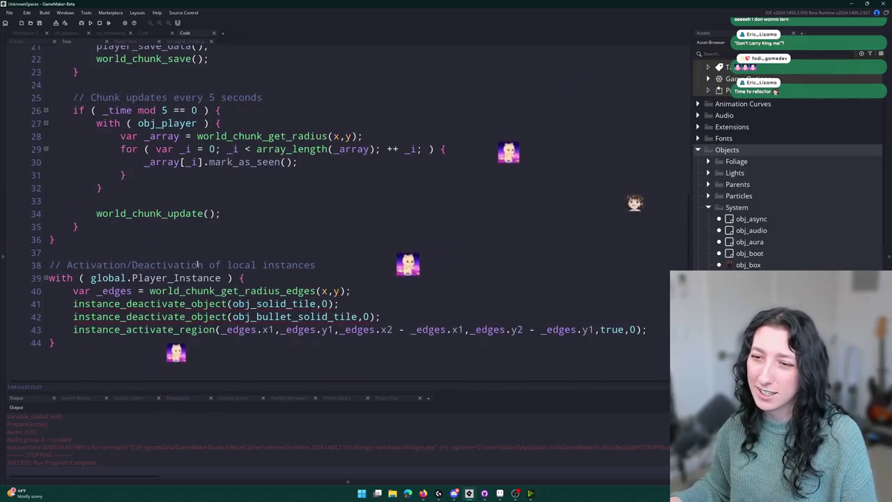
{"action": "left_click", "coordinate": [250, 282]}
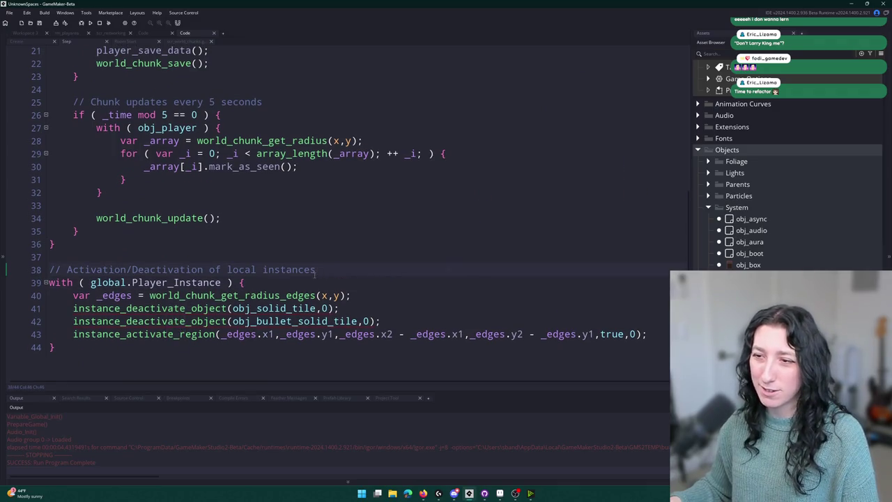
{"action": "key", "text": "Return"}
{"action": "key", "text": "ctrl+v"}
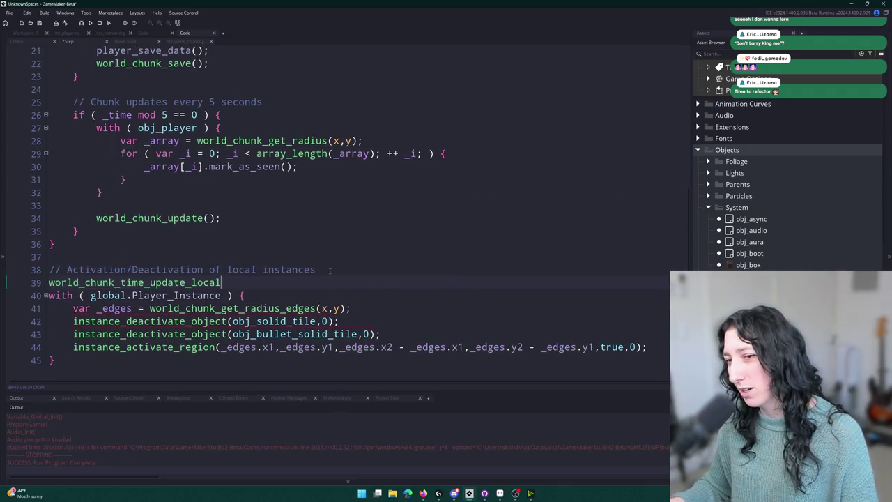
{"action": "key", "text": "ctrl+z"}
{"action": "type", "text": "var _time ="}
{"action": "key", "text": "ctrl+v"}
{"action": "type", "text": ";"}
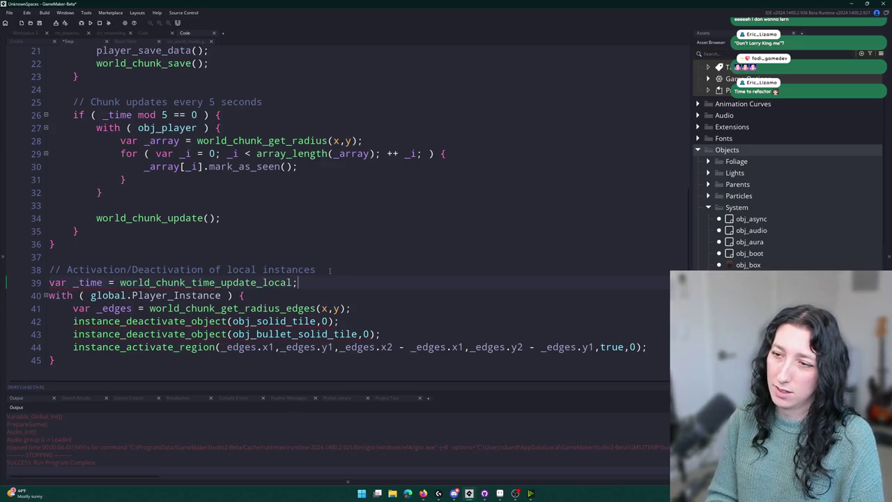
{"action": "key", "text": "Return"}
{"action": "left_click", "coordinate": [298, 280]}
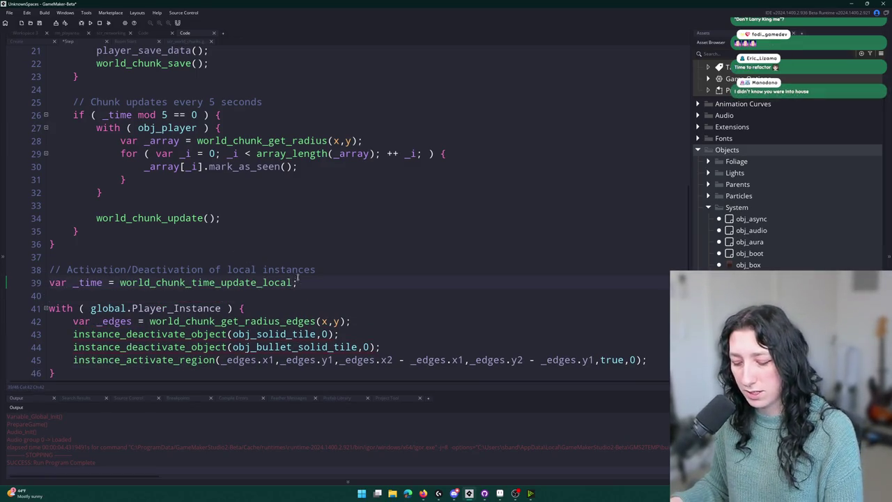
{"action": "type", "text": "()"}
{"action": "left_click", "coordinate": [79, 282]}
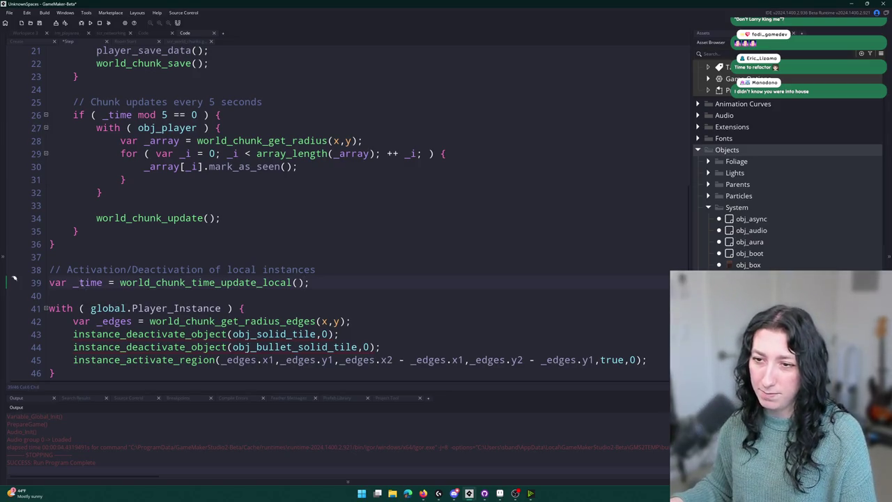
{"action": "type", "text": "local_"}
Step: Wrap the activation lines in a copied timer if-check and indent them
{"action": "scroll", "coordinate": [82, 278], "scroll_direction": "up", "scroll_amount": 2}
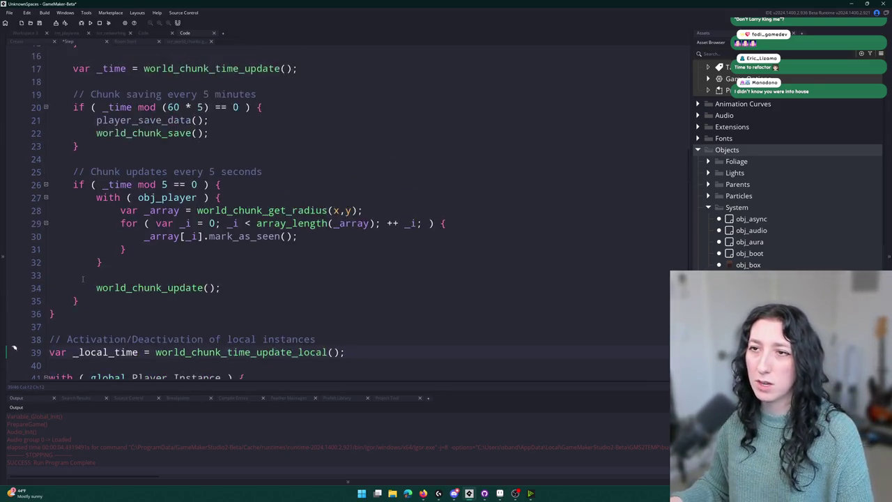
{"action": "scroll", "coordinate": [82, 279], "scroll_direction": "up", "scroll_amount": 1}
{"action": "left_click", "coordinate": [69, 134]}
{"action": "scroll", "coordinate": [186, 72], "scroll_direction": "down", "scroll_amount": 4}
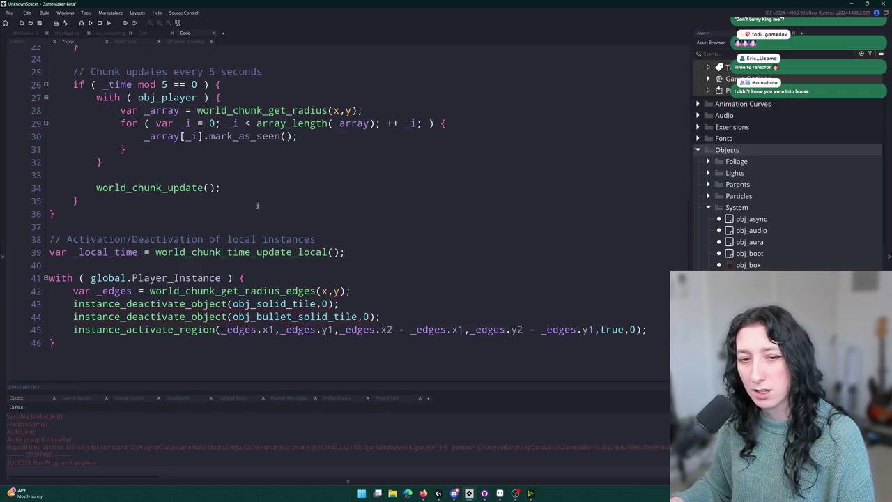
{"action": "left_click", "coordinate": [416, 273]}
{"action": "key", "text": "Return"}
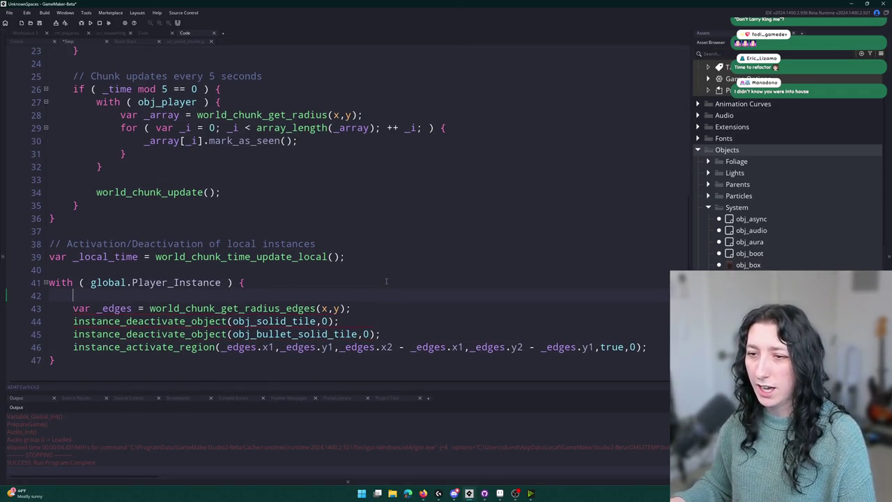
{"action": "key", "text": "ctrl+v"}
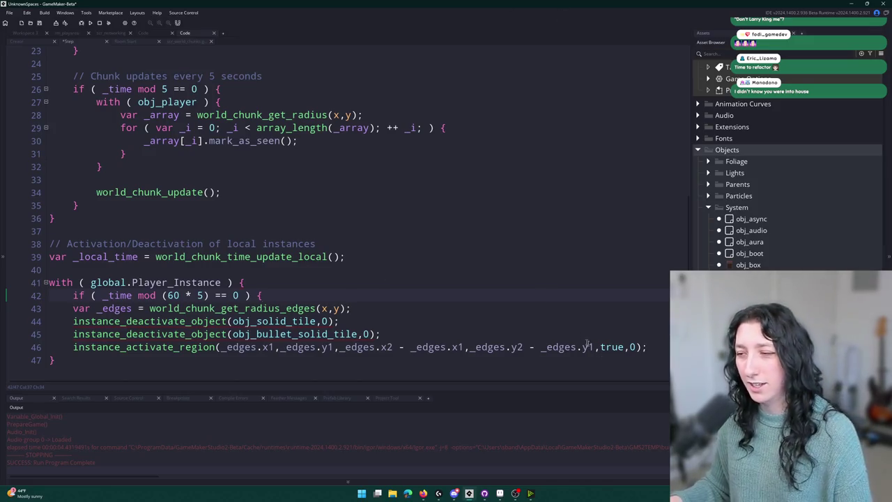
{"action": "left_click", "coordinate": [658, 350]}
{"action": "key", "text": "Return"}
{"action": "type", "text": "}"}
{"action": "mouse_move", "coordinate": [658, 350]}
{"action": "left_mouse_down"}
{"action": "mouse_move", "coordinate": [76, 328]}
{"action": "mouse_move", "coordinate": [88, 308]}
{"action": "left_mouse_up"}
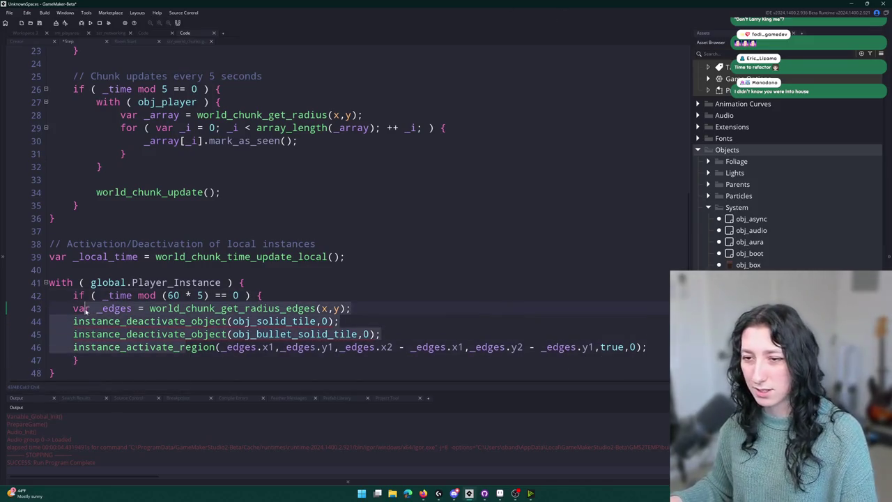
{"action": "key", "text": "Tab"}
Step: Switch the if condition to _local_time and comment it with // Update every 5 seconds
{"action": "double_click", "coordinate": [104, 257]}
{"action": "key", "text": "ctrl+c"}
{"action": "double_click", "coordinate": [122, 295]}
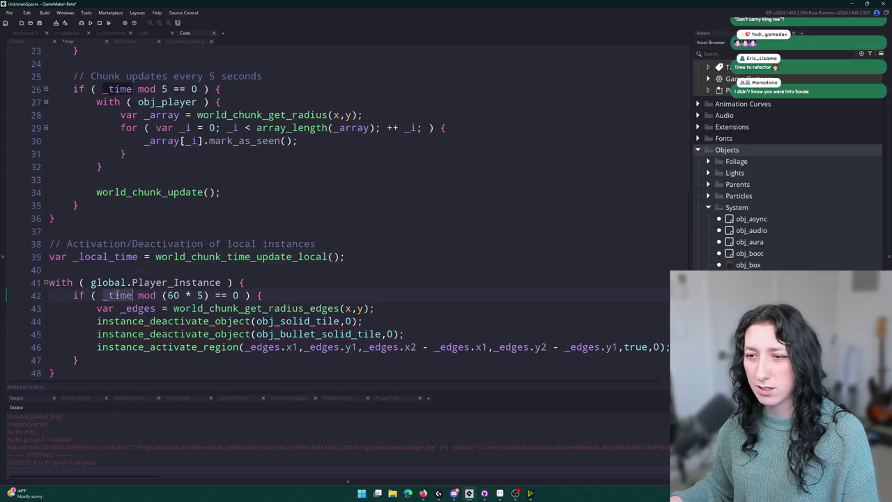
{"action": "key", "text": "ctrl+v"}
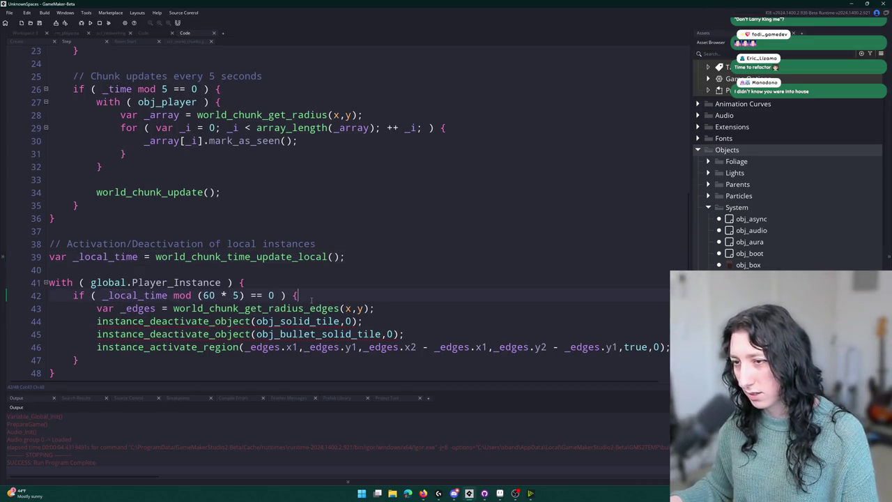
{"action": "type", "text": " // Update every 5 seconds"}
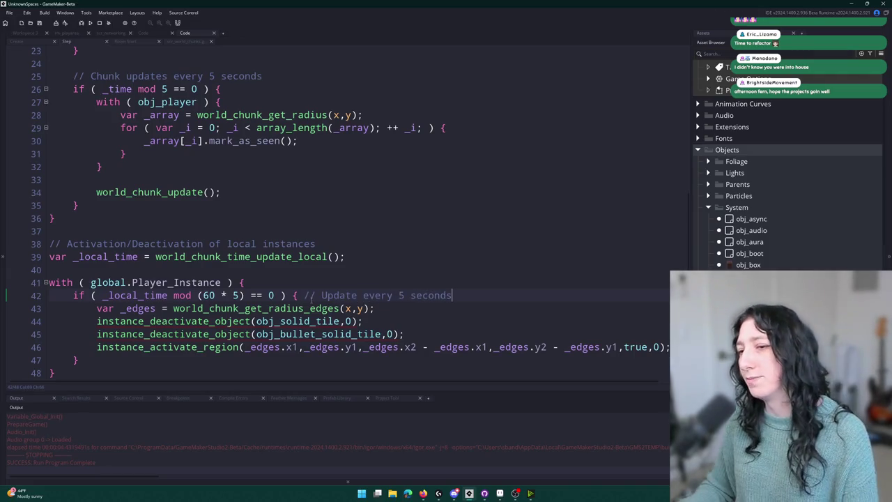
Step: Add a log line with the "UPDATES INSTANCES" message after the activation call
{"action": "scroll", "coordinate": [370, 296], "scroll_direction": "down", "scroll_amount": 1}
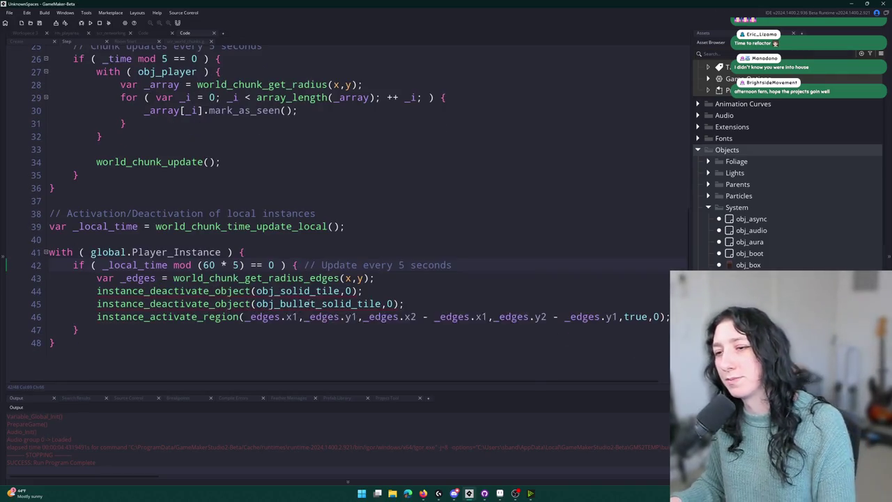
{"action": "left_click", "coordinate": [370, 296]}
{"action": "left_click", "coordinate": [370, 321]}
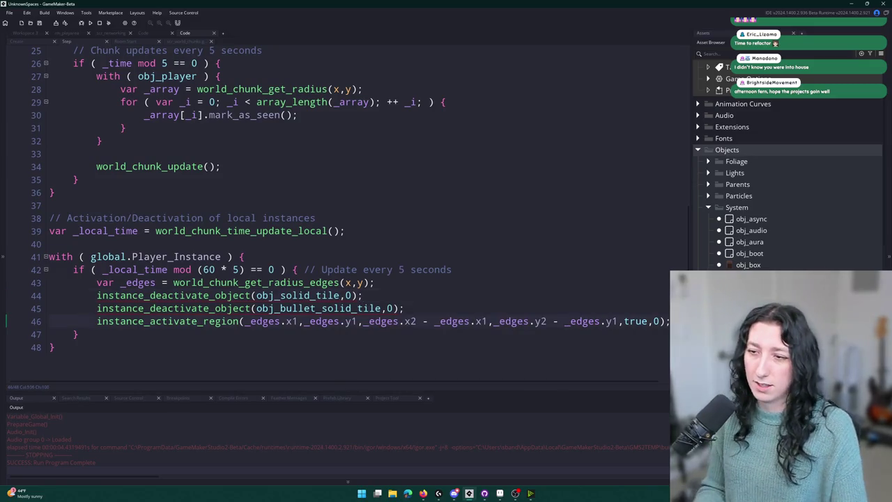
{"action": "key", "text": "Return"}
{"action": "type", "text": "log(\"UDPATE"}
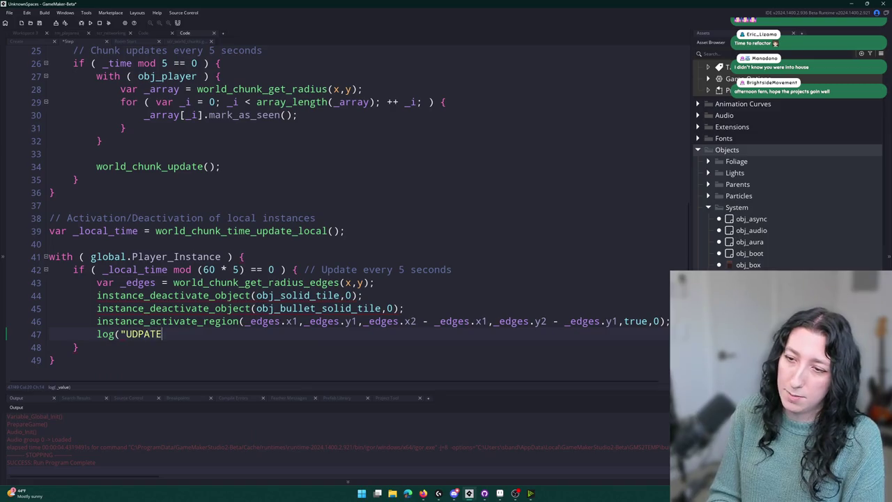
{"action": "key", "text": "BackSpace"}
{"action": "key", "text": "BackSpace"}
{"action": "key", "text": "BackSpace"}
{"action": "type", "text": "PDAT"}
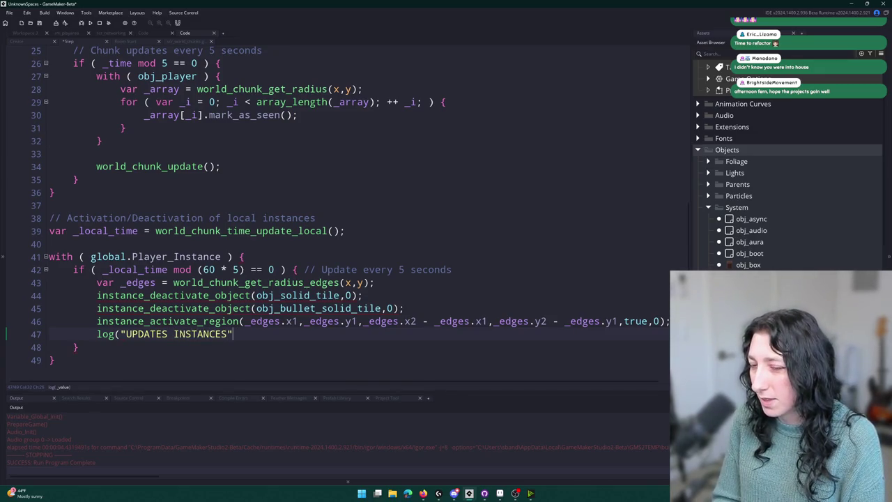
Step: Append the instance_number(obj_solid_tile) count to the log call
{"action": "type", "text": "instance_numbe"}
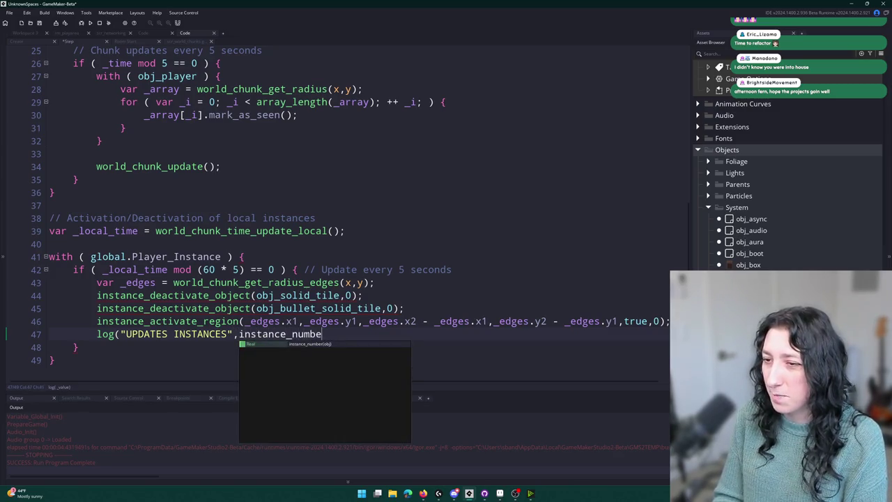
{"action": "type", "text": "r(obj_solid_tile"}
{"action": "type", "text": "ob"}
{"action": "key", "text": "BackSpace"}
{"action": "key", "text": "BackSpace"}
{"action": "key", "text": "BackSpace"}
{"action": "type", "text": "),insta"}
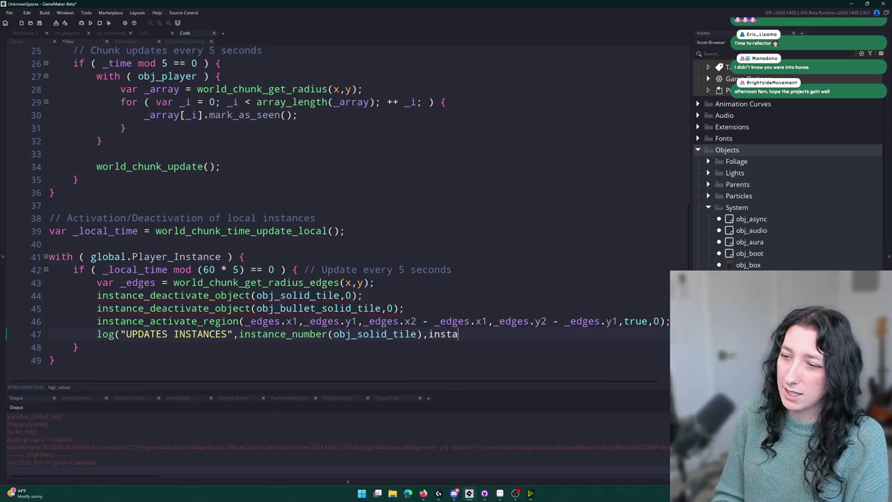
{"action": "key", "text": "BackSpace"}
{"action": "type", "text": "_nu"}
{"action": "key", "text": "BackSpace"}
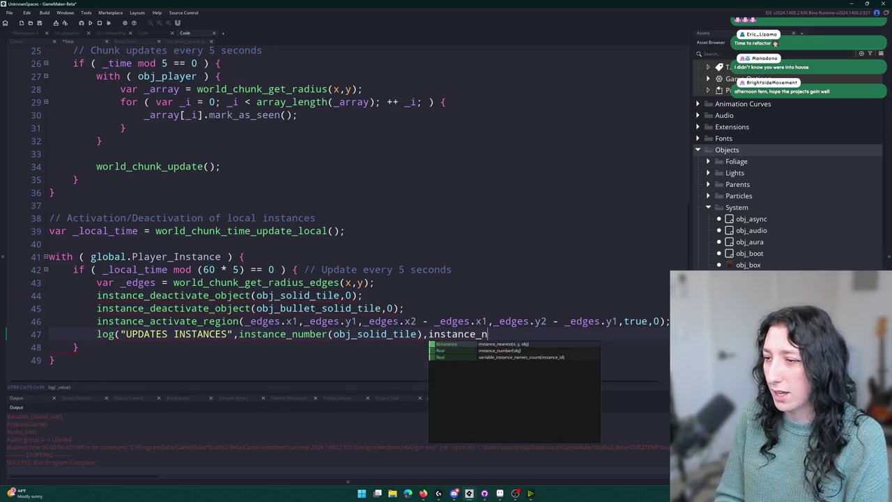
{"action": "key", "text": "BackSpace"}
{"action": "key", "text": "BackSpace"}
{"action": "key", "text": "BackSpace"}
{"action": "key", "text": "BackSpace"}
{"action": "key", "text": "BackSpace"}
{"action": "key", "text": "BackSpace"}
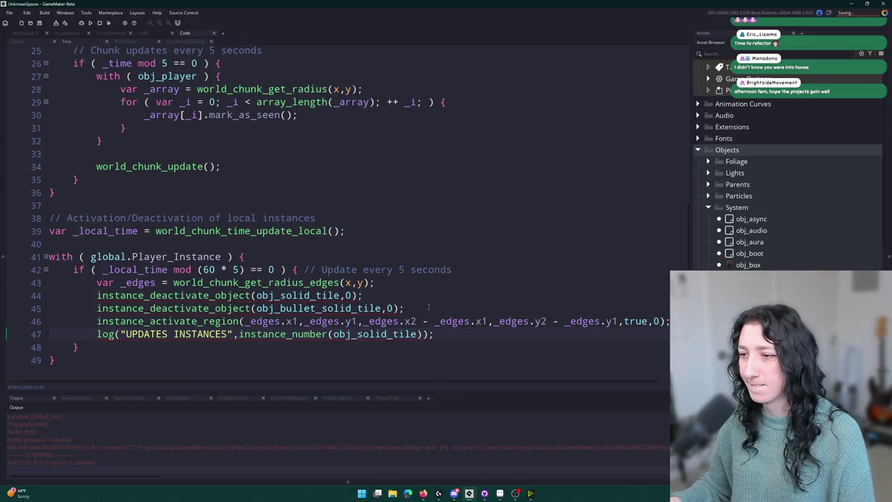
{"action": "left_click", "coordinate": [426, 334]}
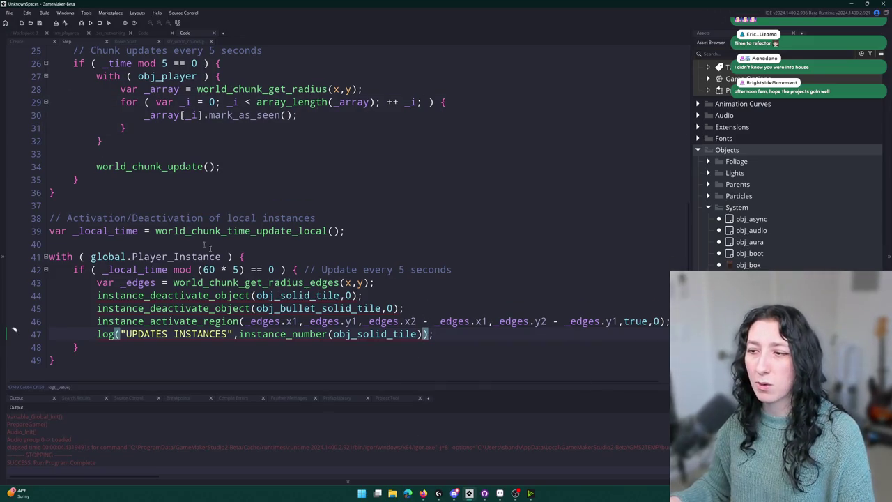
{"action": "type", "text": "]"}
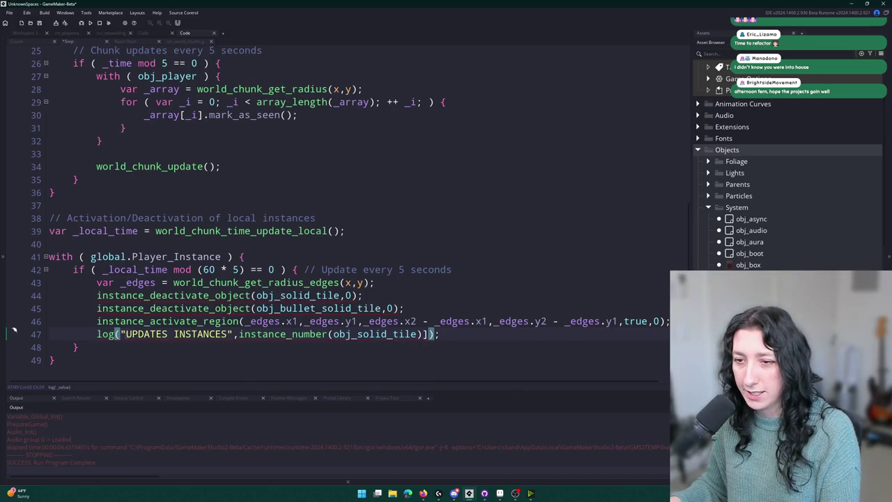
{"action": "type", "text": "["}
Step: Open obj_player through the asset search
{"action": "left_click", "coordinate": [188, 244]}
{"action": "key", "text": "ctrl+t"}
{"action": "type", "text": "obj_player"}
{"action": "key", "text": "Return"}
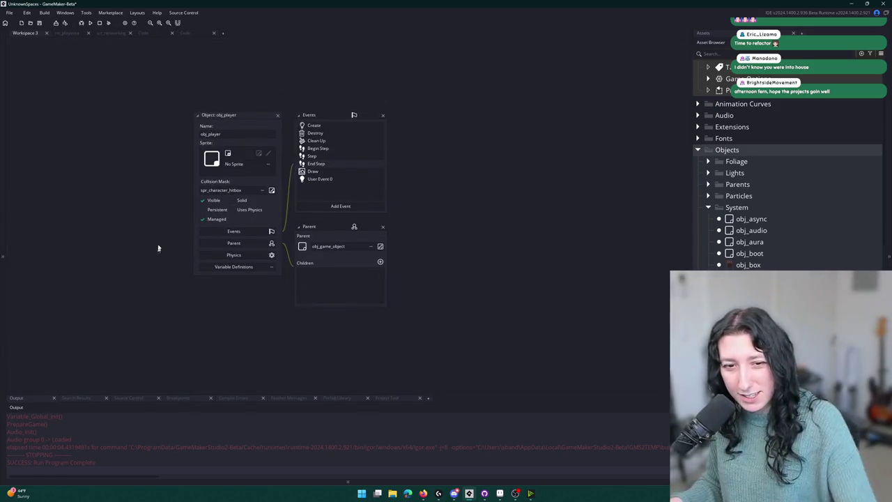
Step: In obj_player's Create event, set move_speed_max to 10 on line 45, keeping //3.5, and run the game
{"action": "double_click", "coordinate": [328, 124]}
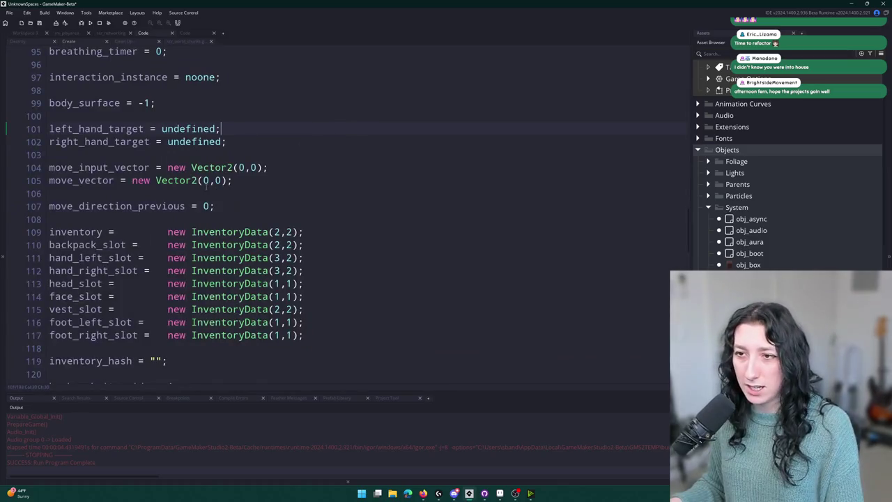
{"action": "scroll", "coordinate": [207, 182], "scroll_direction": "down", "scroll_amount": 12}
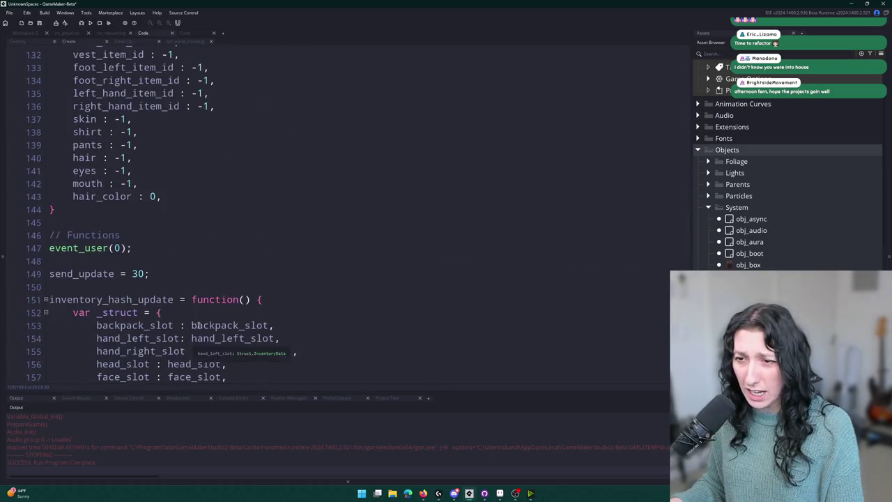
{"action": "scroll", "coordinate": [195, 325], "scroll_direction": "down", "scroll_amount": 8}
{"action": "scroll", "coordinate": [177, 284], "scroll_direction": "up", "scroll_amount": 20}
{"action": "scroll", "coordinate": [143, 245], "scroll_direction": "up", "scroll_amount": 12}
{"action": "scroll", "coordinate": [171, 222], "scroll_direction": "up", "scroll_amount": 7}
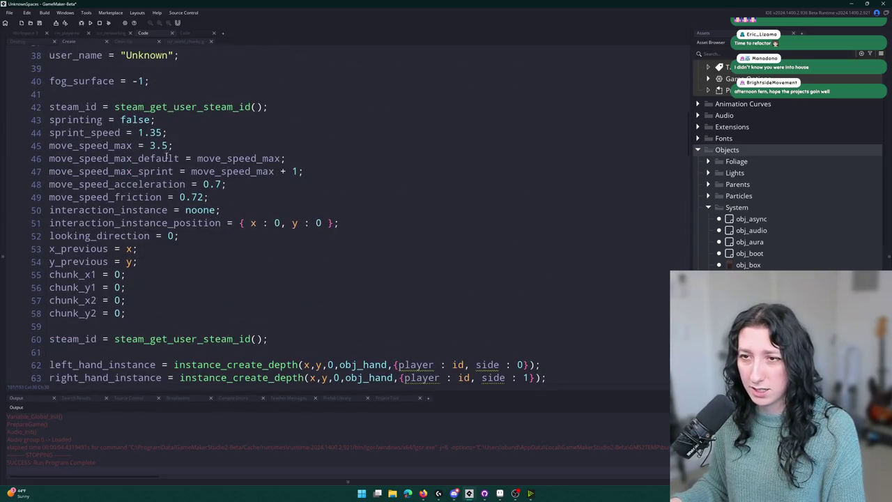
{"action": "left_click", "coordinate": [148, 146]}
{"action": "type", "text": "//"}
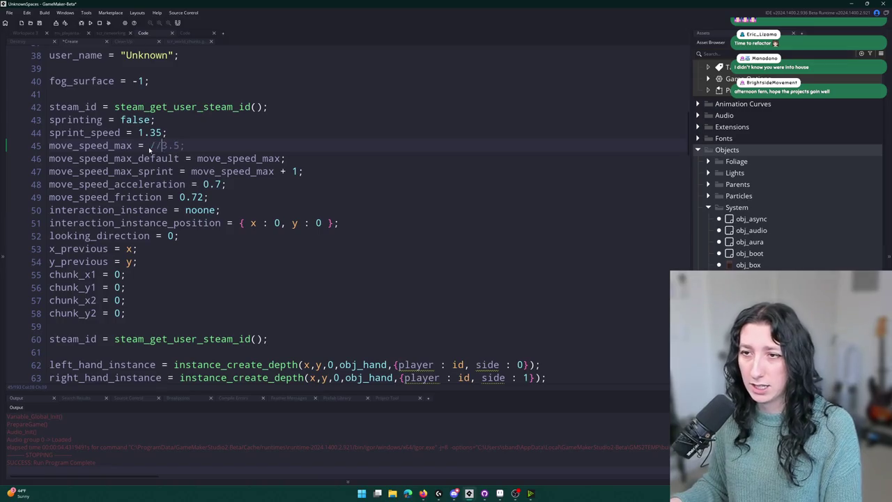
{"action": "type", "text": "10"}
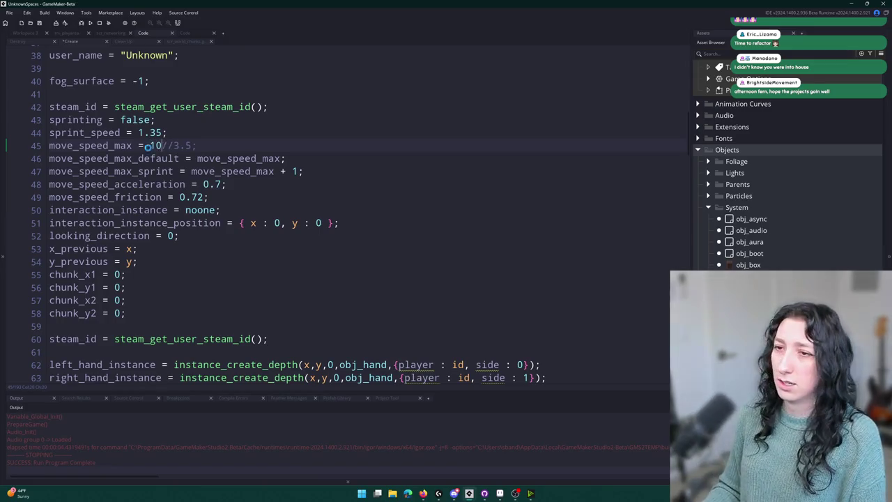
{"action": "key", "text": "F5"}
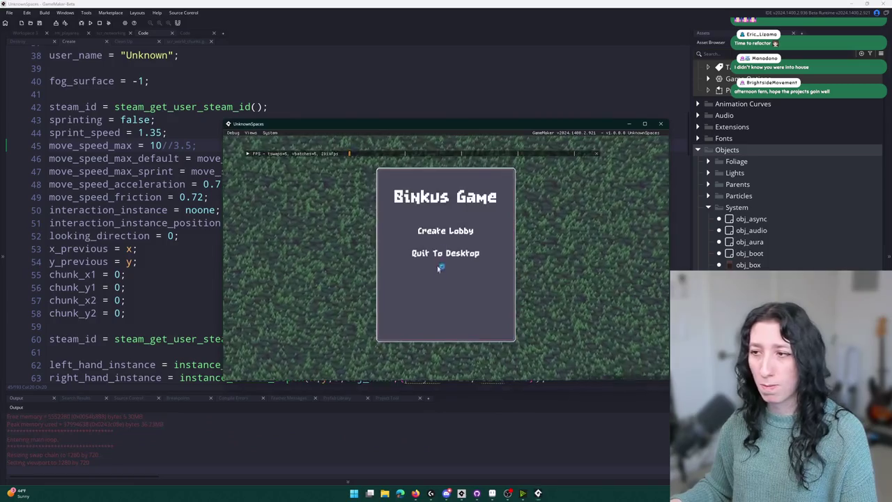
Step: Create a lobby, maximize the game window and walk around to feel the faster speed
{"action": "left_click", "coordinate": [444, 237]}
{"action": "left_click_drag", "start_coordinate": [384, 125], "coordinate": [337, 2]}
{"action": "key", "text": "d"}
{"action": "key", "text": "a"}
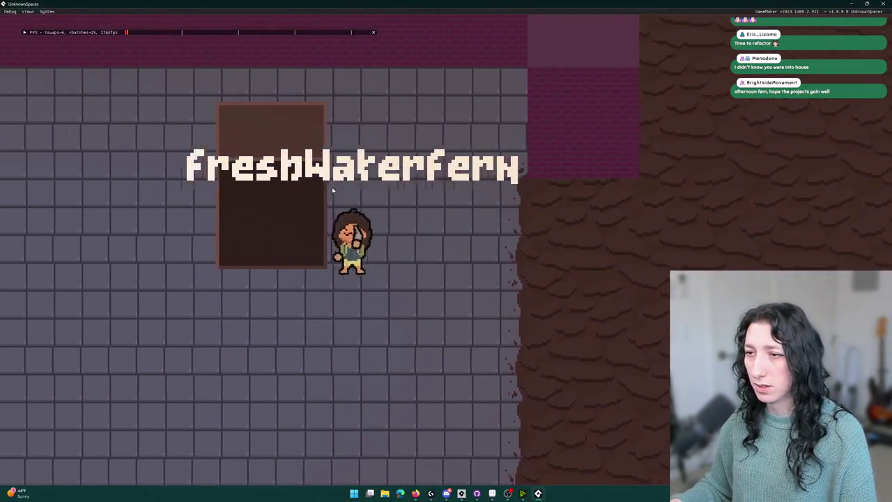
{"action": "key", "text": "s"}
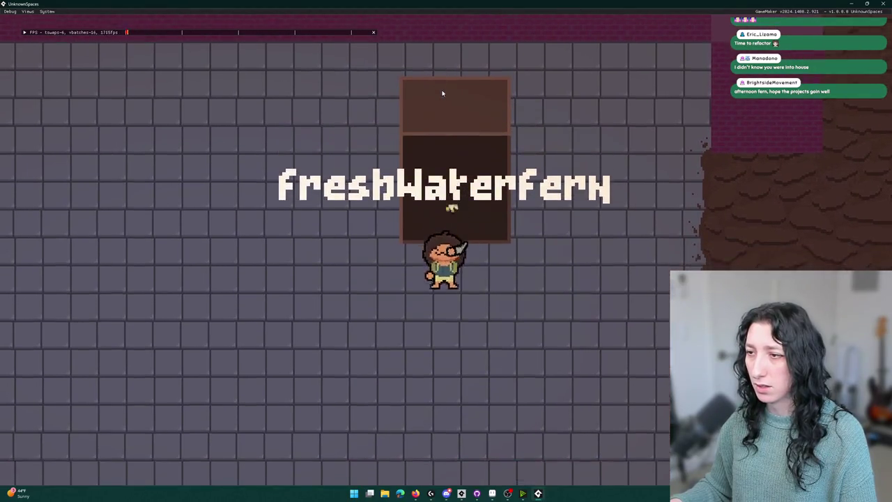
{"action": "key", "text": "a"}
{"action": "key", "text": "w"}
{"action": "key", "text": "d"}
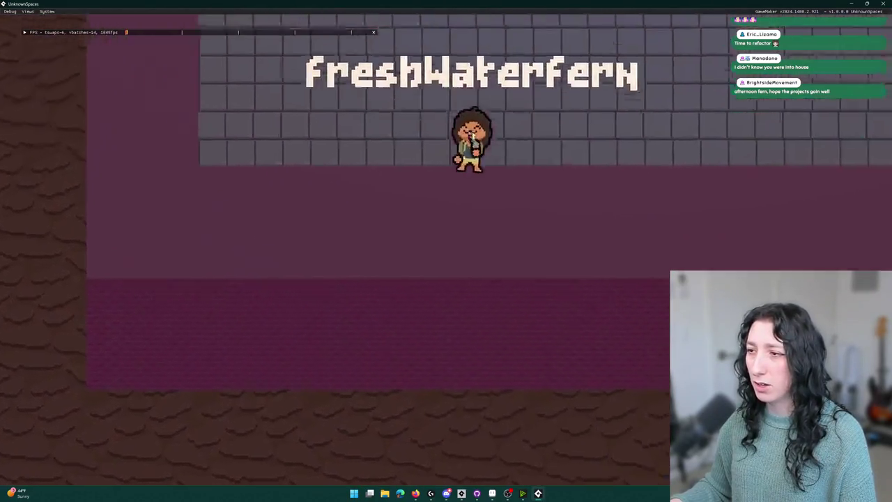
Step: Restore the game window to normal size and close the running game
{"action": "key", "text": "super+Down"}
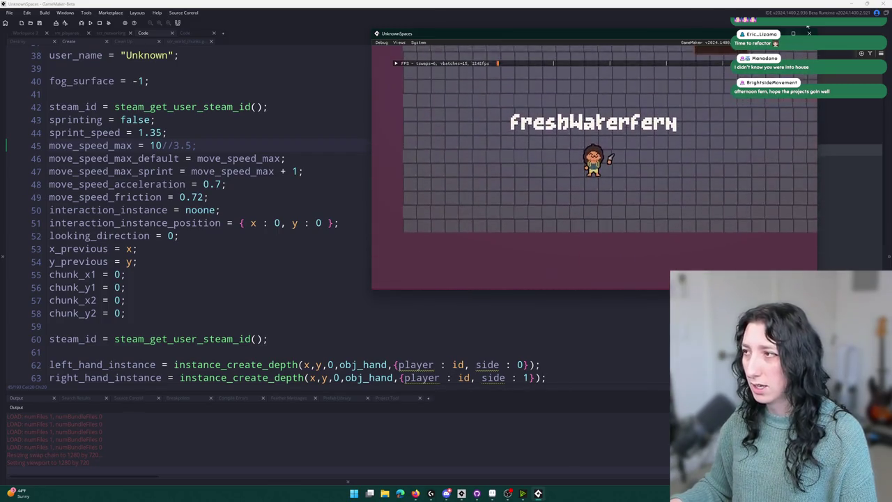
{"action": "left_click", "coordinate": [808, 33]}
{"action": "scroll", "coordinate": [49, 52], "scroll_direction": "down", "scroll_amount": 7}
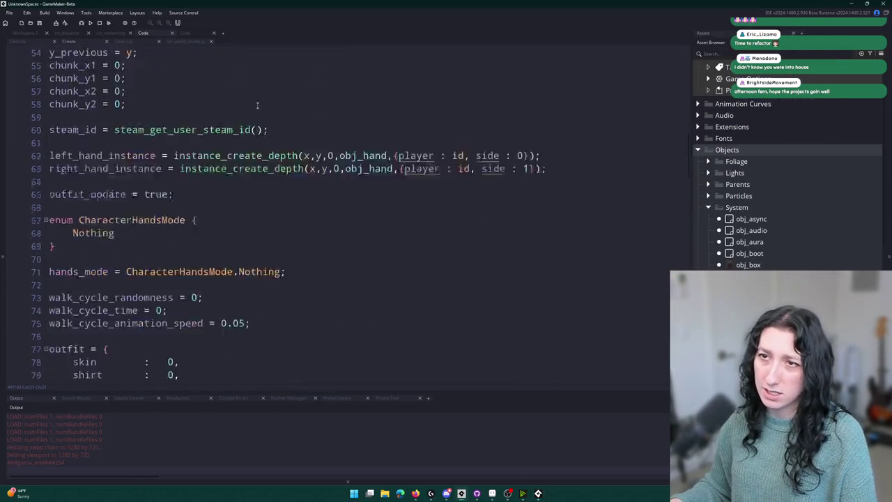
Step: Find obj_world with the asset search and open its Step event code
{"action": "left_click", "coordinate": [42, 33]}
{"action": "key", "text": "ctrl+t"}
{"action": "type", "text": "obj"}
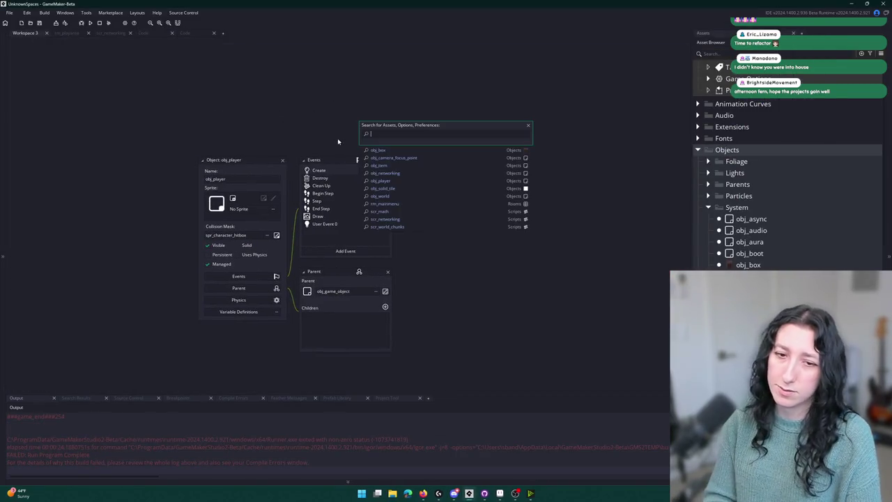
{"action": "type", "text": "_wor"}
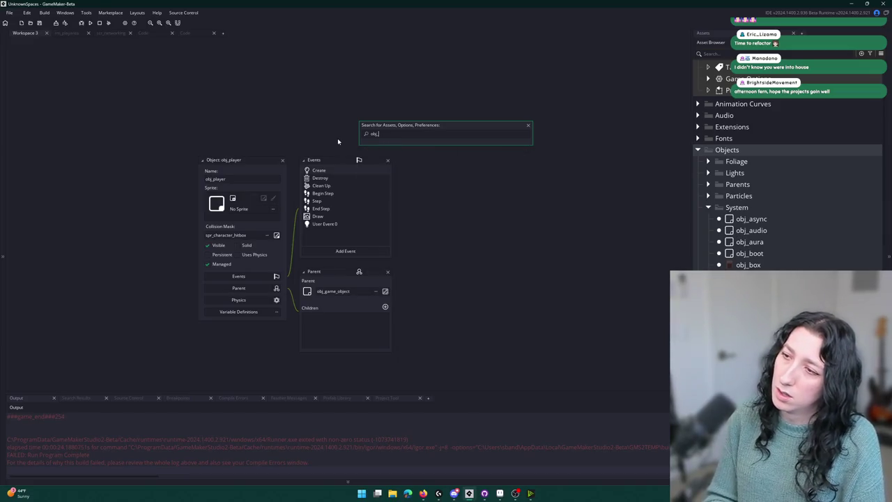
{"action": "key", "text": "Return"}
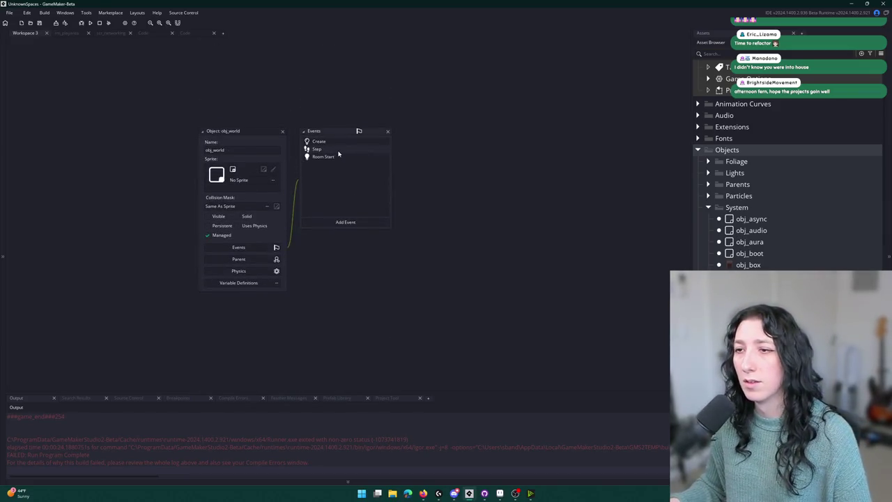
{"action": "double_click", "coordinate": [339, 152]}
Step: Inspect the world_chunk_time_update_local definition and where World_Time_Local_Step is used and reset
{"action": "scroll", "coordinate": [341, 155], "scroll_direction": "up", "scroll_amount": 3}
{"action": "scroll", "coordinate": [341, 155], "scroll_direction": "down", "scroll_amount": 3}
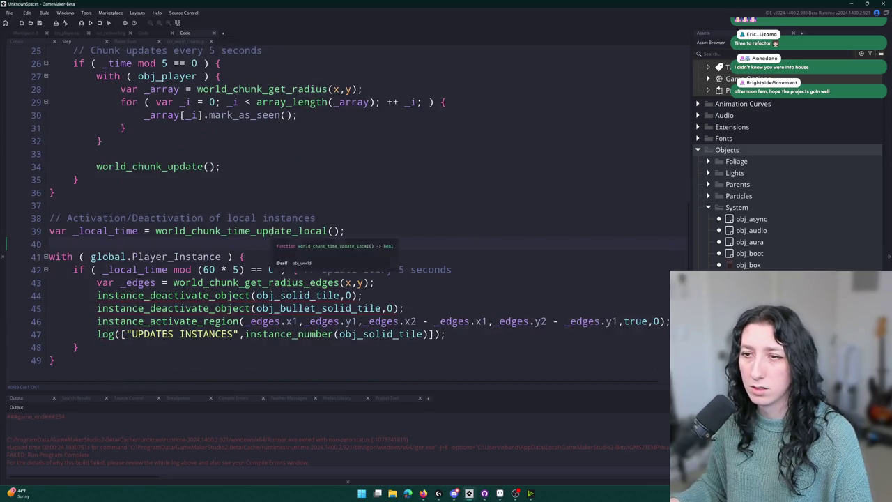
{"action": "middle_click", "coordinate": [272, 233]}
{"action": "left_click", "coordinate": [277, 104]}
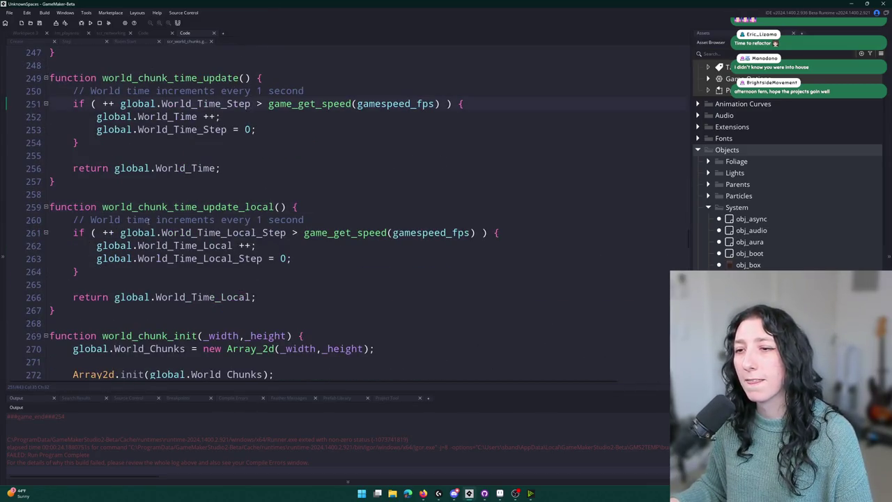
{"action": "double_click", "coordinate": [252, 234]}
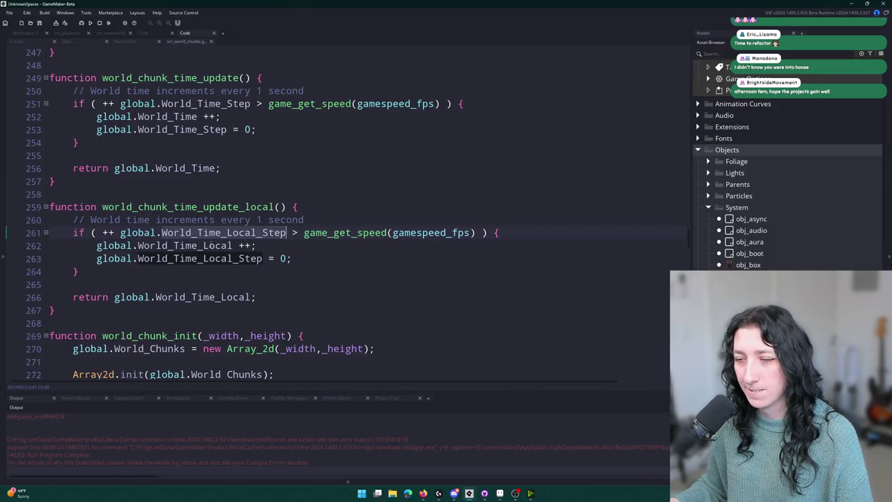
{"action": "double_click", "coordinate": [208, 258]}
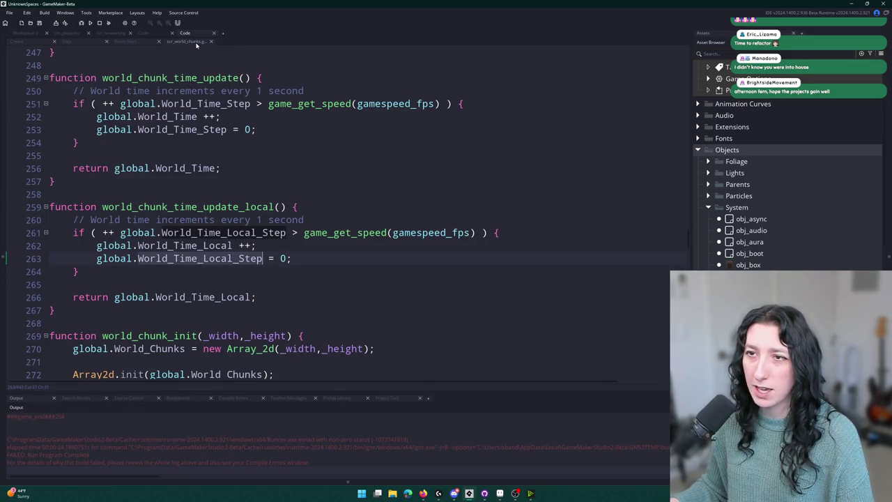
Step: Return to obj_world's event code and review it from the exit on line 14 to the end
{"action": "key", "text": "ctrl+Tab"}
{"action": "scroll", "coordinate": [251, 221], "scroll_direction": "up", "scroll_amount": 9}
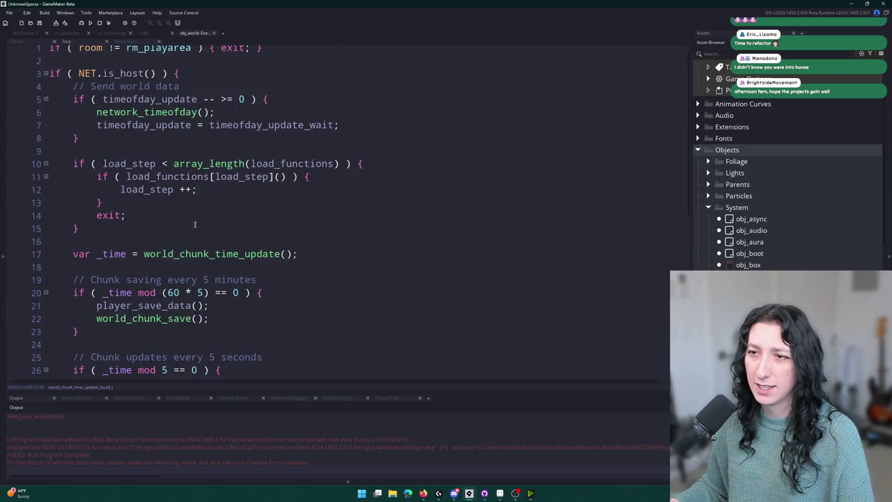
{"action": "scroll", "coordinate": [186, 219], "scroll_direction": "up", "scroll_amount": 1}
{"action": "left_click", "coordinate": [172, 217]}
{"action": "scroll", "coordinate": [172, 217], "scroll_direction": "down", "scroll_amount": 3}
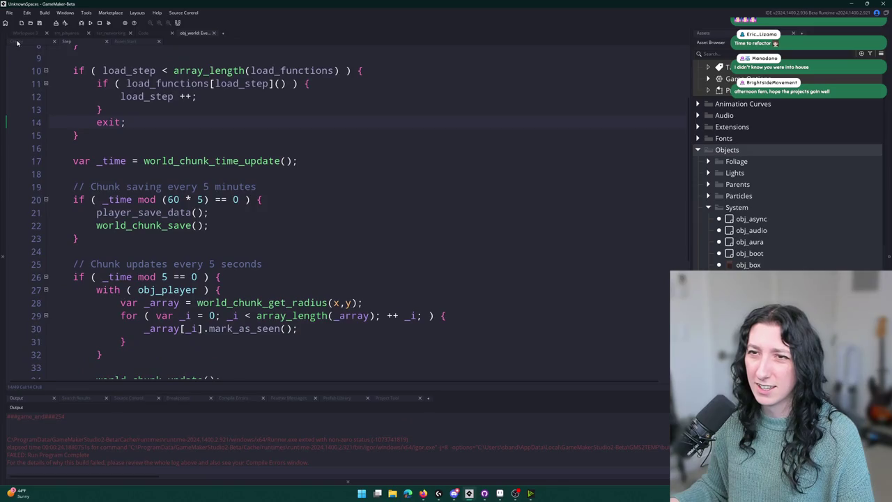
{"action": "key", "text": "ctrl+End"}
{"action": "left_click", "coordinate": [97, 90]}
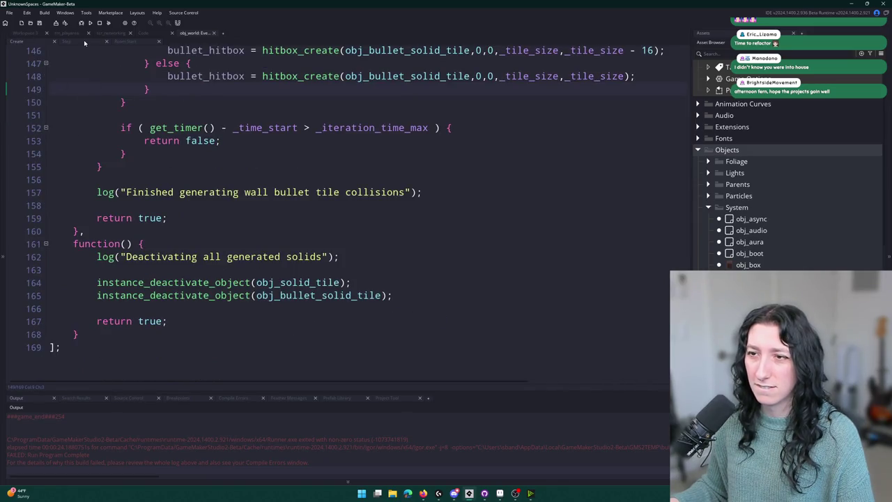
Step: Switch back to obj_world's Step event and place the caret on the with block line
{"action": "left_click", "coordinate": [84, 43]}
{"action": "scroll", "coordinate": [171, 216], "scroll_direction": "down", "scroll_amount": 6}
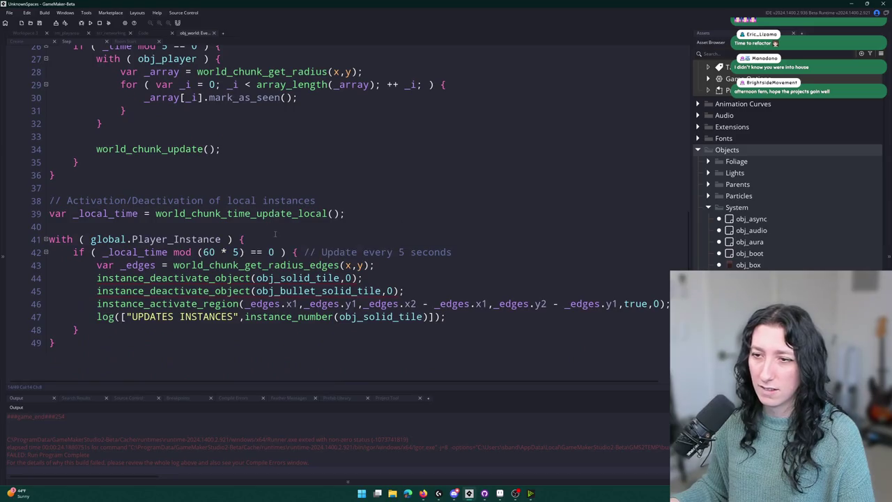
{"action": "left_click", "coordinate": [283, 239]}
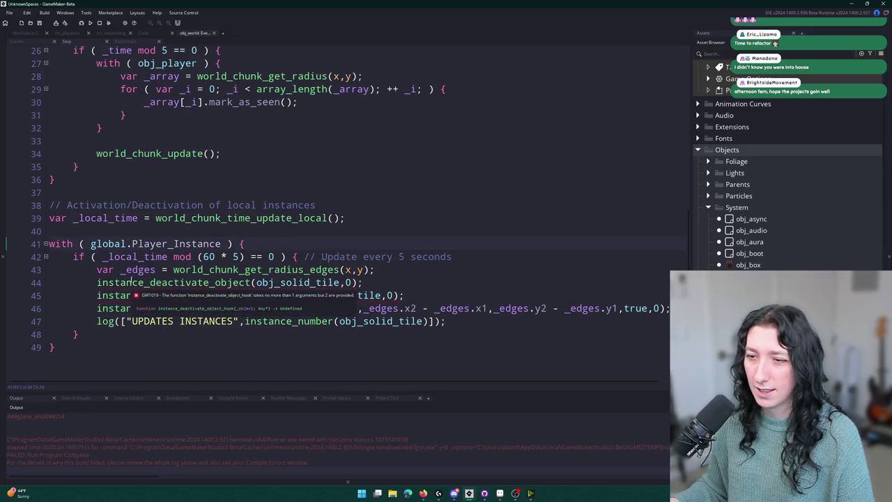
{"action": "mouse_move", "coordinate": [318, 324]}
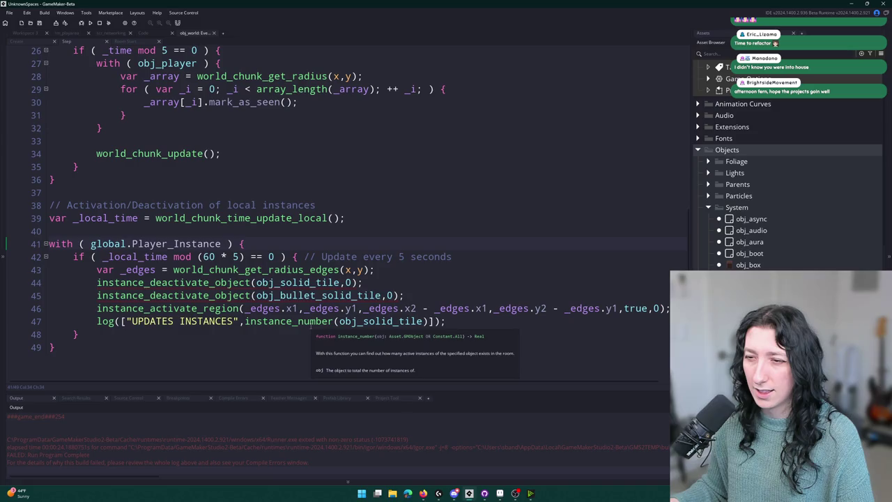
Step: Add a temporary log(_local_time); line after line 39
{"action": "left_click", "coordinate": [485, 221]}
{"action": "key", "text": "Return"}
{"action": "type", "text": "log(_clocal"}
{"action": "key", "text": "BackSpace"}
{"action": "key", "text": "BackSpace"}
{"action": "key", "text": "BackSpace"}
{"action": "type", "text": "local_time);"}
Step: Run the game, create a lobby, bring out the weapon, then close it to check the logged _local_time
{"action": "key", "text": "F5"}
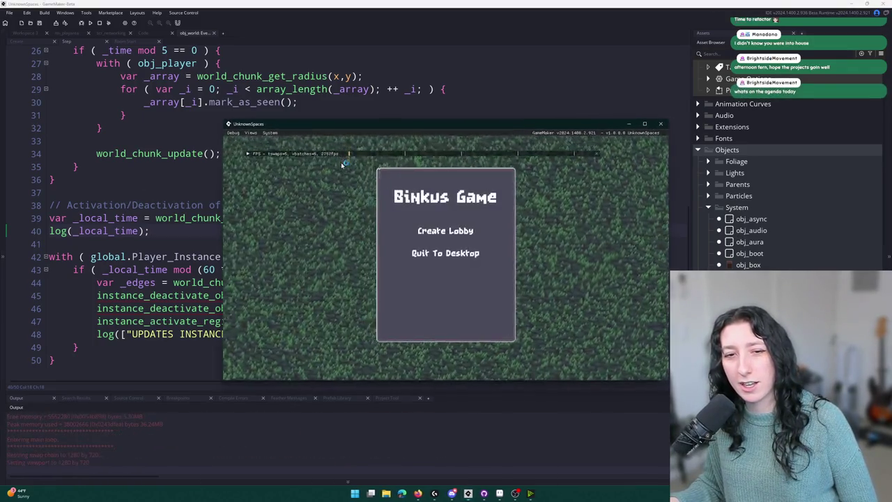
{"action": "left_click", "coordinate": [454, 230]}
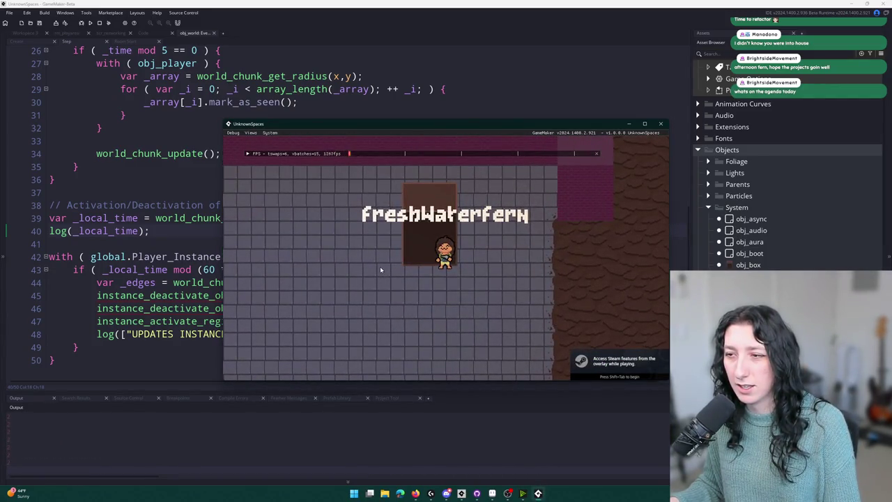
{"action": "key", "text": "1"}
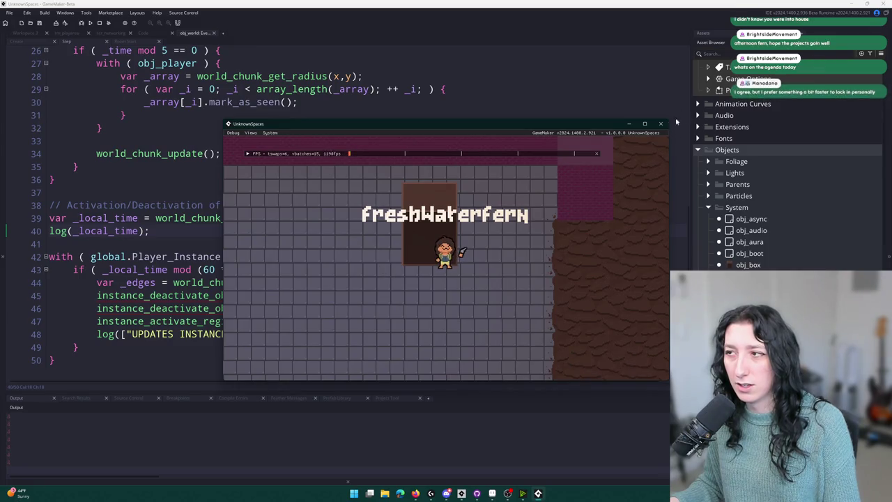
{"action": "left_click", "coordinate": [661, 125]}
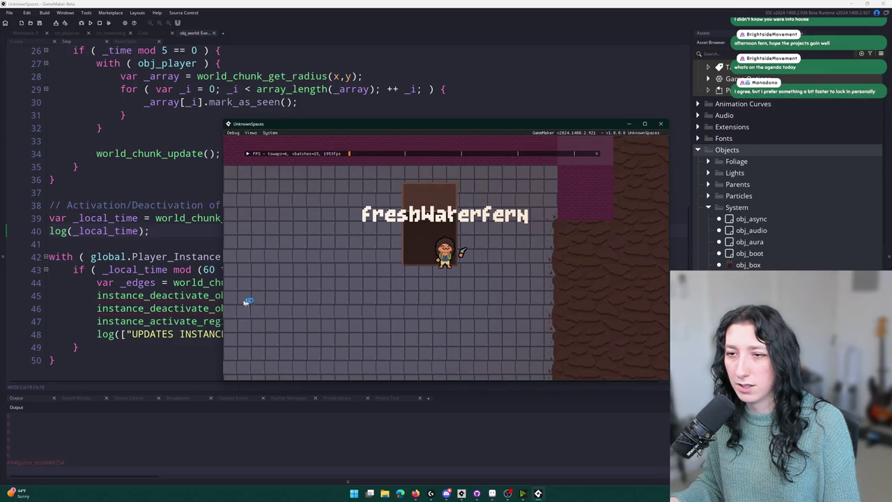
Step: Delete the temporary log(_local_time); line
{"action": "key", "text": "shift+Home"}
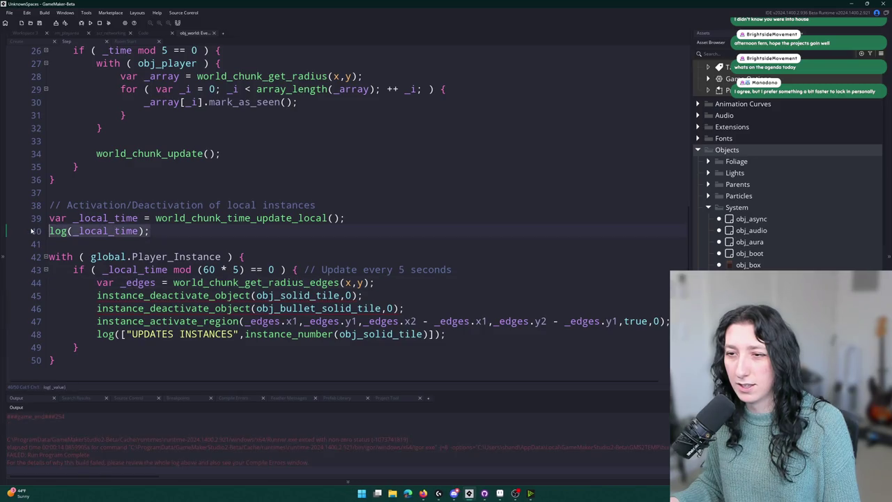
{"action": "type", "text": "="}
{"action": "key", "text": "BackSpace"}
{"action": "key", "text": "BackSpace"}
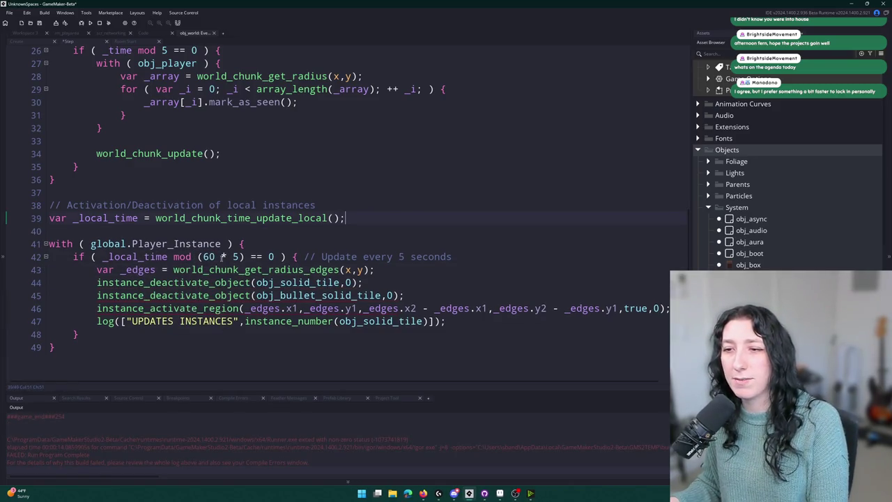
Step: Change the check on line 42 from _local_time mod (60 * 5) to _local_time mod 5
{"action": "key", "text": "ctrl+shift+Left"}
{"action": "key", "text": "ctrl+shift+Left"}
{"action": "key", "text": "BackSpace"}
{"action": "key", "text": "BackSpace"}
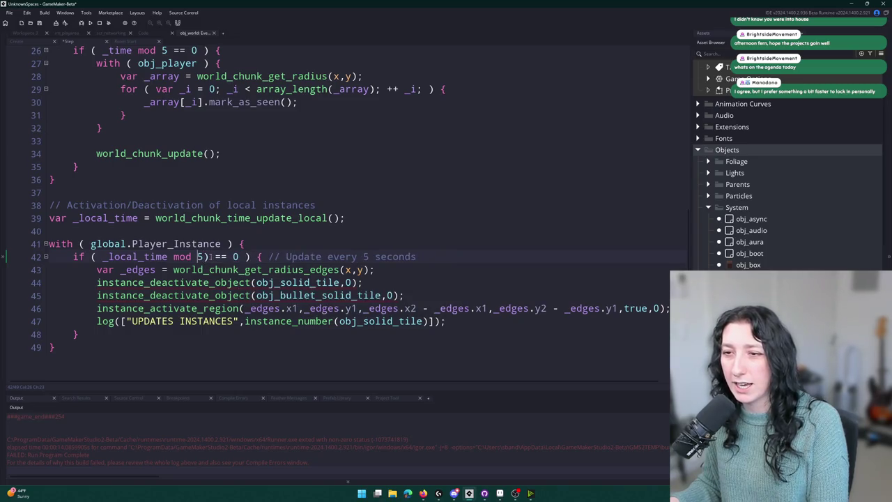
{"action": "key", "text": "BackSpace"}
{"action": "scroll", "coordinate": [253, 77], "scroll_direction": "up", "scroll_amount": 4}
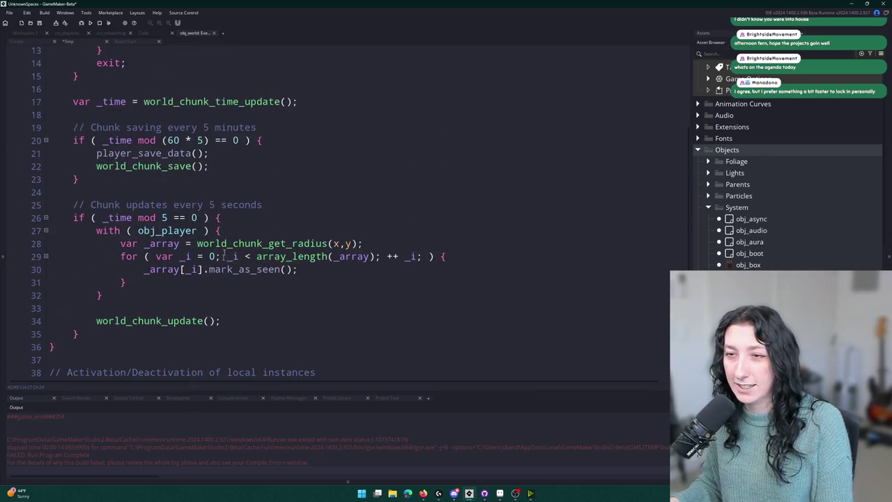
{"action": "scroll", "coordinate": [210, 152], "scroll_direction": "down", "scroll_amount": 2}
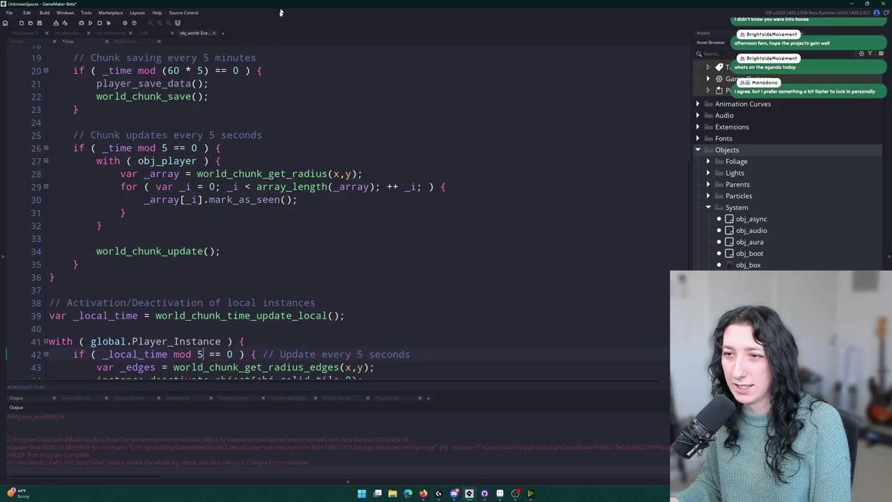
Step: Build and run the game from obj_world's Step event
{"action": "scroll", "coordinate": [225, 200], "scroll_direction": "down", "scroll_amount": 1}
{"action": "key", "text": "F5"}
{"action": "scroll", "coordinate": [309, 201], "scroll_direction": "down", "scroll_amount": 2}
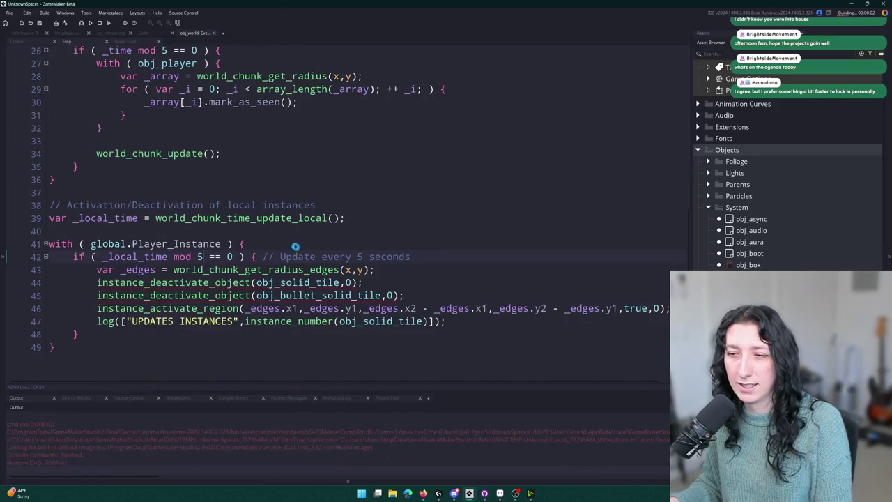
{"action": "scroll", "coordinate": [300, 248], "scroll_direction": "up", "scroll_amount": 4}
{"action": "scroll", "coordinate": [311, 251], "scroll_direction": "down", "scroll_amount": 2}
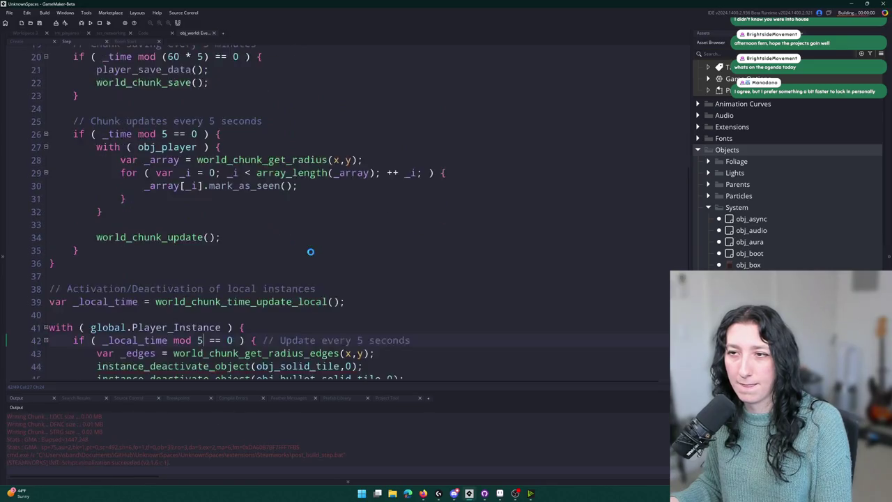
{"action": "scroll", "coordinate": [311, 252], "scroll_direction": "down", "scroll_amount": 2}
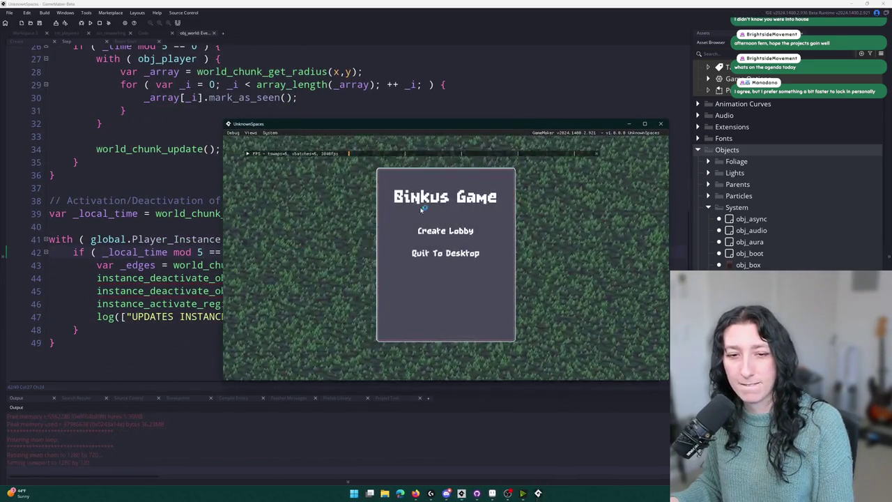
Step: Create a lobby, walk the player down and back up the room, then close the game
{"action": "left_click", "coordinate": [445, 231]}
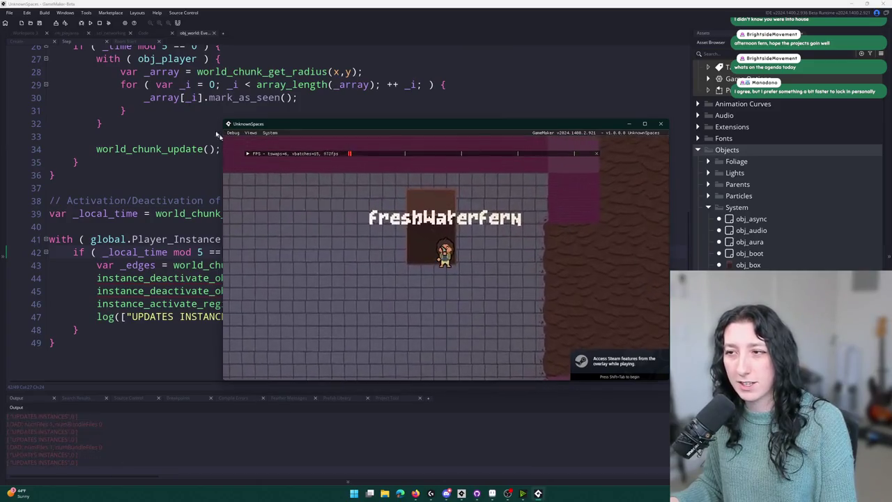
{"action": "key", "text": "s"}
{"action": "key", "text": "a"}
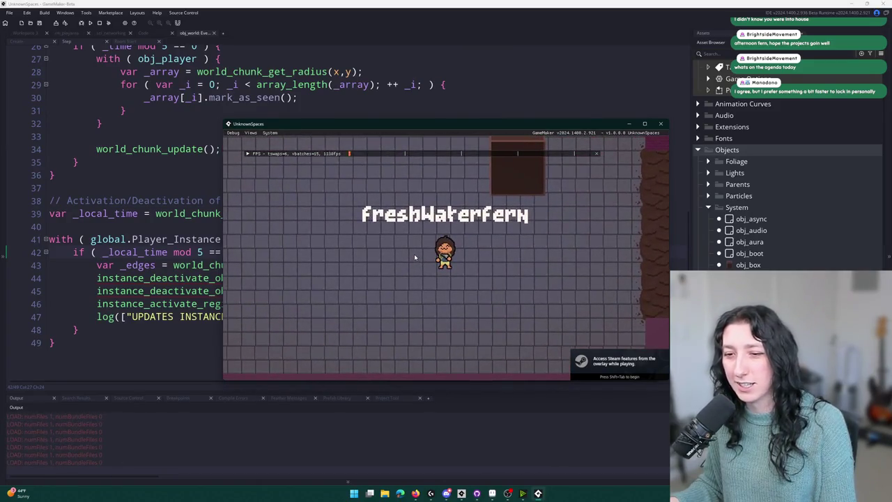
{"action": "key", "text": "s"}
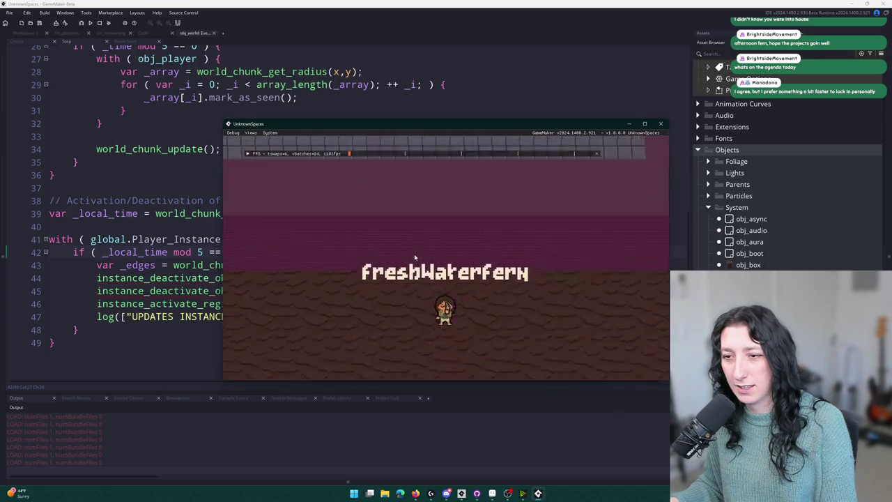
{"action": "key", "text": "w"}
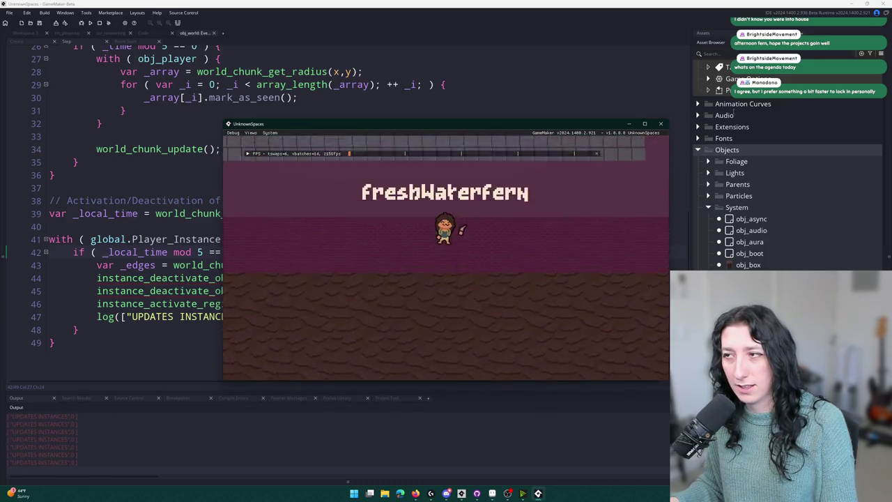
{"action": "left_click", "coordinate": [659, 125]}
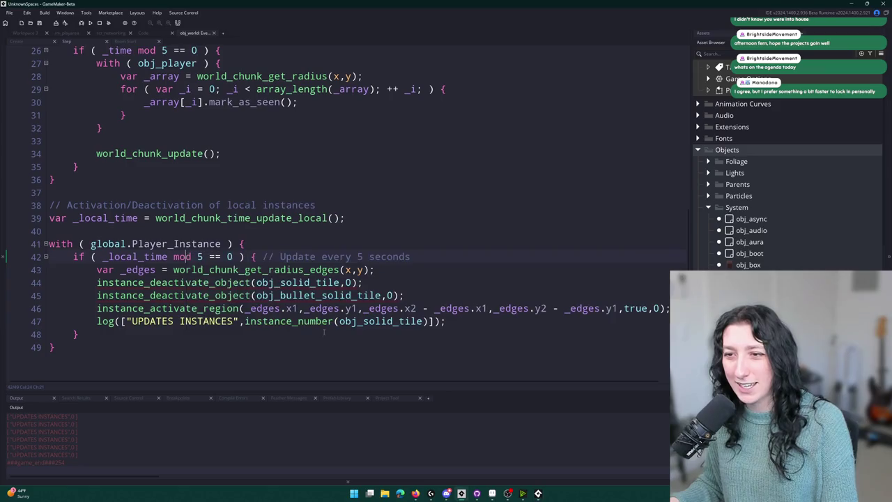
Step: Inspect the region call on line 46 and open the world_chunk_get_radius_edges definition
{"action": "left_click", "coordinate": [535, 308]}
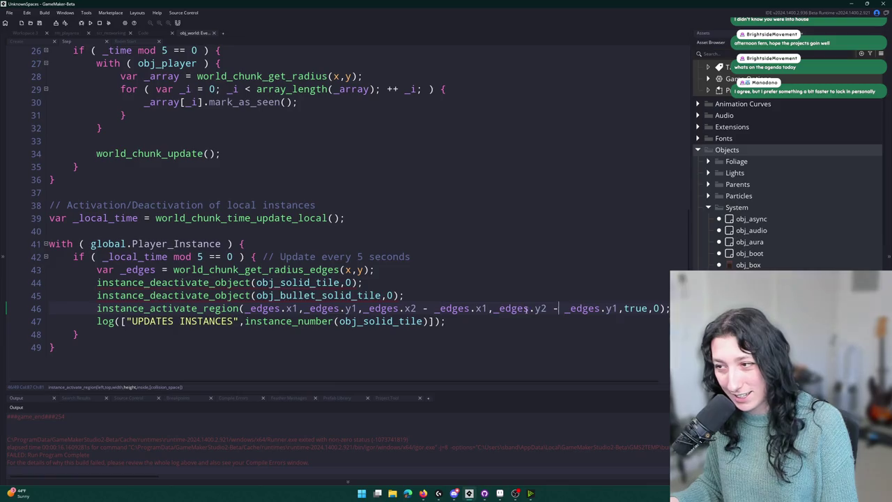
{"action": "left_click", "coordinate": [497, 300]}
{"action": "left_click", "coordinate": [281, 308]}
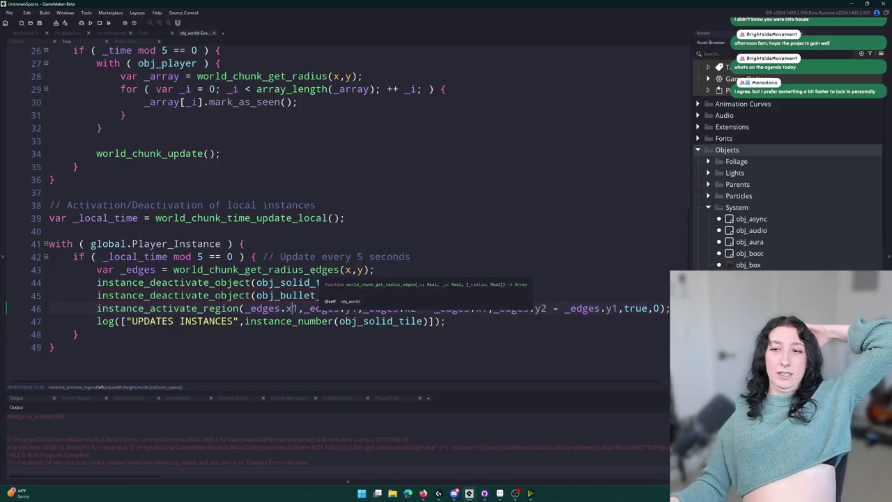
{"action": "middle_click", "coordinate": [317, 270]}
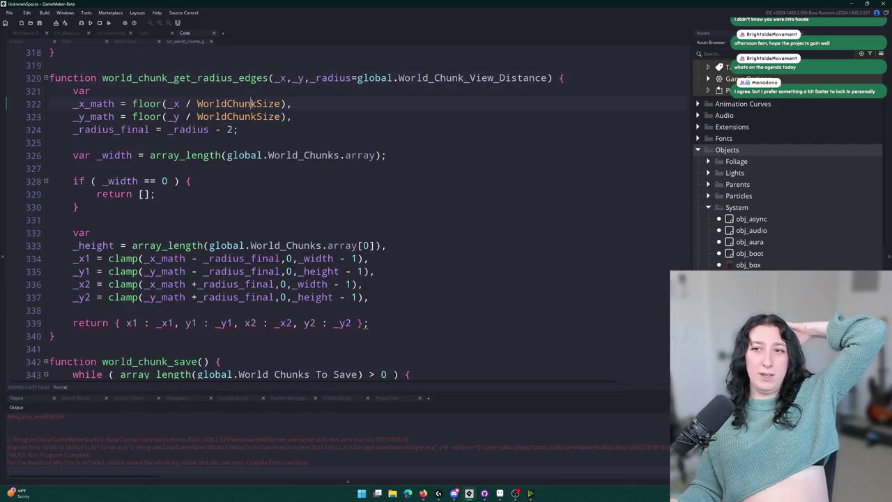
Step: Try adding * WorldChunkSize after _x1 and _y1 on line 339, undo it, and close scr_world_chunks
{"action": "left_click", "coordinate": [280, 103]}
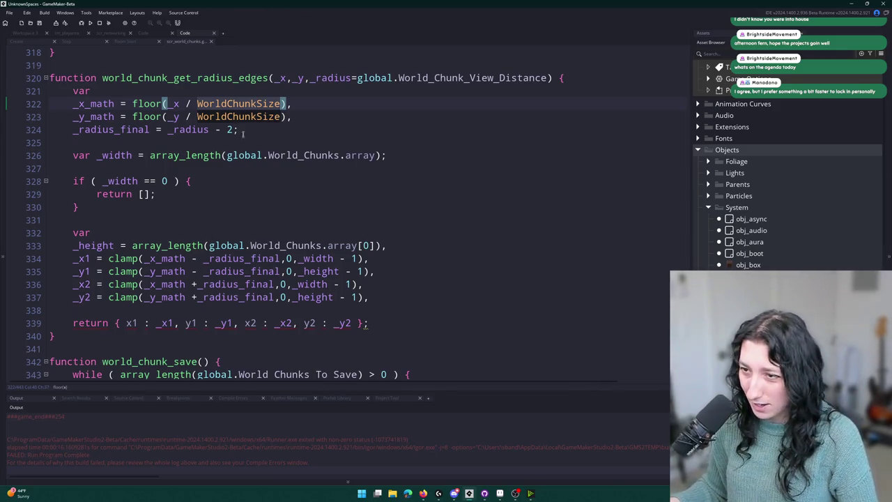
{"action": "left_click", "coordinate": [169, 323]}
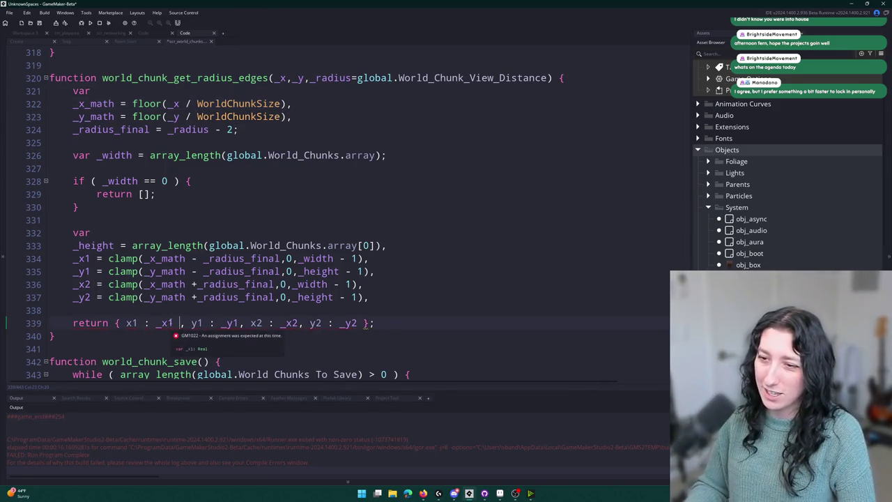
{"action": "type", "text": "* WorldChunkSize"}
{"action": "left_click_drag", "start_coordinate": [173, 323], "coordinate": [276, 326]}
{"action": "key", "text": "ctrl+c"}
{"action": "left_click", "coordinate": [335, 322]}
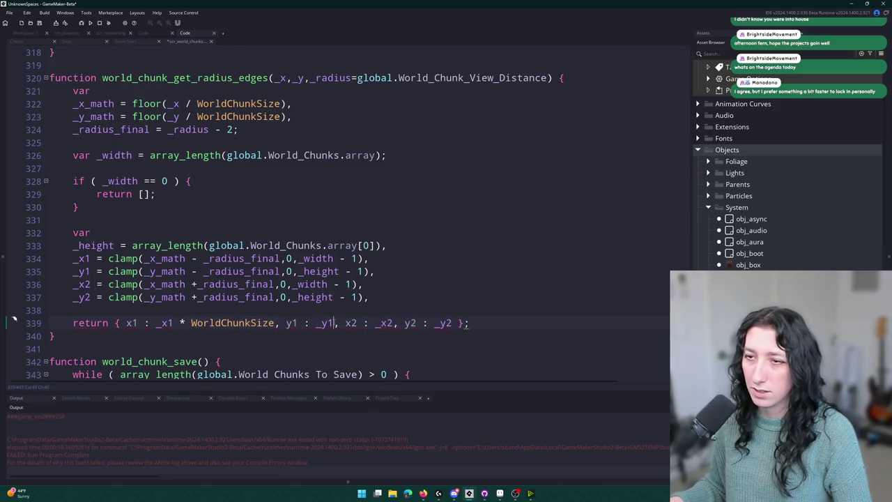
{"action": "key", "text": "ctrl+v"}
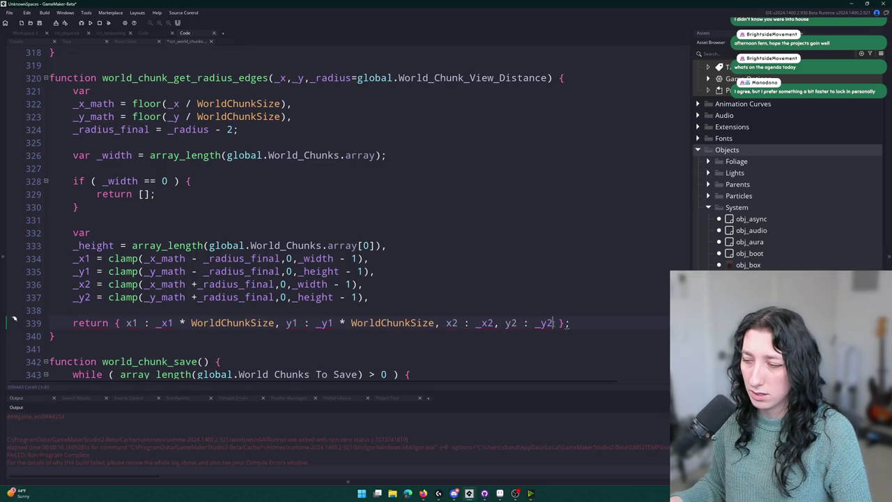
{"action": "key", "text": "ctrl+z"}
{"action": "key", "text": "ctrl+z"}
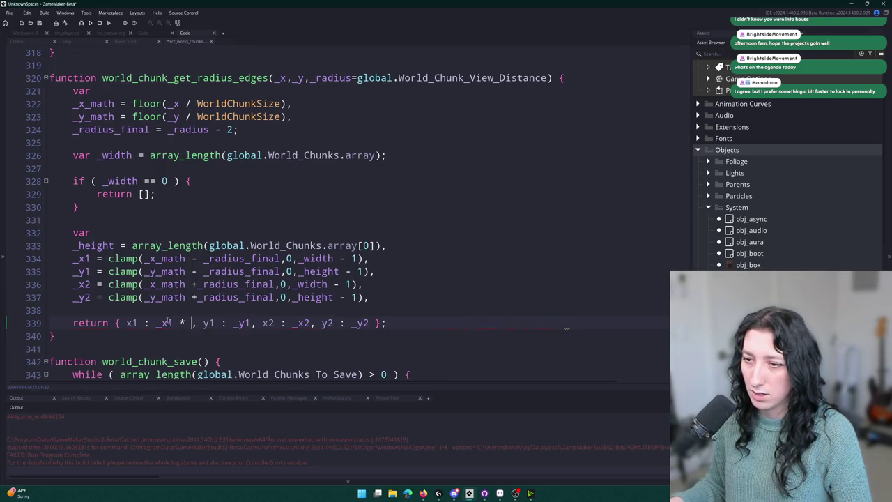
{"action": "middle_click", "coordinate": [175, 44]}
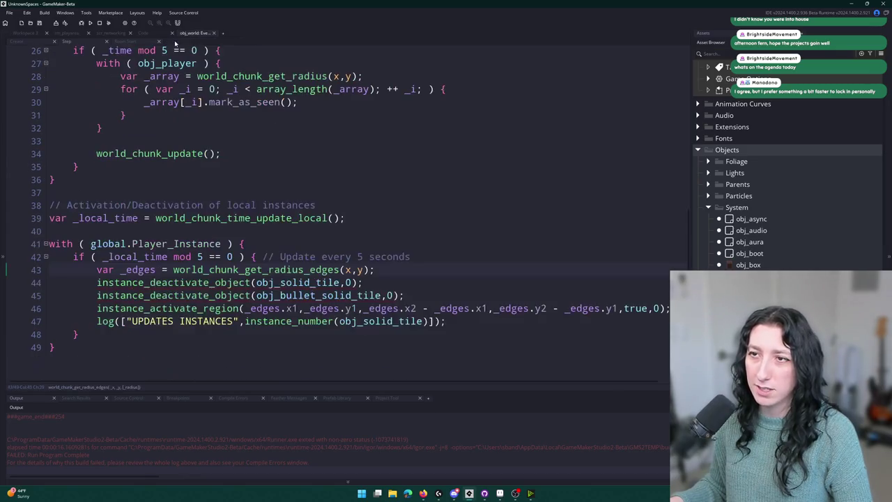
Step: Append * WorldChunkSize to _edges.x1, _edges.y1 and _edges.x2 in the region call, parenthesizing the x2 term
{"action": "left_click", "coordinate": [298, 308]}
{"action": "key", "text": "ctrl+v"}
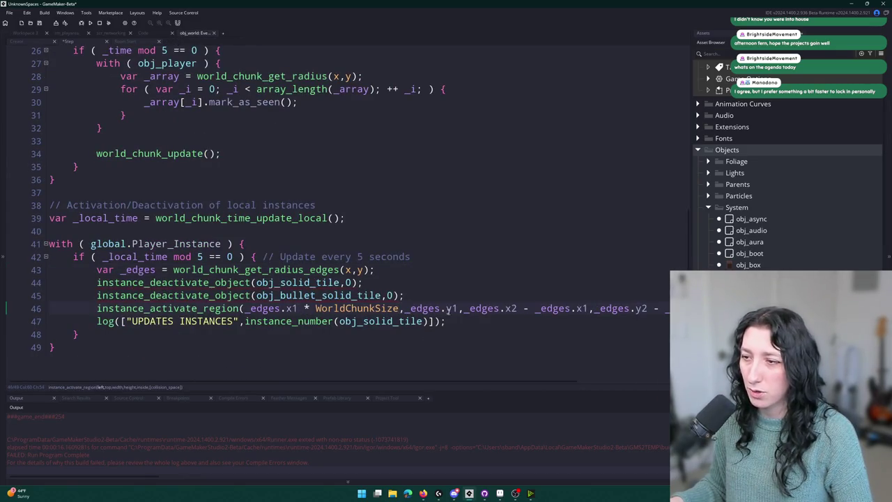
{"action": "left_click", "coordinate": [460, 308]}
{"action": "key", "text": "ctrl+v"}
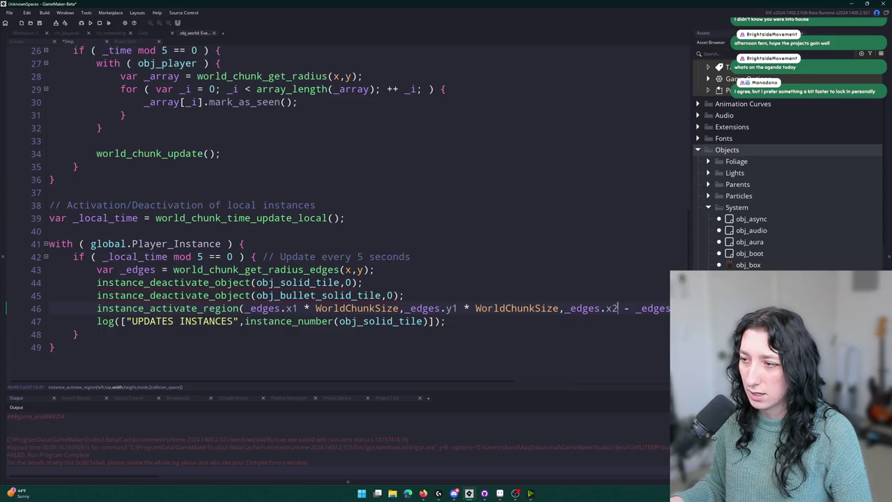
{"action": "left_click", "coordinate": [617, 308]}
{"action": "key", "text": "ctrl+v"}
{"action": "type", "text": ")"}
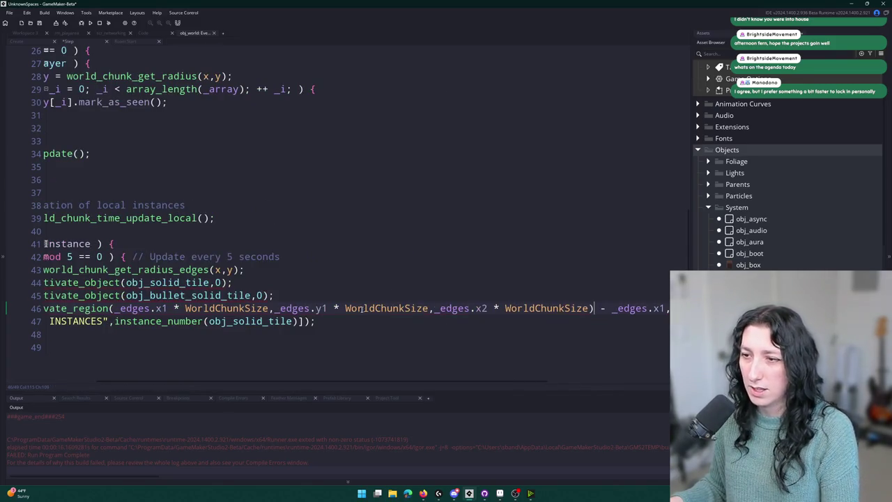
{"action": "left_click", "coordinate": [438, 308]}
{"action": "type", "text": "("}
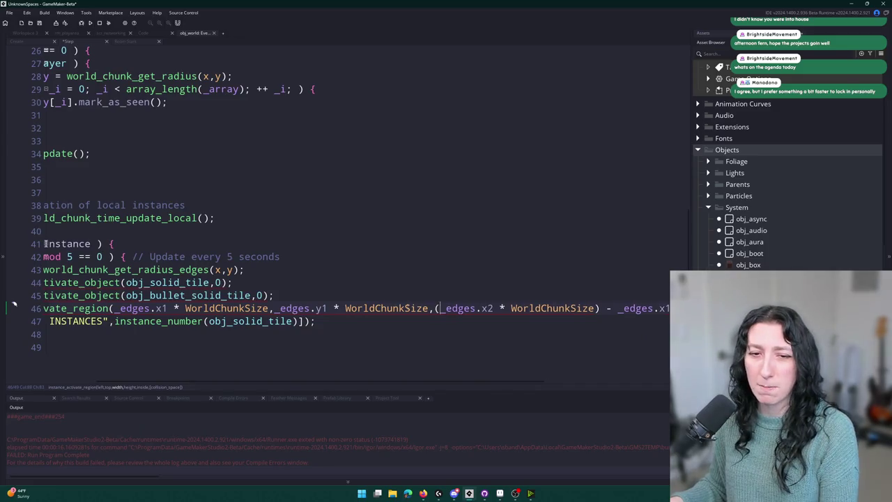
Step: Break the instance_activate_region call so the x, y, width and height arguments sit on separate lines
{"action": "left_click_drag", "start_coordinate": [14, 308], "coordinate": [14, 282]}
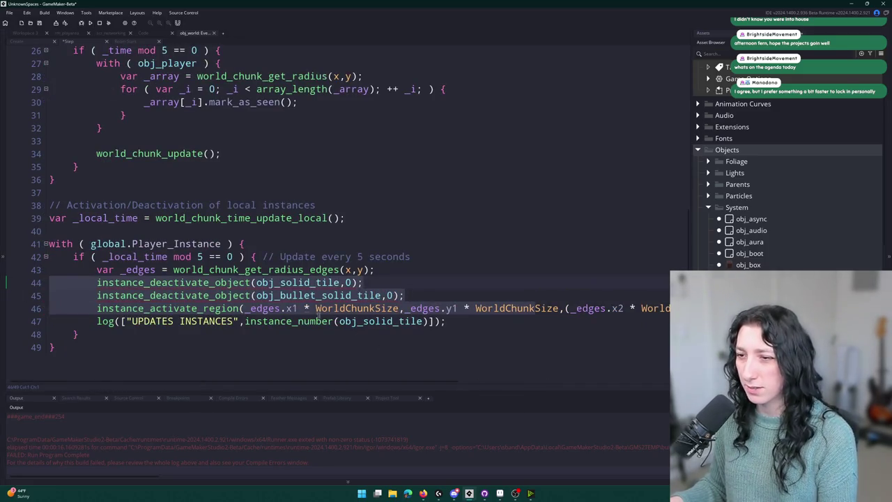
{"action": "left_click", "coordinate": [243, 308]}
{"action": "key", "text": "Return"}
{"action": "left_click", "coordinate": [255, 320]}
{"action": "key", "text": "Return"}
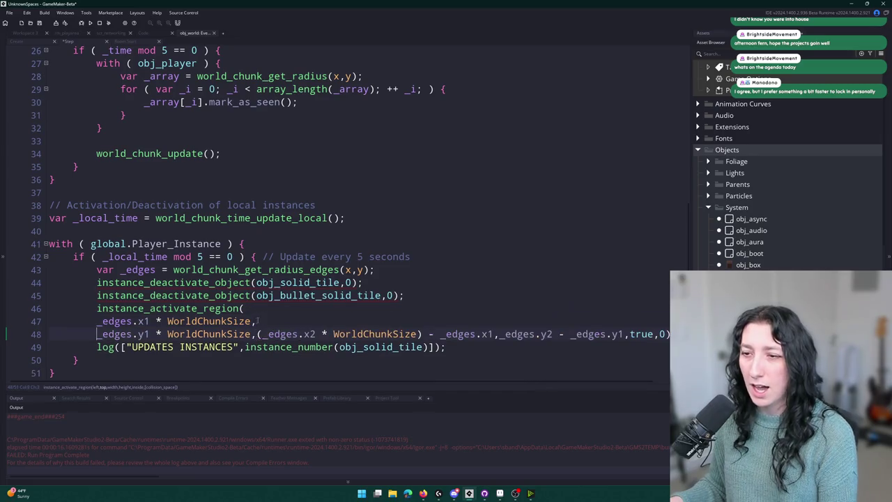
{"action": "left_click", "coordinate": [258, 334]}
{"action": "key", "text": "Return"}
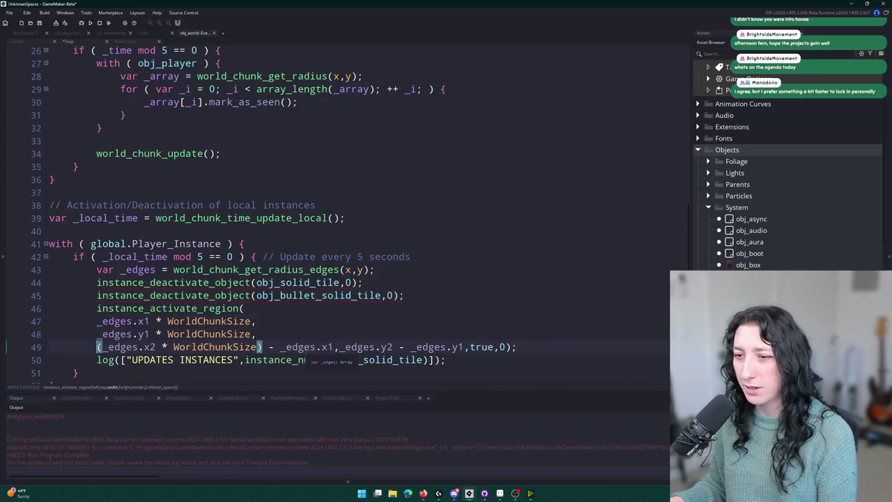
{"action": "left_click", "coordinate": [337, 347]}
{"action": "key", "text": "Return"}
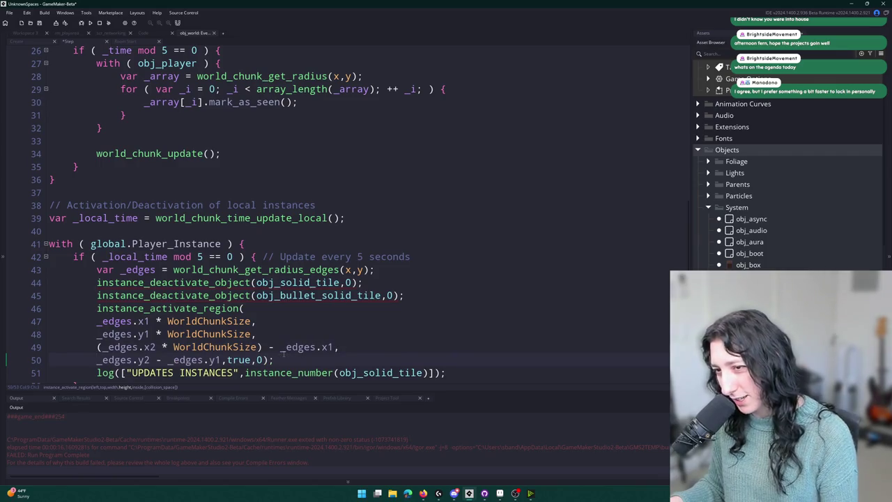
Step: Scale both _edges.y2 terms on line 50 by WorldChunkSize, wrapped in parentheses
{"action": "left_click_drag", "start_coordinate": [151, 359], "coordinate": [98, 363]}
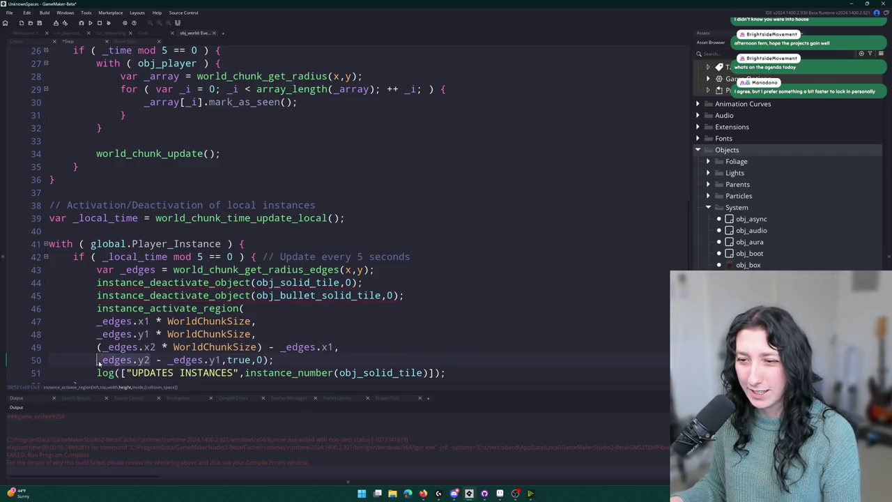
{"action": "type", "text": "* WorldChunkSiz"}
{"action": "left_click", "coordinate": [176, 359]}
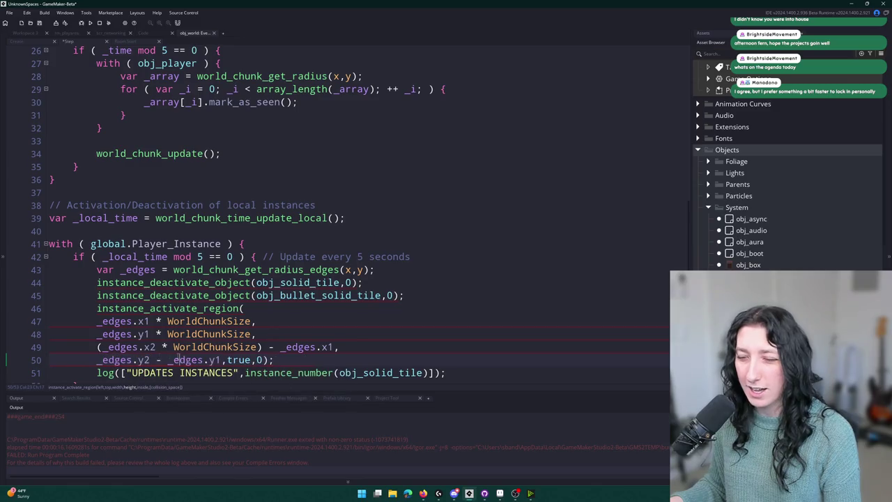
{"action": "type", "text": "* WorldChunkSize"}
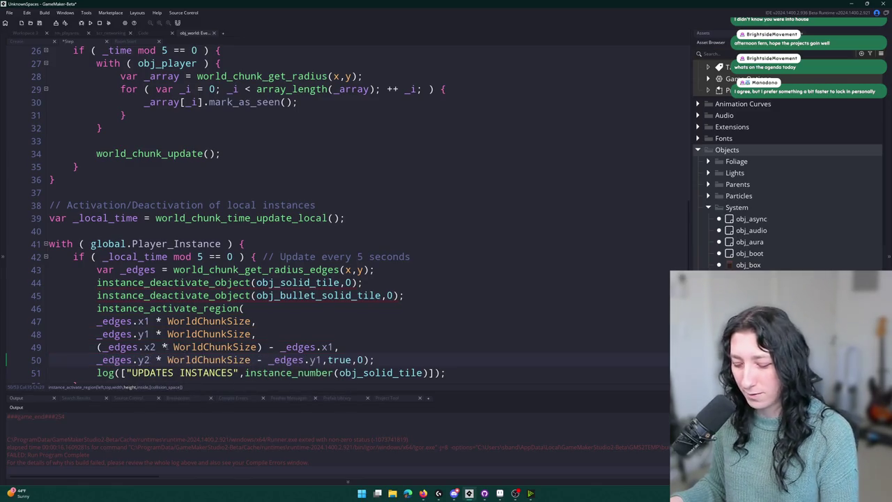
{"action": "type", "text": ")"}
{"action": "key", "text": "Home"}
{"action": "type", "text": "("}
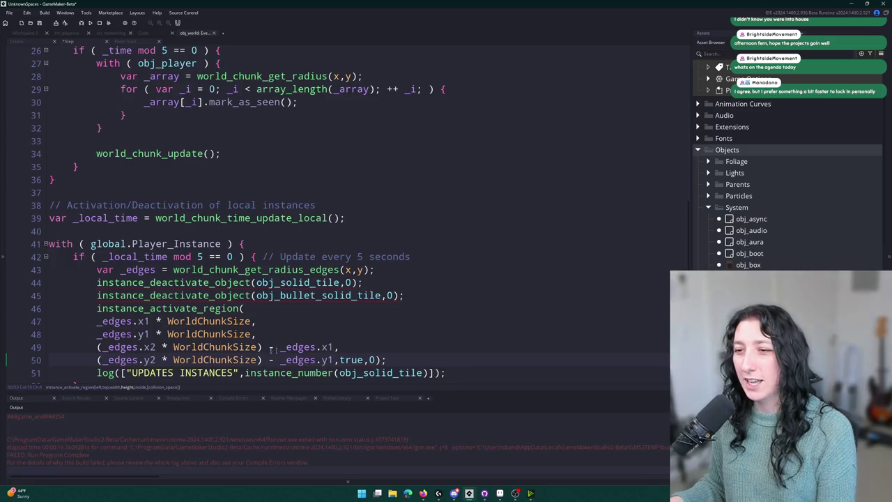
{"action": "key", "text": "Up"}
{"action": "key", "text": "ctrl+Right"}
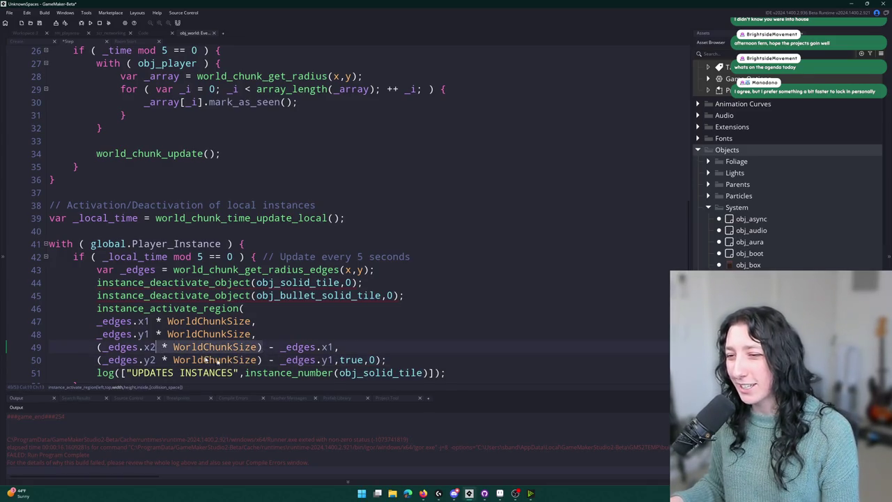
{"action": "left_click", "coordinate": [281, 362]}
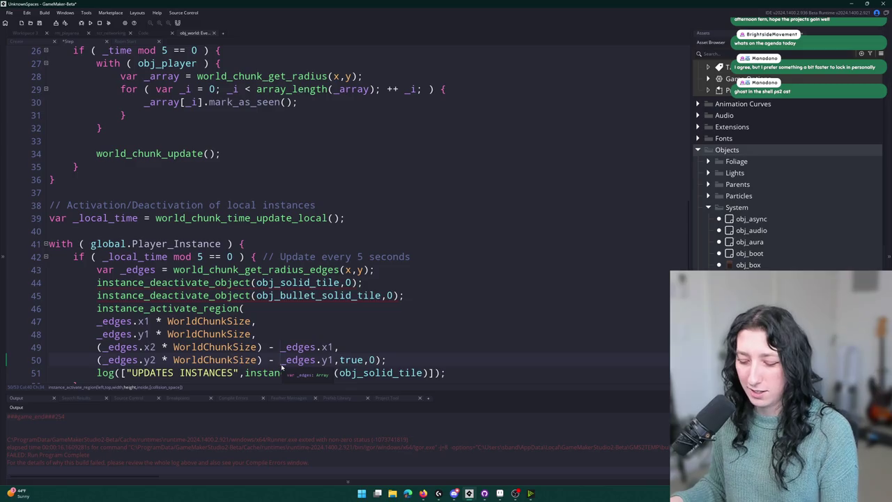
{"action": "type", "text": "(_edges.y2"}
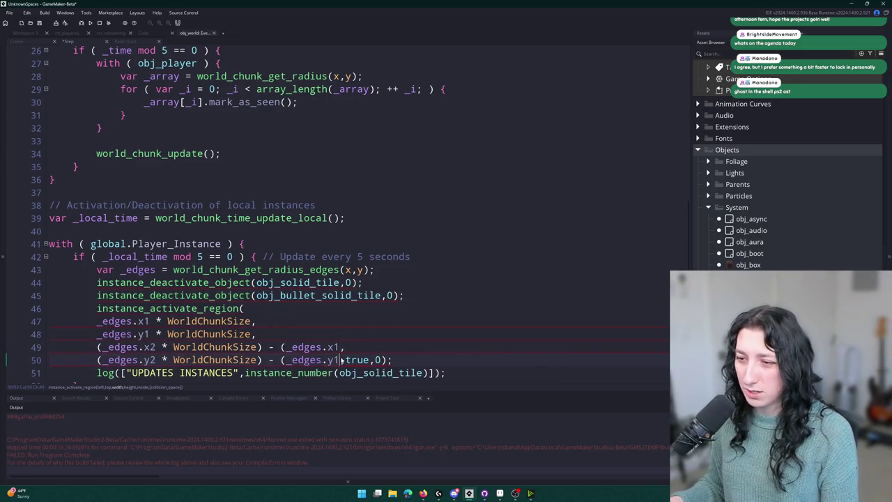
{"action": "type", "text": " * WorldChunkSize)"}
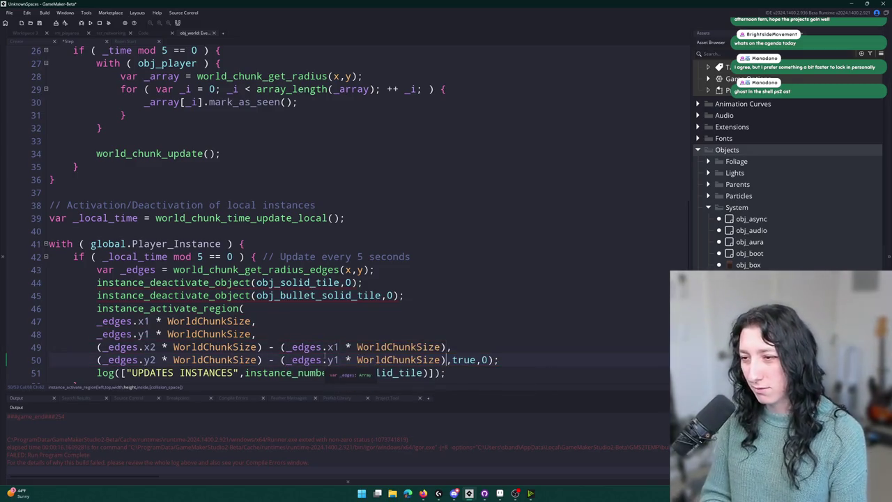
Step: Put the true and 0 arguments and the closing parenthesis each on their own line
{"action": "key", "text": "Right"}
{"action": "key", "text": "Return"}
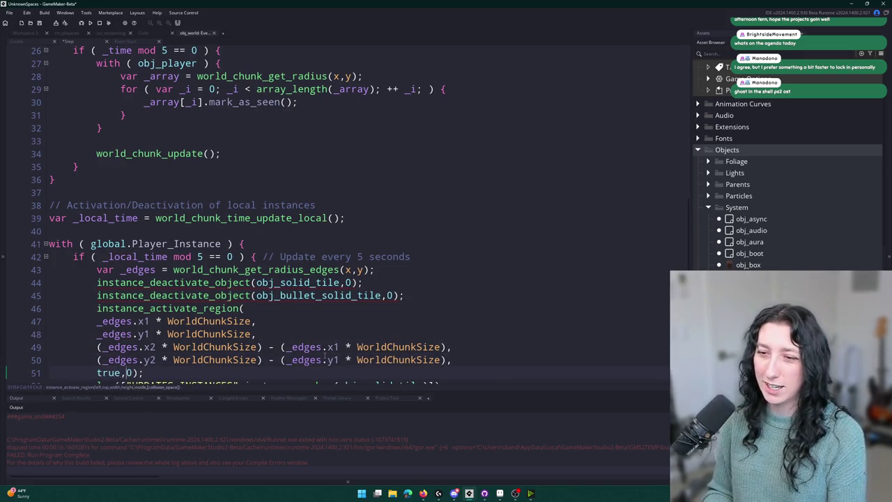
{"action": "key", "text": "Right"}
{"action": "key", "text": "Return"}
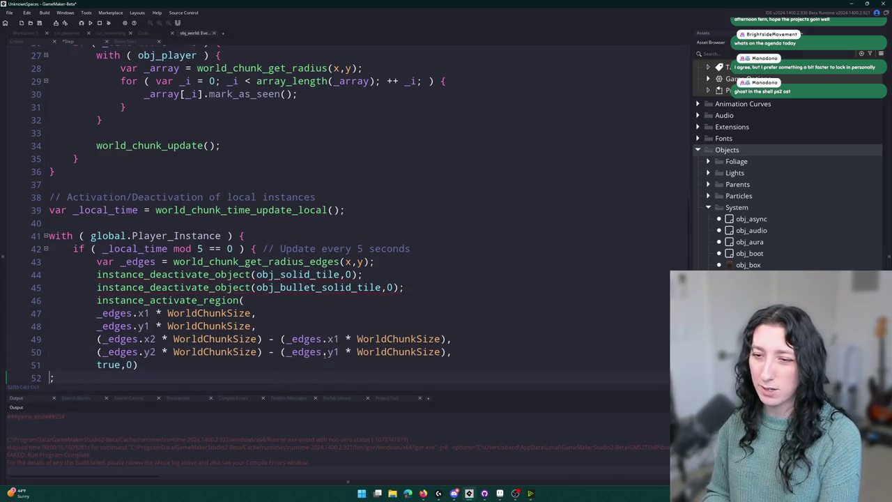
{"action": "key", "text": "BackSpace"}
{"action": "key", "text": "Left"}
{"action": "key", "text": "Return"}
{"action": "key", "text": "Up"}
{"action": "key", "text": "End"}
{"action": "key", "text": "Left"}
{"action": "key", "text": "Return"}
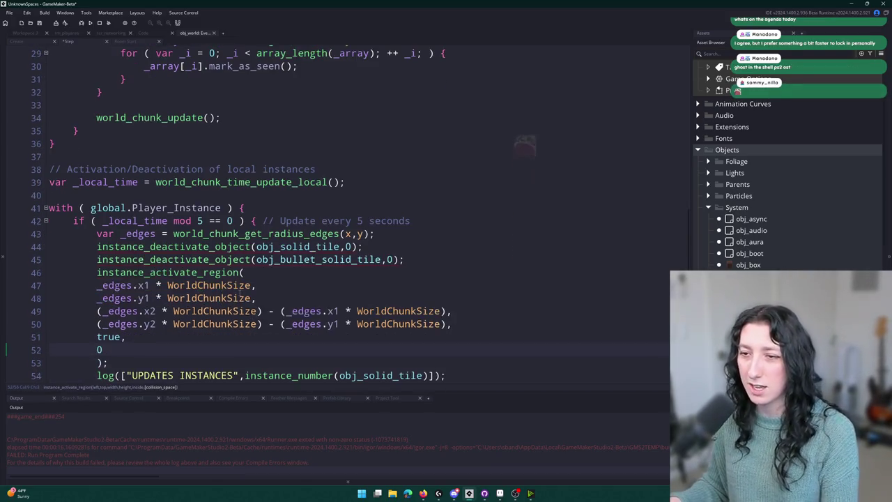
Step: Indent the argument lines 47–52 one level and launch a test build
{"action": "left_click_drag", "start_coordinate": [121, 342], "coordinate": [96, 285]}
{"action": "key", "text": "Tab"}
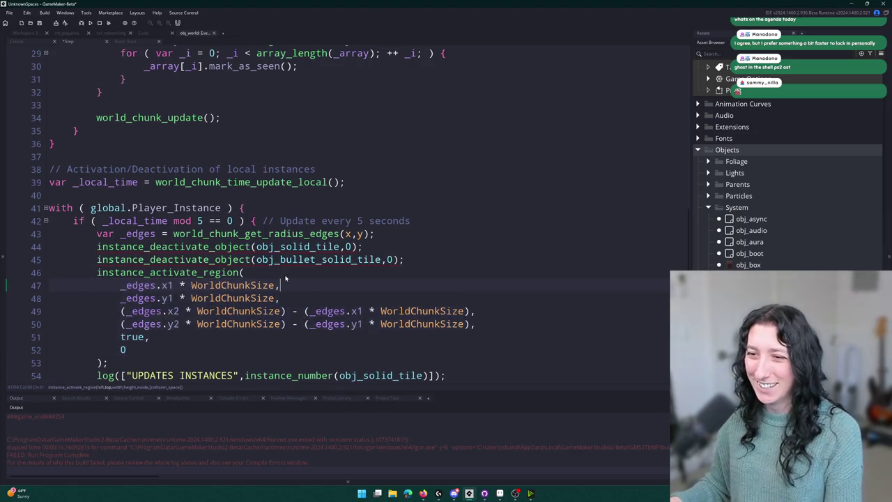
{"action": "left_click", "coordinate": [280, 285]}
{"action": "scroll", "coordinate": [280, 279], "scroll_direction": "down", "scroll_amount": 2}
{"action": "key", "text": "F5"}
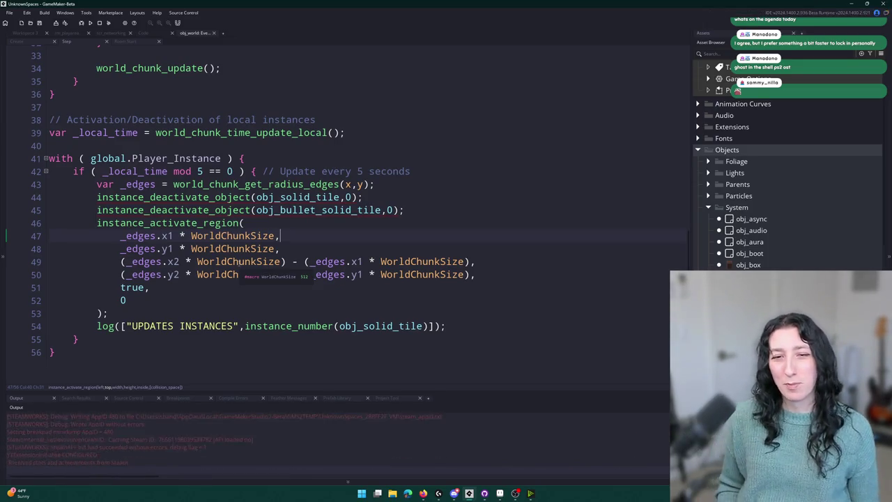
Step: Connect into the world, walk right, down and back across the dirt, then close the game
{"action": "left_click", "coordinate": [438, 230]}
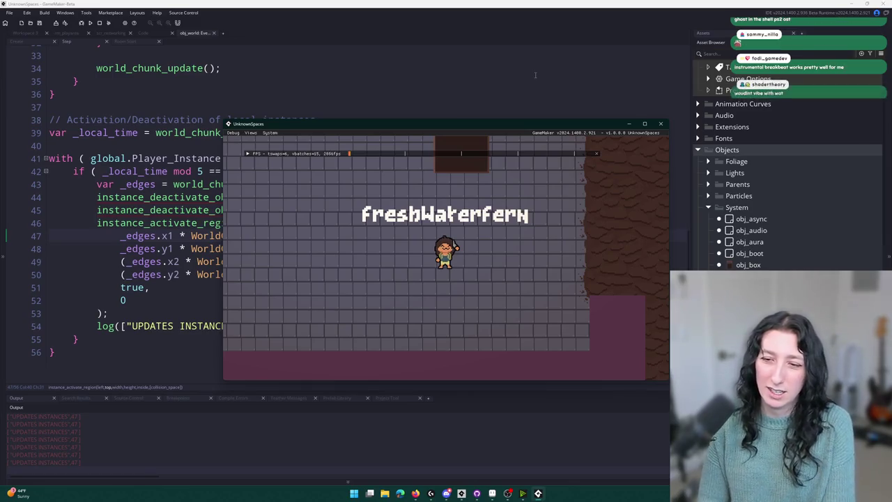
{"action": "key", "text": "d"}
{"action": "key", "text": "d"}
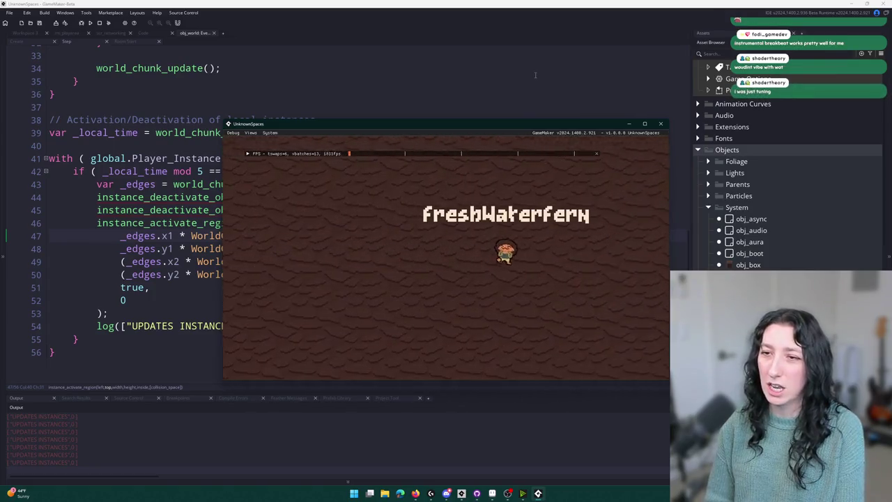
{"action": "key", "text": "s"}
{"action": "key", "text": "d"}
{"action": "key", "text": "a"}
{"action": "key", "text": "w"}
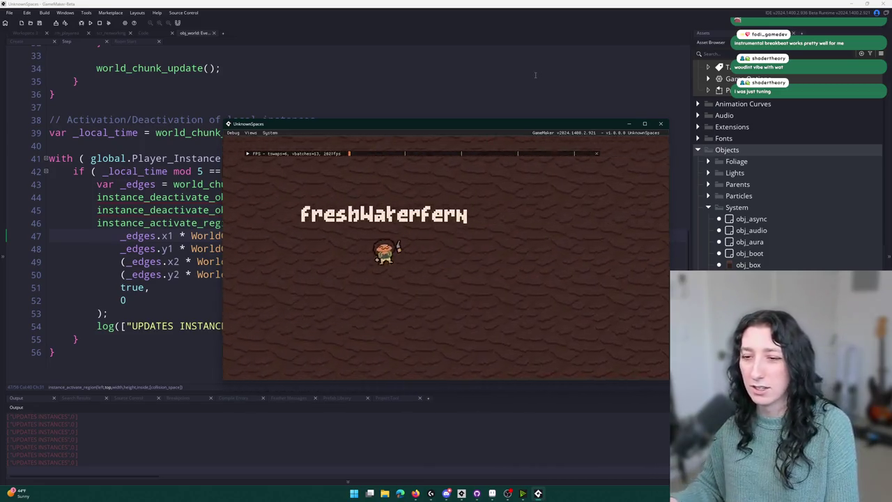
{"action": "key", "text": "d"}
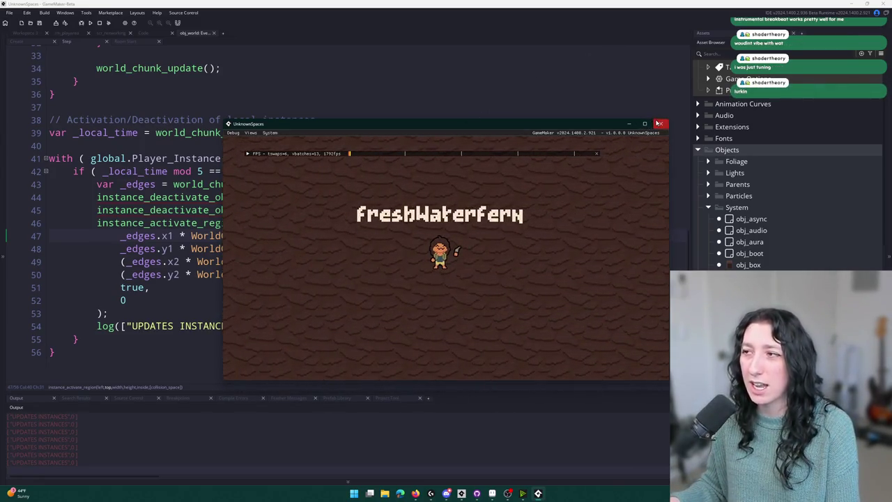
{"action": "left_click", "coordinate": [660, 124]}
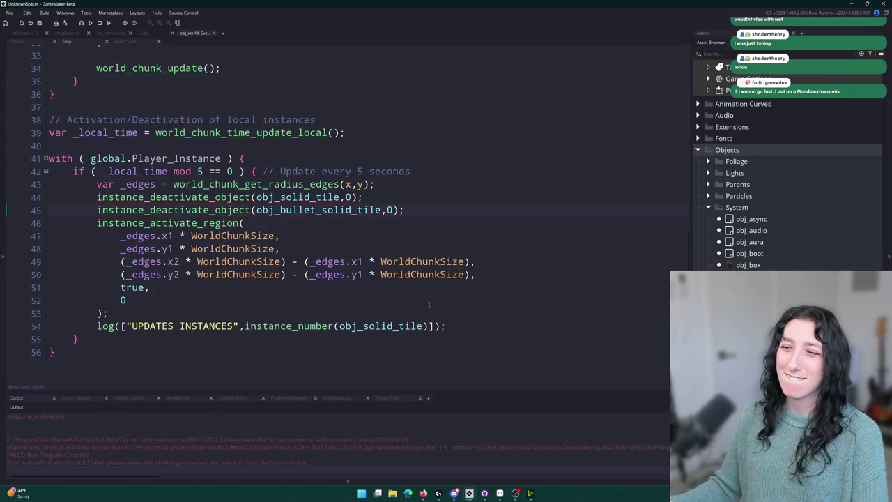
Step: Review the Step event's chunk-saving condition on line 20 and the chunk update loop
{"action": "scroll", "coordinate": [430, 291], "scroll_direction": "up", "scroll_amount": 10}
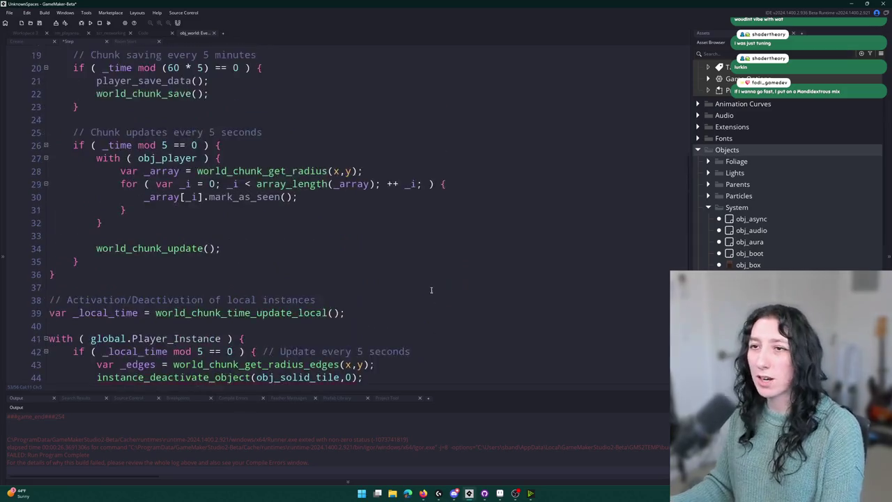
{"action": "scroll", "coordinate": [265, 154], "scroll_direction": "up", "scroll_amount": 1}
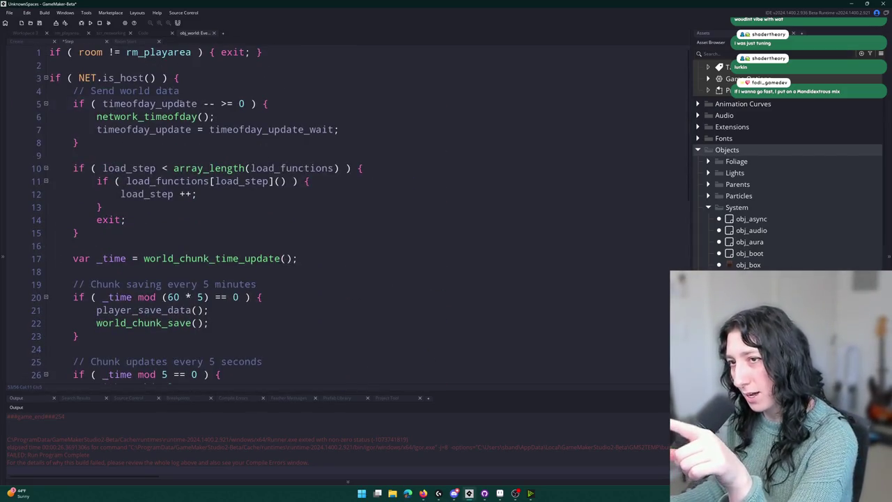
{"action": "scroll", "coordinate": [180, 192], "scroll_direction": "down", "scroll_amount": 4}
{"action": "left_click_drag", "start_coordinate": [259, 157], "coordinate": [74, 158]}
{"action": "left_click", "coordinate": [147, 159]}
{"action": "left_click", "coordinate": [184, 170]}
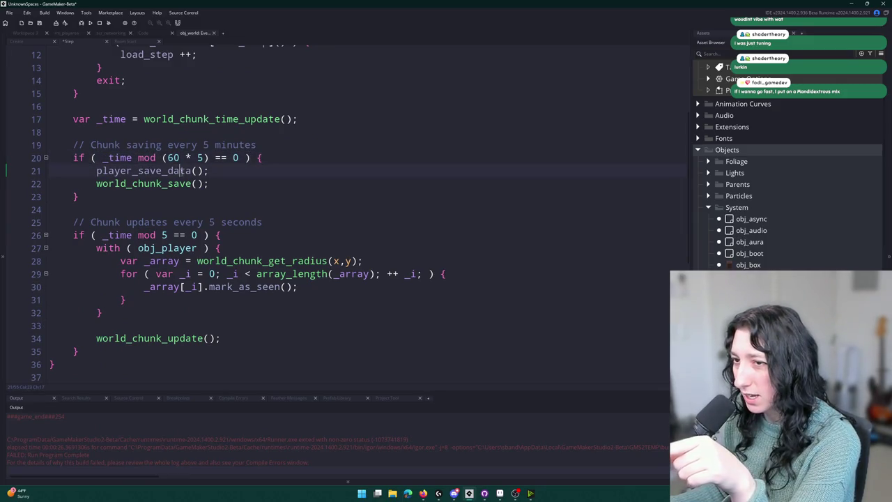
{"action": "key", "text": "Up"}
{"action": "key", "text": "Up"}
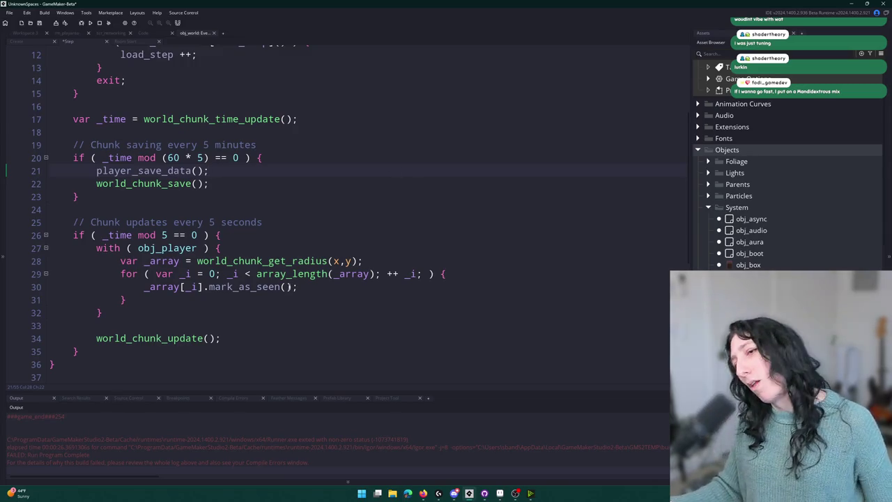
{"action": "left_click_drag", "start_coordinate": [255, 335], "coordinate": [150, 270]}
{"action": "left_click", "coordinate": [213, 183]}
{"action": "scroll", "coordinate": [265, 104], "scroll_direction": "up", "scroll_amount": 4}
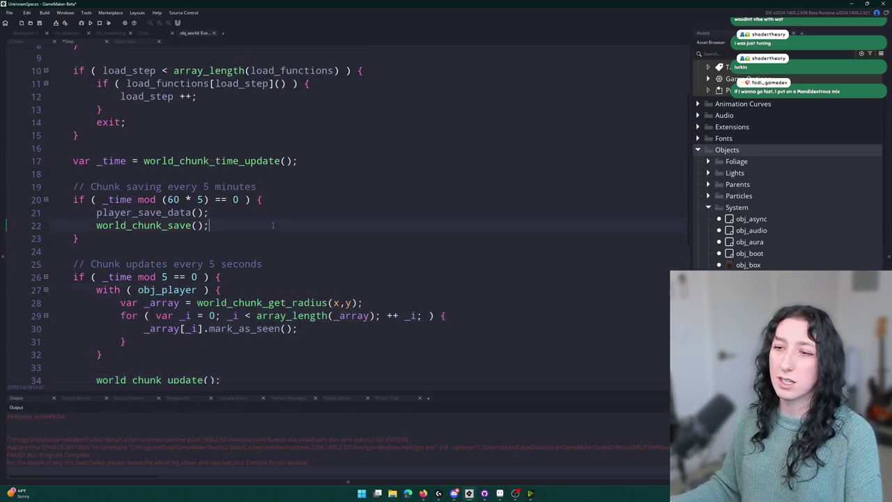
{"action": "left_click", "coordinate": [281, 59]}
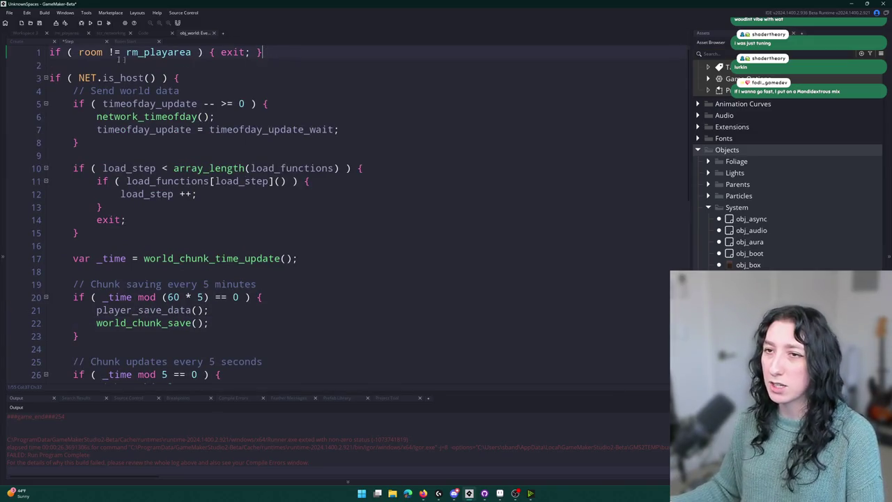
Step: Switch to obj_world's Create event code and place the caret in it
{"action": "left_click", "coordinate": [31, 42]}
{"action": "scroll", "coordinate": [209, 209], "scroll_direction": "up", "scroll_amount": 15}
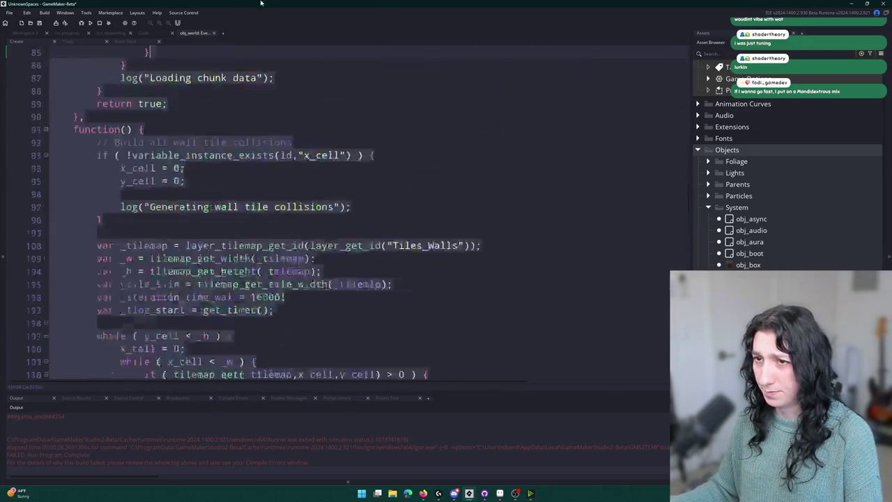
{"action": "left_click", "coordinate": [335, 103]}
Step: Add 'flags = 0;' on a new line after the buffer setup in the Create event
{"action": "key", "text": "Return"}
{"action": "key", "text": "Return"}
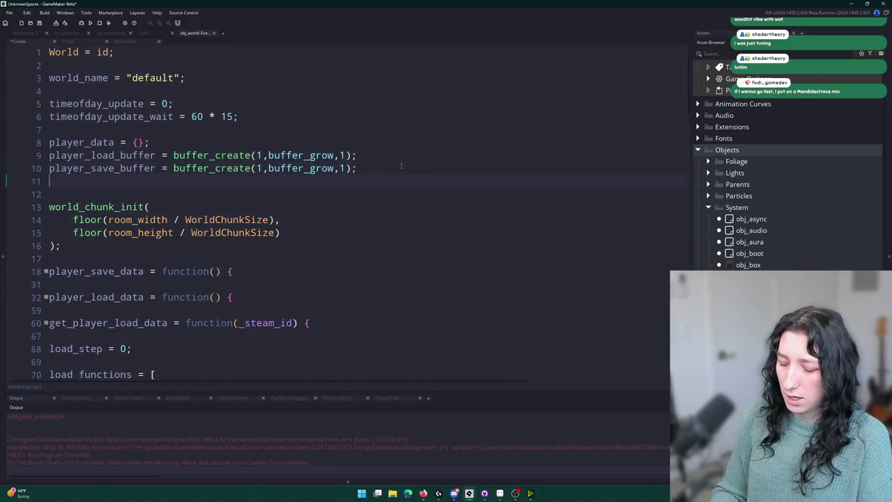
{"action": "type", "text": "fls"}
{"action": "key", "text": "BackSpace"}
{"action": "type", "text": "ag"}
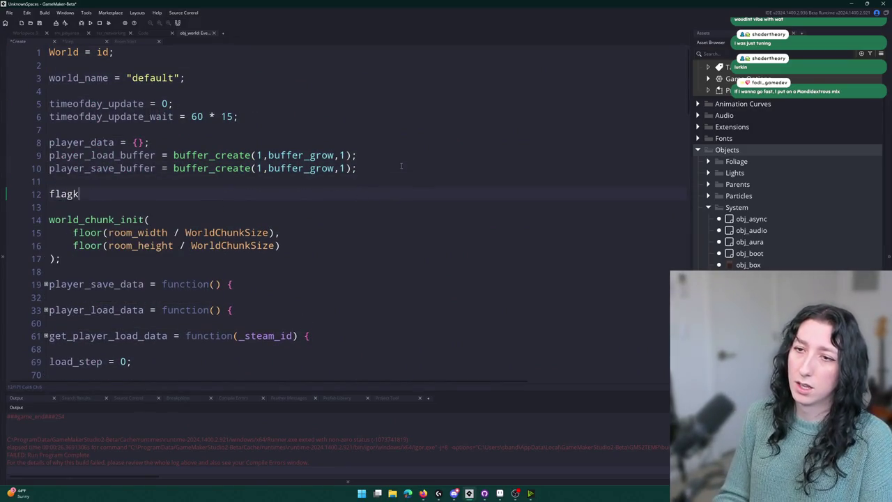
{"action": "type", "text": "s = "}
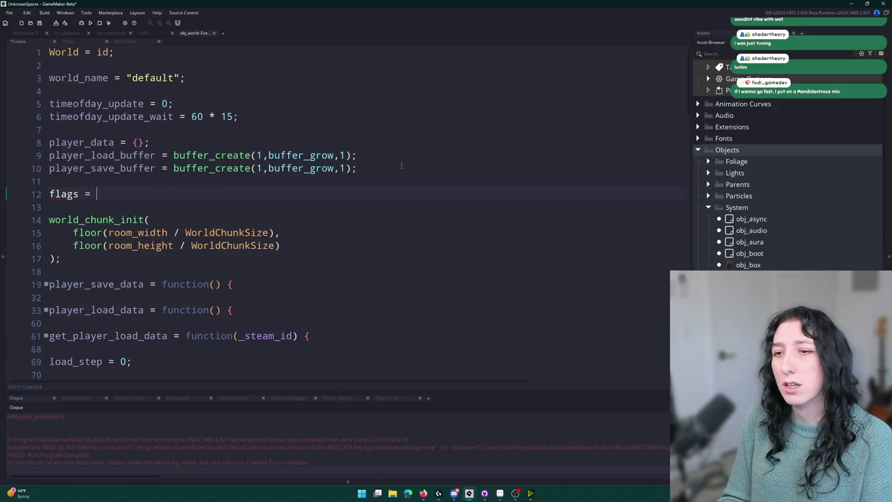
{"action": "type", "text": "0;"}
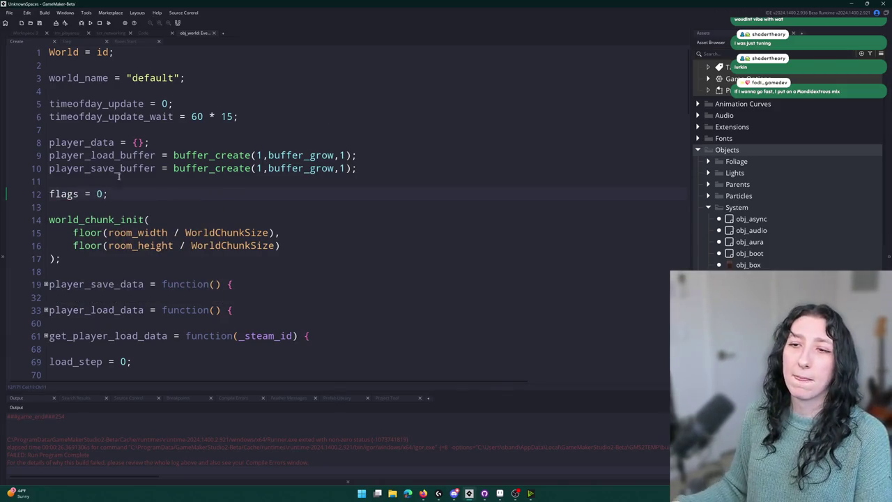
Step: Search the web for 'gamemaker flags with bitshifting'
{"action": "double_click", "coordinate": [70, 193]}
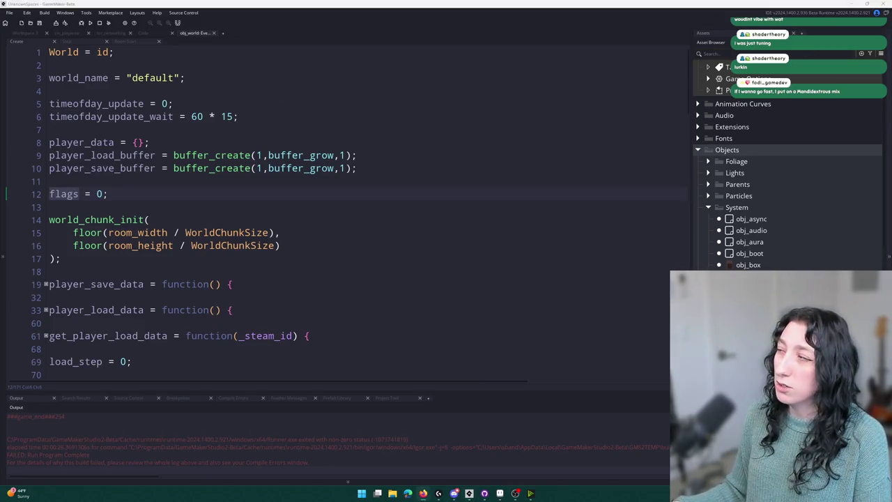
{"action": "type", "text": "gamemaker flags with bitshifting"}
{"action": "key", "text": "Return"}
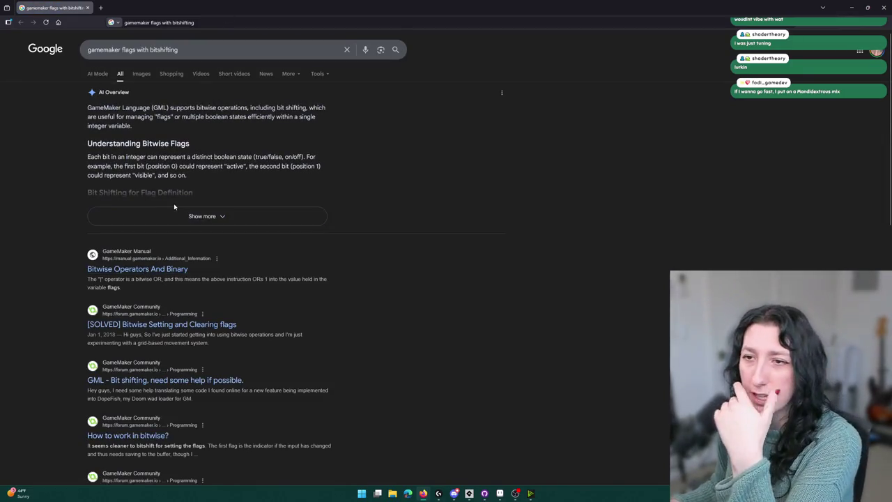
Step: Expand Google's AI overview and inspect the 1 << n shifts in the EFlags enum
{"action": "left_click", "coordinate": [176, 213]}
{"action": "scroll", "coordinate": [154, 282], "scroll_direction": "down", "scroll_amount": 1}
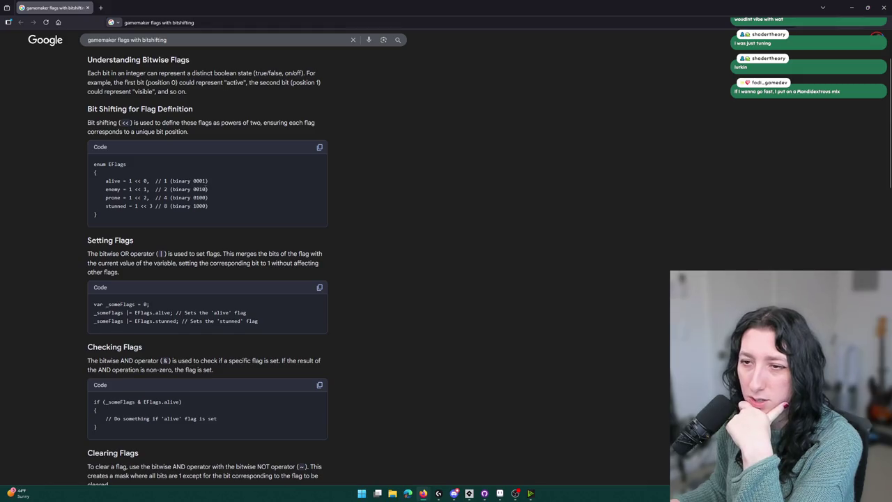
{"action": "double_click", "coordinate": [131, 180]}
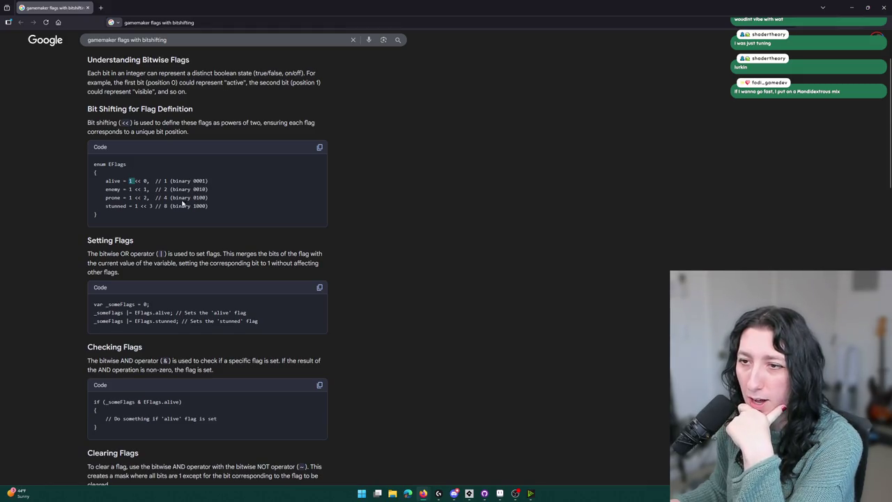
{"action": "double_click", "coordinate": [145, 181]}
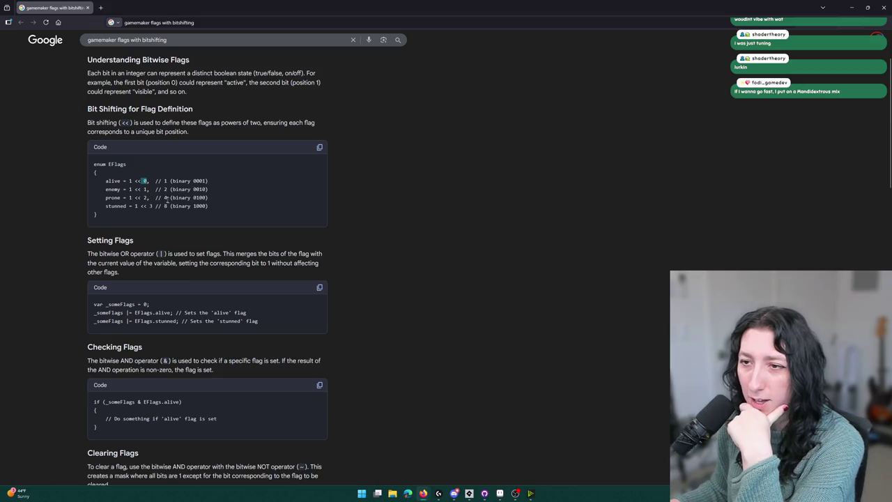
{"action": "left_click_drag", "start_coordinate": [135, 205], "coordinate": [147, 205]}
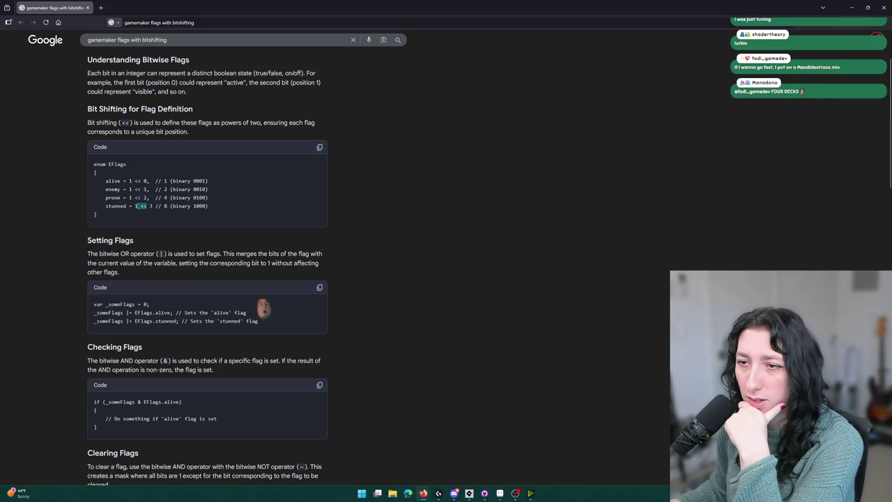
{"action": "left_click", "coordinate": [133, 142]}
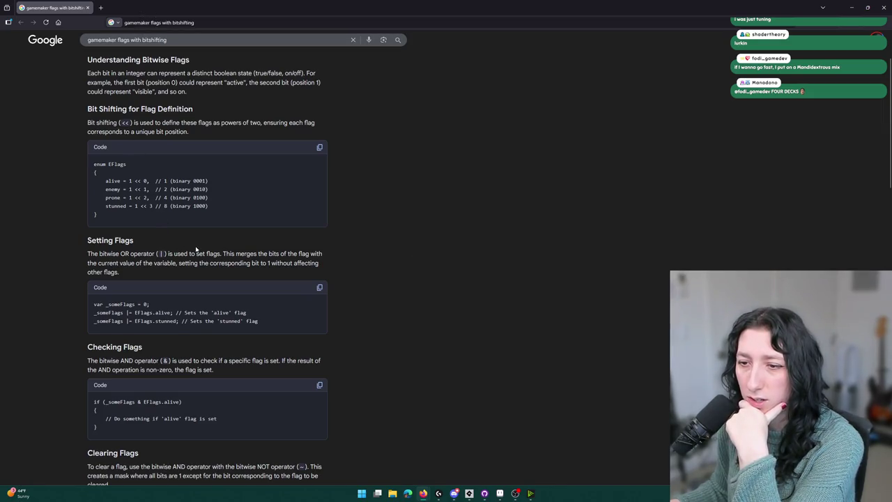
Step: Scroll through the setting and checking flags examples and zoom the page in
{"action": "scroll", "coordinate": [195, 254], "scroll_direction": "down", "scroll_amount": 2}
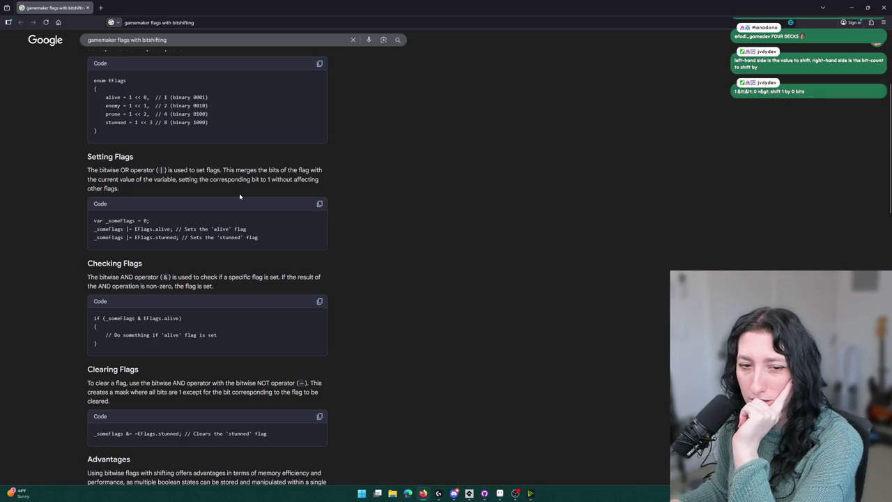
{"action": "scroll", "coordinate": [240, 195], "scroll_direction": "down", "scroll_amount": 1}
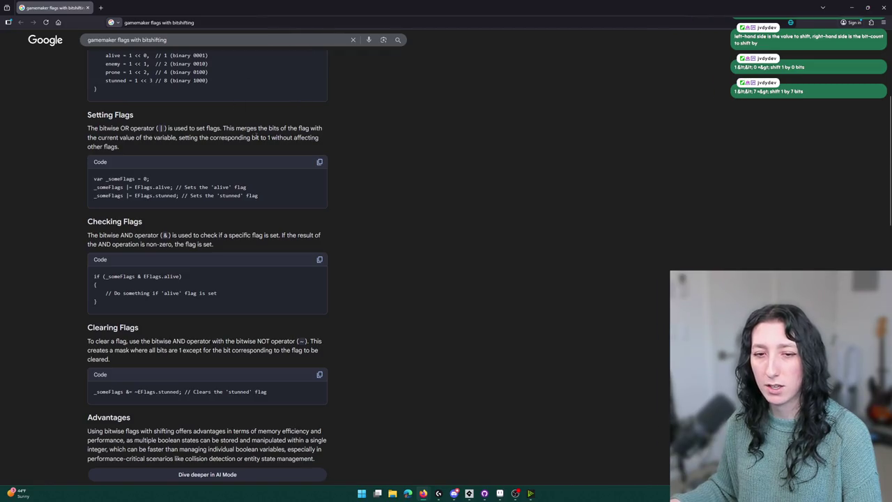
{"action": "scroll", "coordinate": [281, 285], "scroll_direction": "up", "scroll_amount": 1}
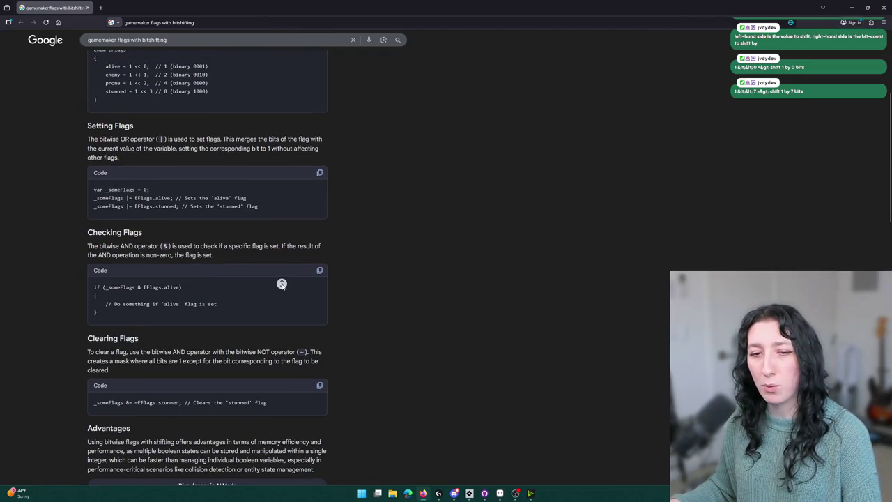
{"action": "key", "text": "ctrl+plus"}
{"action": "key", "text": "ctrl+plus"}
{"action": "key", "text": "ctrl+plus"}
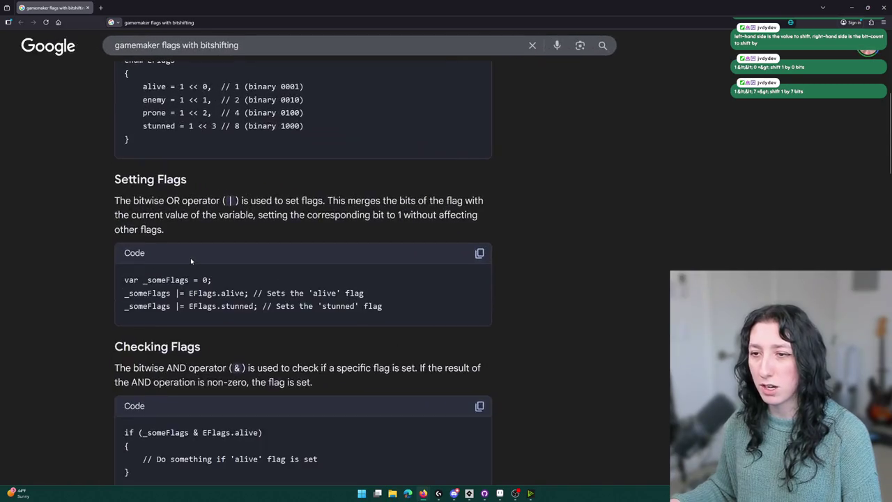
{"action": "scroll", "coordinate": [193, 258], "scroll_direction": "down", "scroll_amount": 2}
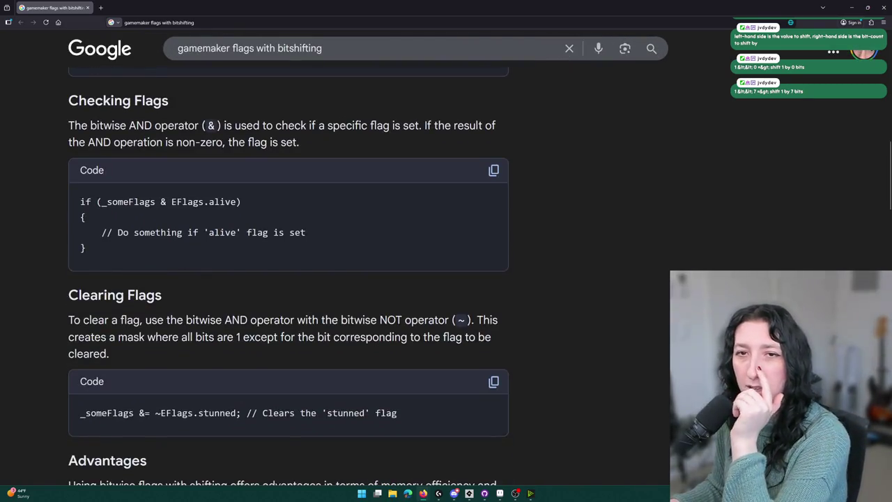
{"action": "scroll", "coordinate": [263, 154], "scroll_direction": "down", "scroll_amount": 4}
{"action": "scroll", "coordinate": [263, 154], "scroll_direction": "up", "scroll_amount": 2}
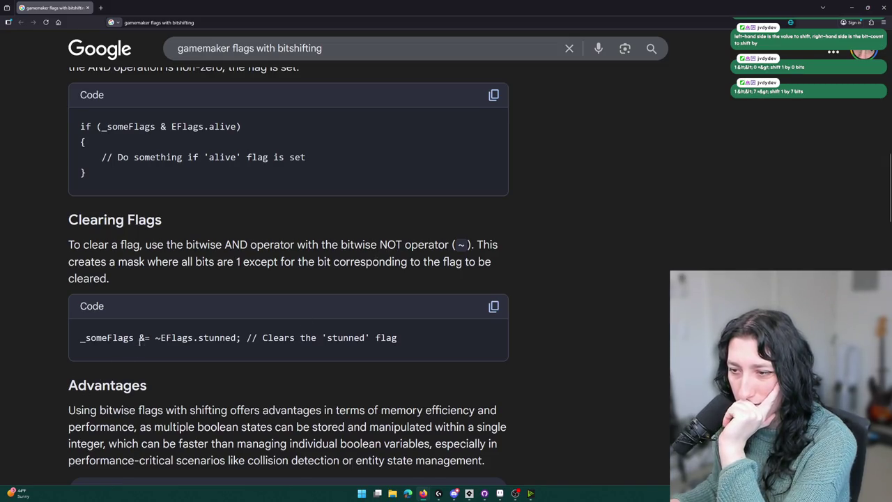
{"action": "scroll", "coordinate": [266, 337], "scroll_direction": "up", "scroll_amount": 4}
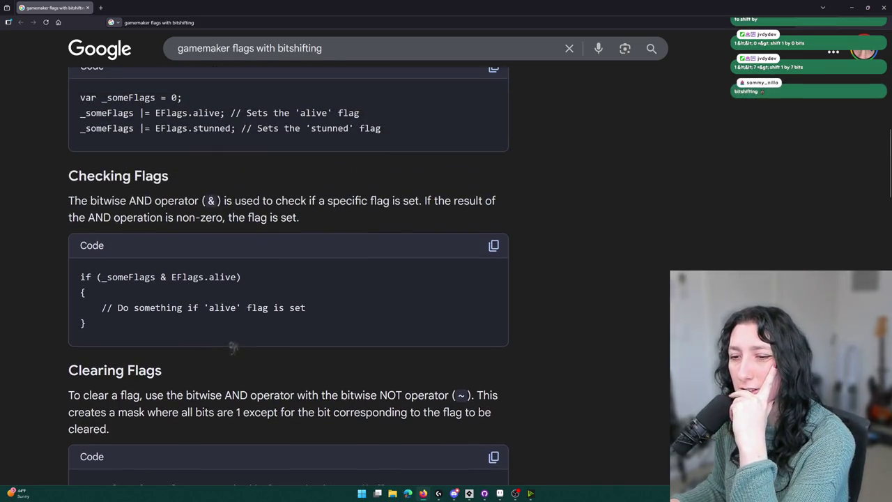
{"action": "scroll", "coordinate": [222, 307], "scroll_direction": "down", "scroll_amount": 2}
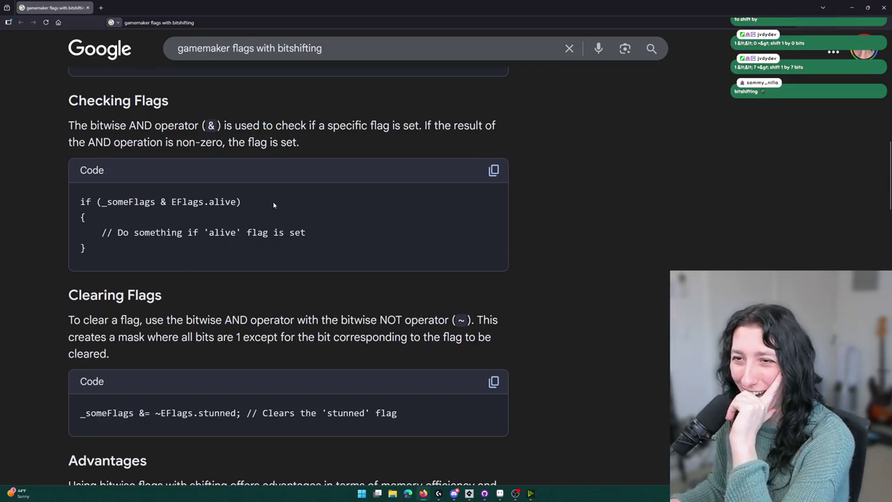
{"action": "scroll", "coordinate": [274, 205], "scroll_direction": "up", "scroll_amount": 7}
{"action": "scroll", "coordinate": [274, 204], "scroll_direction": "up", "scroll_amount": 3}
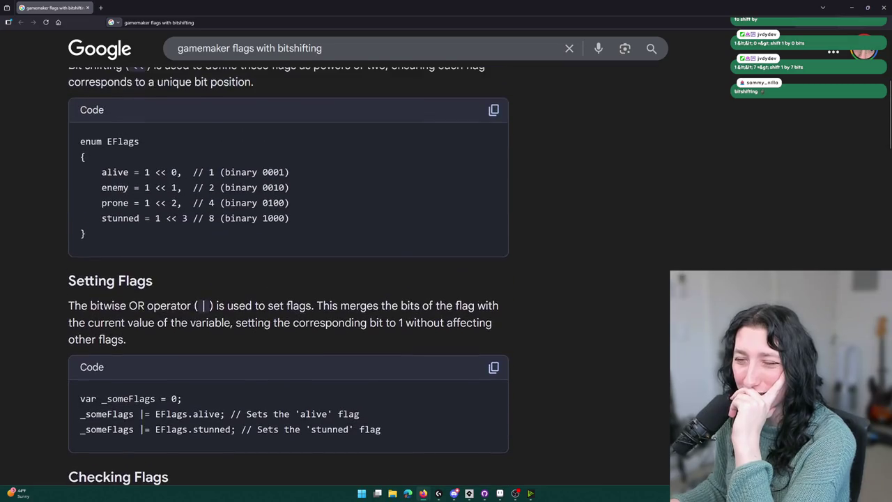
{"action": "scroll", "coordinate": [185, 289], "scroll_direction": "down", "scroll_amount": 2}
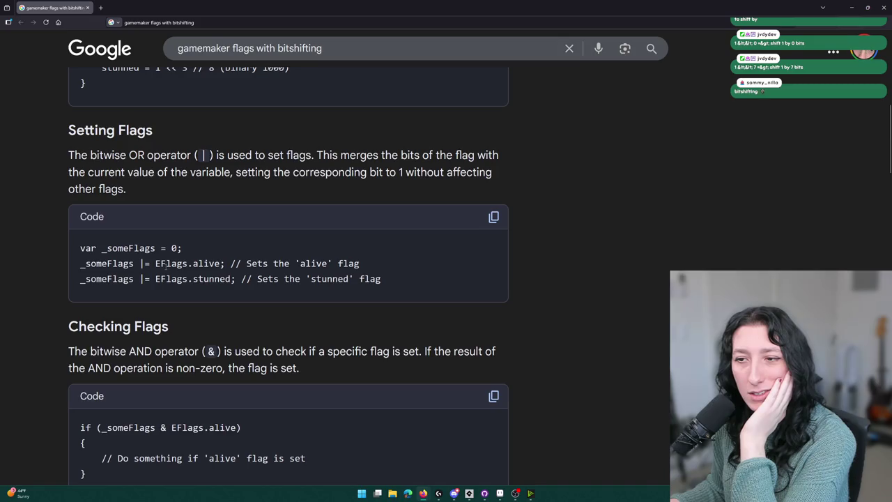
{"action": "double_click", "coordinate": [127, 263]}
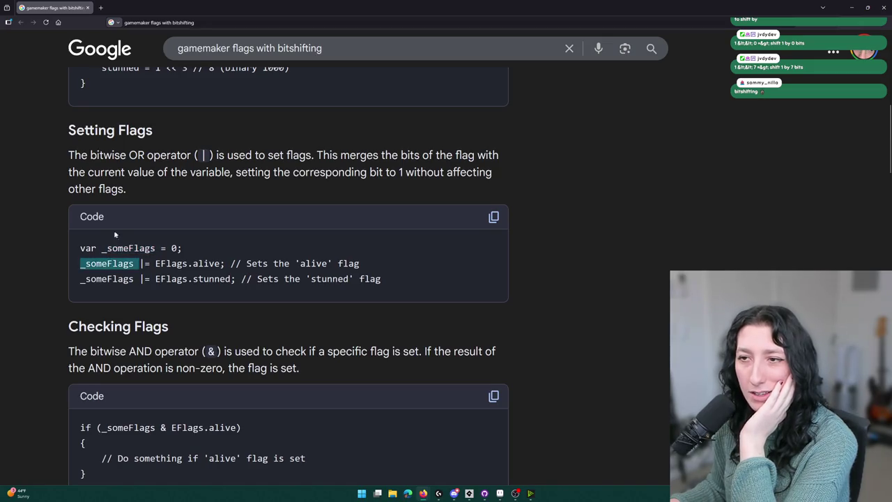
{"action": "scroll", "coordinate": [115, 234], "scroll_direction": "up", "scroll_amount": 5}
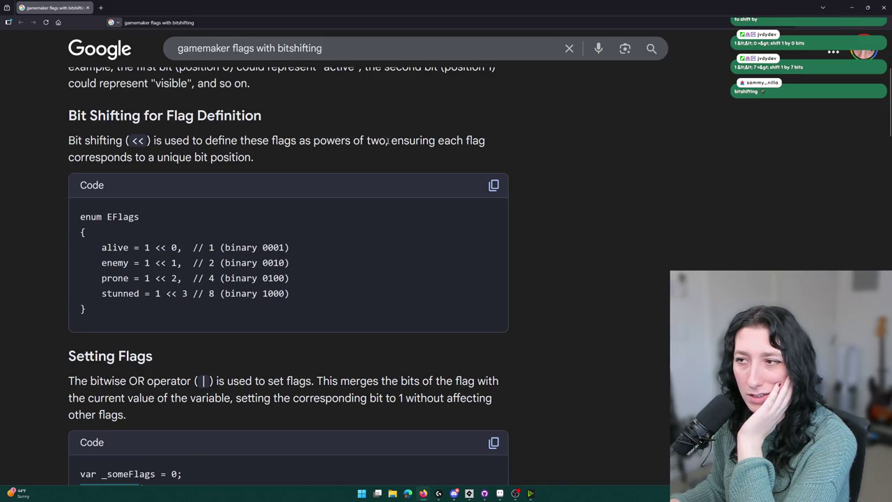
{"action": "scroll", "coordinate": [272, 151], "scroll_direction": "up", "scroll_amount": 2}
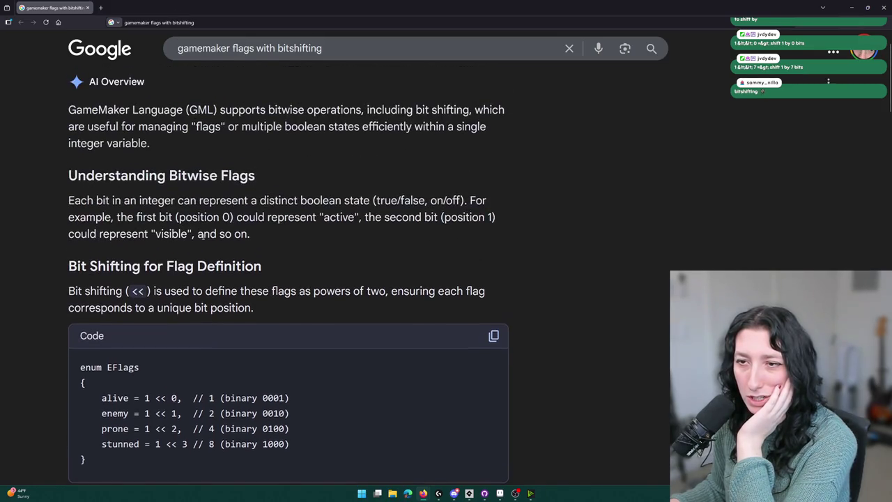
{"action": "scroll", "coordinate": [326, 229], "scroll_direction": "down", "scroll_amount": 4}
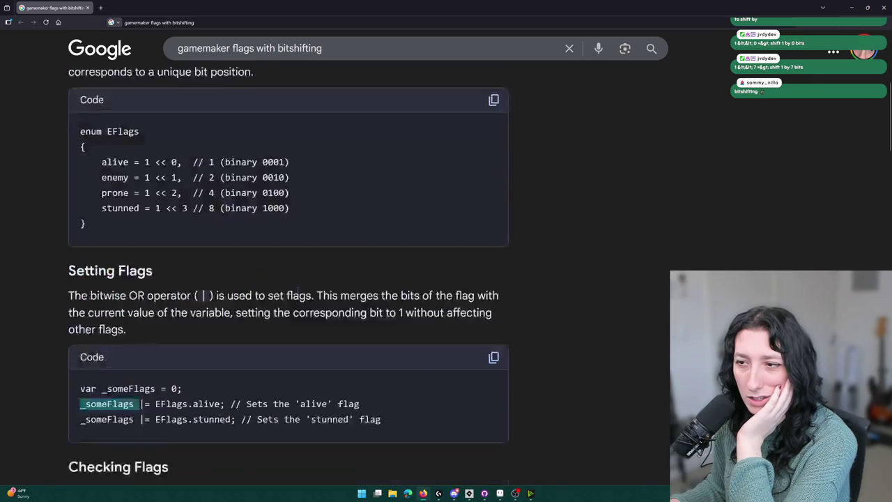
{"action": "scroll", "coordinate": [297, 291], "scroll_direction": "up", "scroll_amount": 5}
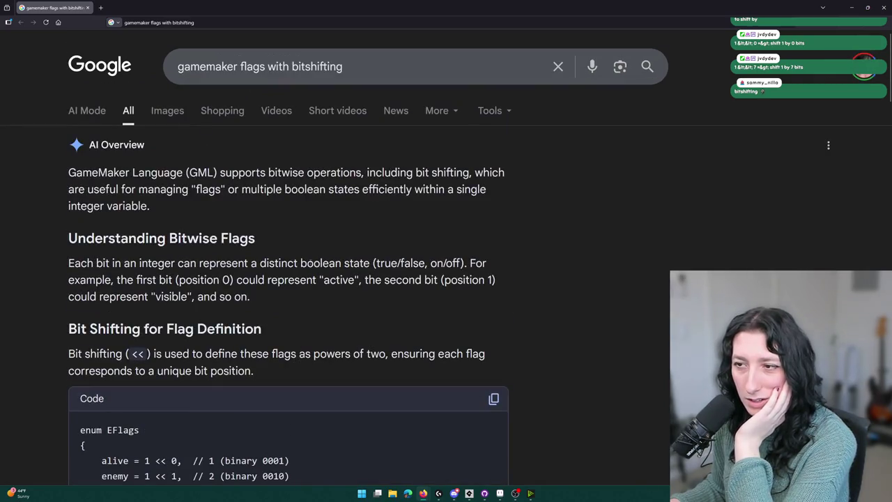
{"action": "scroll", "coordinate": [330, 303], "scroll_direction": "down", "scroll_amount": 8}
{"action": "scroll", "coordinate": [238, 251], "scroll_direction": "up", "scroll_amount": 1}
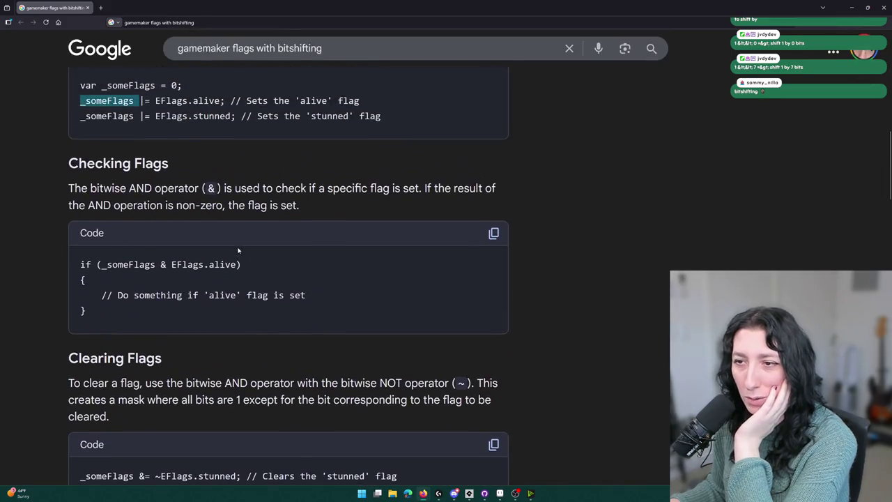
{"action": "double_click", "coordinate": [131, 264]}
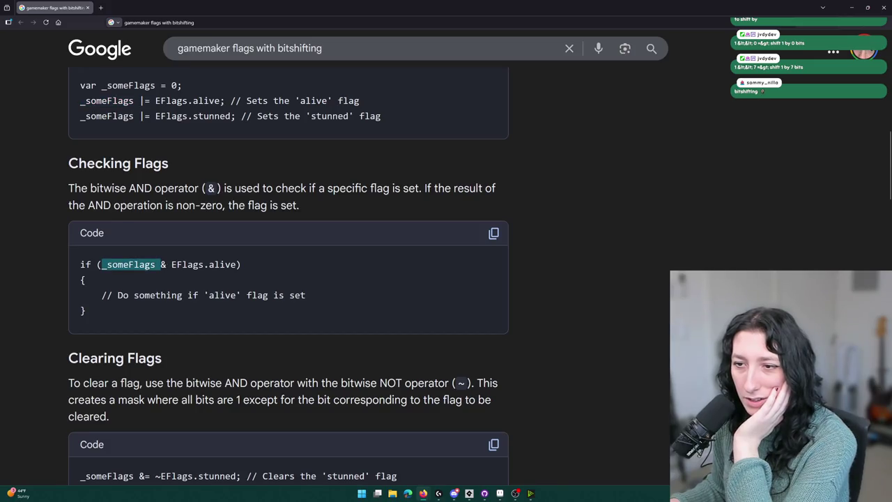
{"action": "scroll", "coordinate": [279, 279], "scroll_direction": "up", "scroll_amount": 1}
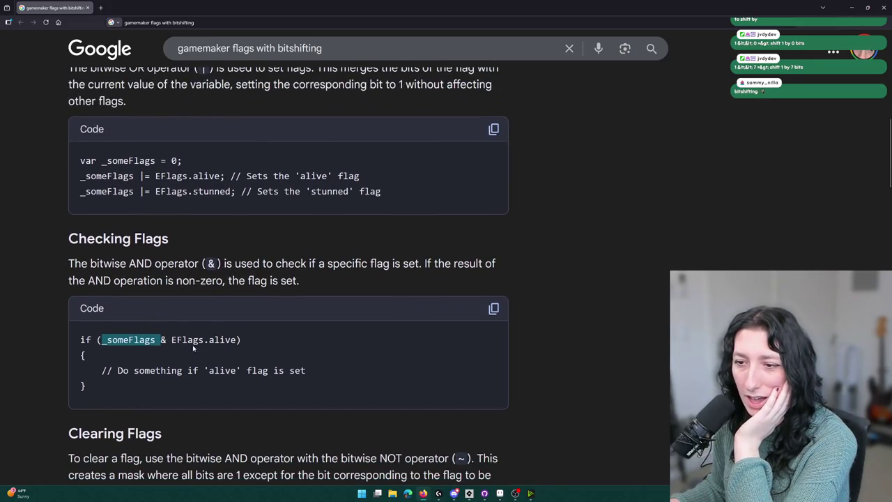
{"action": "scroll", "coordinate": [193, 341], "scroll_direction": "up", "scroll_amount": 5}
{"action": "scroll", "coordinate": [171, 289], "scroll_direction": "down", "scroll_amount": 5}
{"action": "key", "text": "super+Down"}
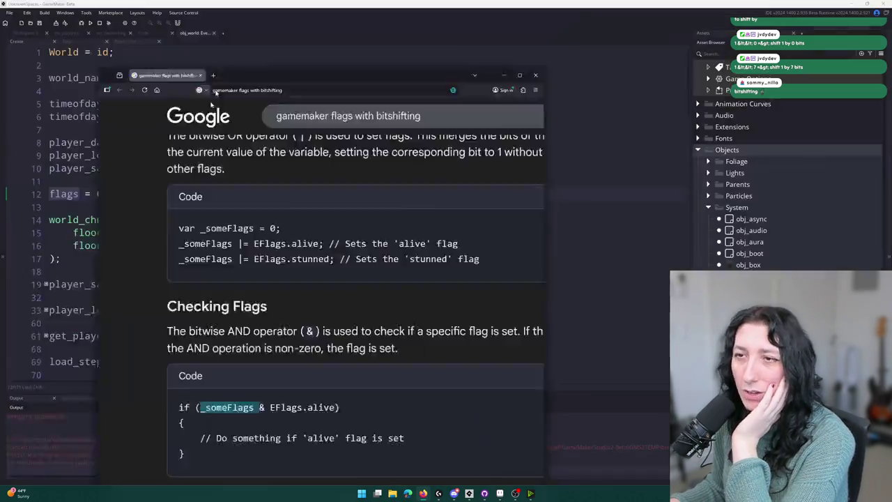
{"action": "key", "text": "alt+Tab"}
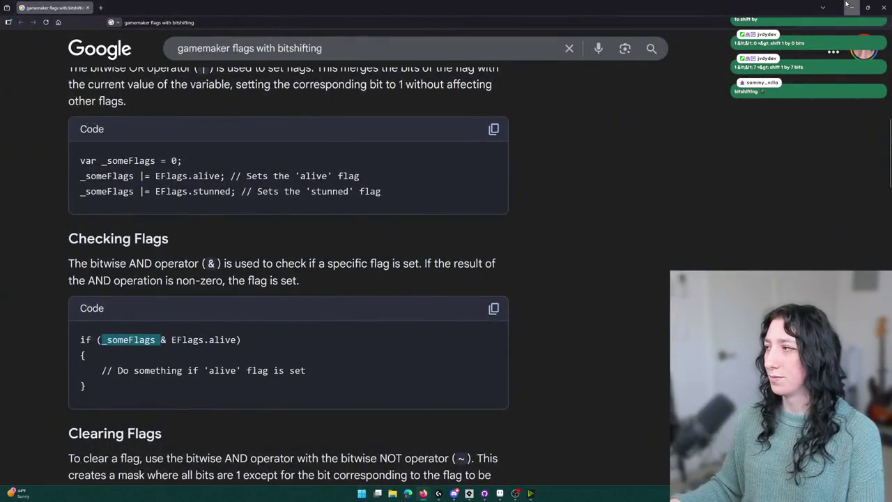
{"action": "left_click", "coordinate": [851, 6]}
Step: Start a new line 'flags |= 0 <<' directly below flags = 0
{"action": "left_click", "coordinate": [282, 245]}
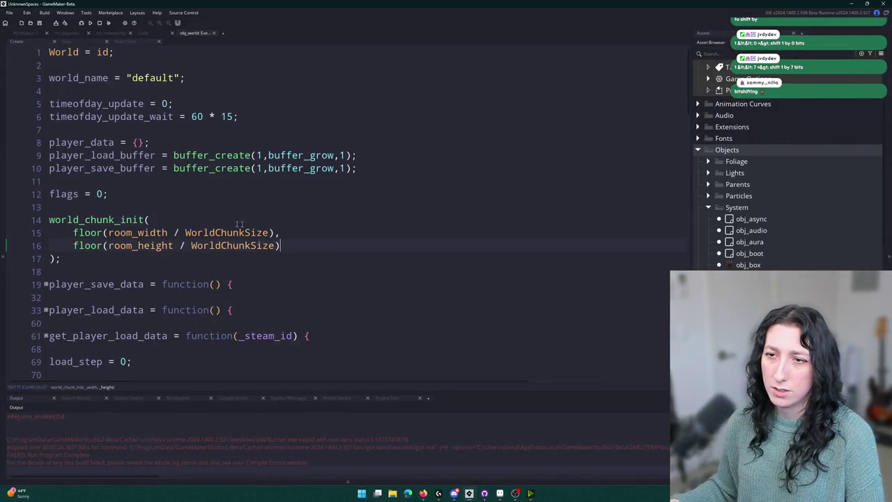
{"action": "left_click", "coordinate": [110, 184]}
{"action": "left_click", "coordinate": [97, 193]}
{"action": "double_click", "coordinate": [73, 194]}
{"action": "key", "text": "ctrl+c"}
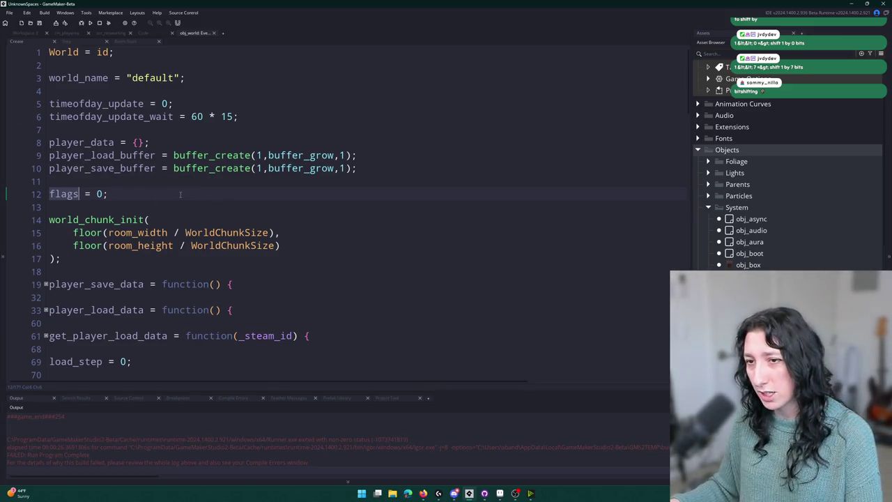
{"action": "left_click", "coordinate": [179, 194]}
{"action": "key", "text": "Return"}
{"action": "key", "text": "ctrl+v"}
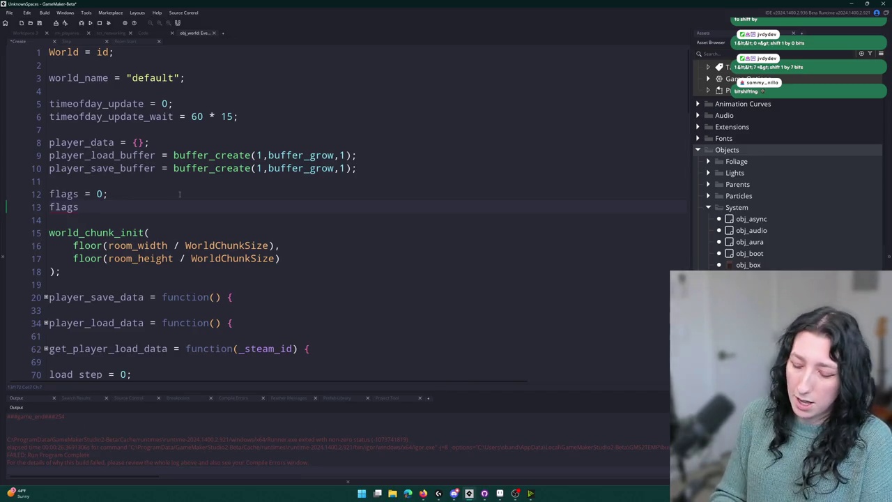
{"action": "type", "text": " |="}
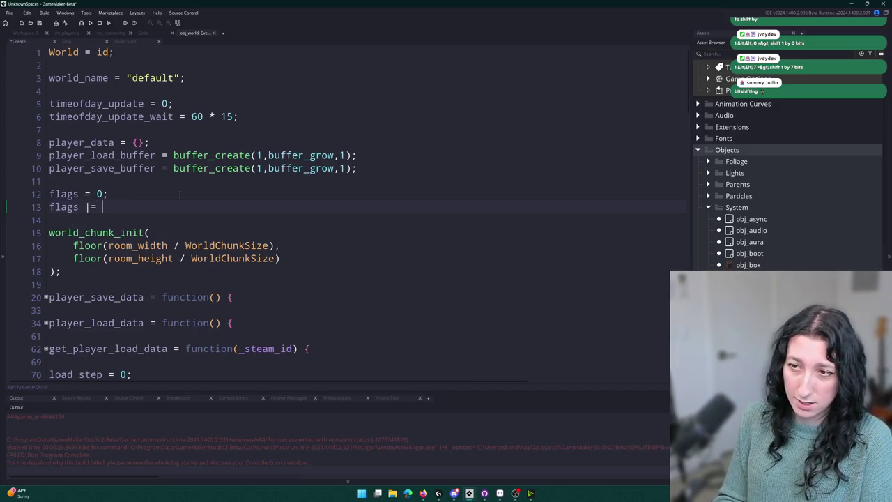
{"action": "type", "text": " 0 << 0"}
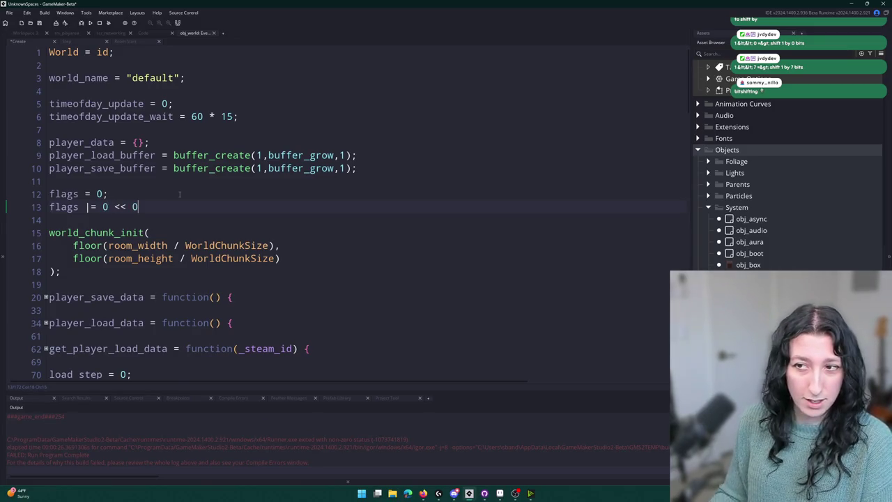
Step: Compare against the Google example, then duplicate the new flags line
{"action": "key", "text": "alt+Tab"}
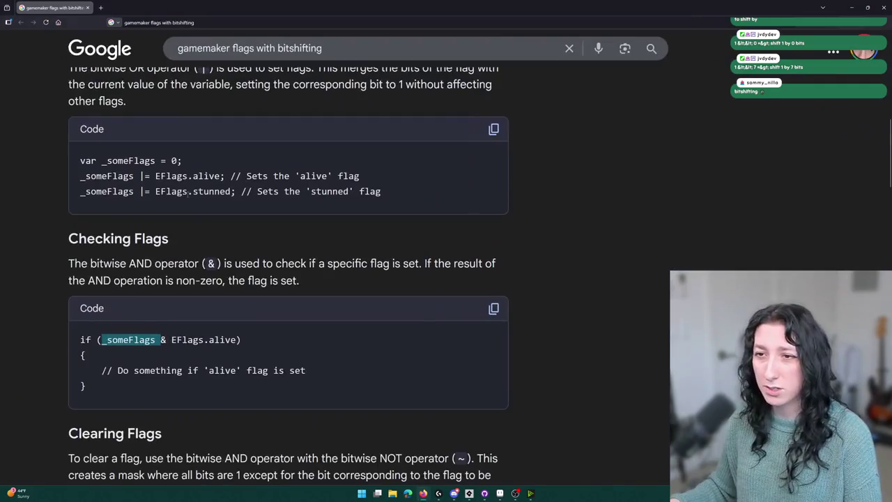
{"action": "scroll", "coordinate": [243, 234], "scroll_direction": "down", "scroll_amount": 2}
{"action": "scroll", "coordinate": [243, 235], "scroll_direction": "up", "scroll_amount": 5}
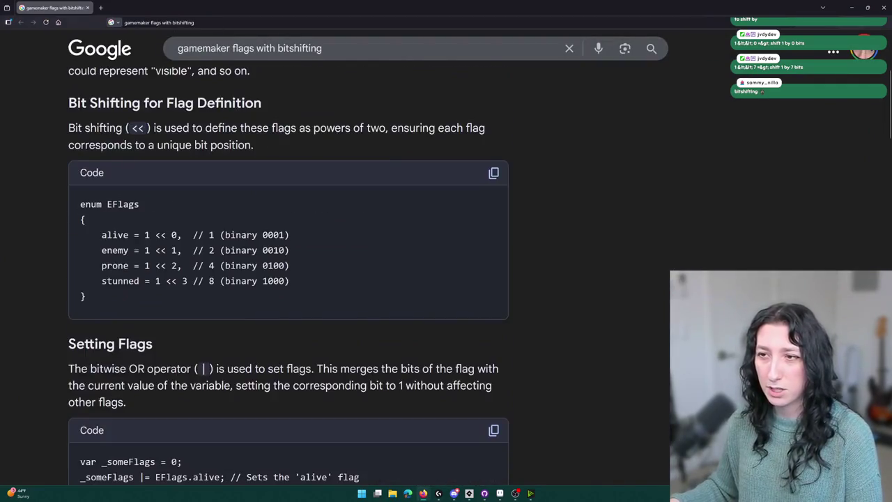
{"action": "key", "text": "alt+Tab"}
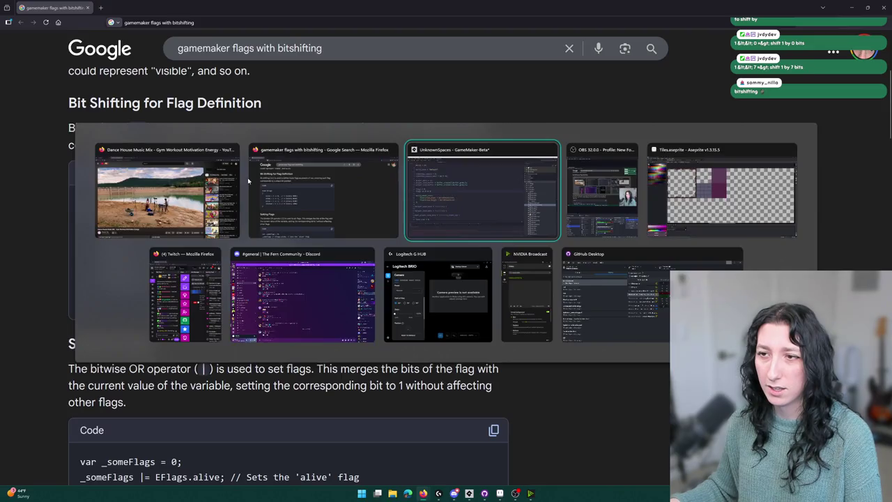
{"action": "key", "text": "ctrl+d"}
{"action": "key", "text": "ctrl+d"}
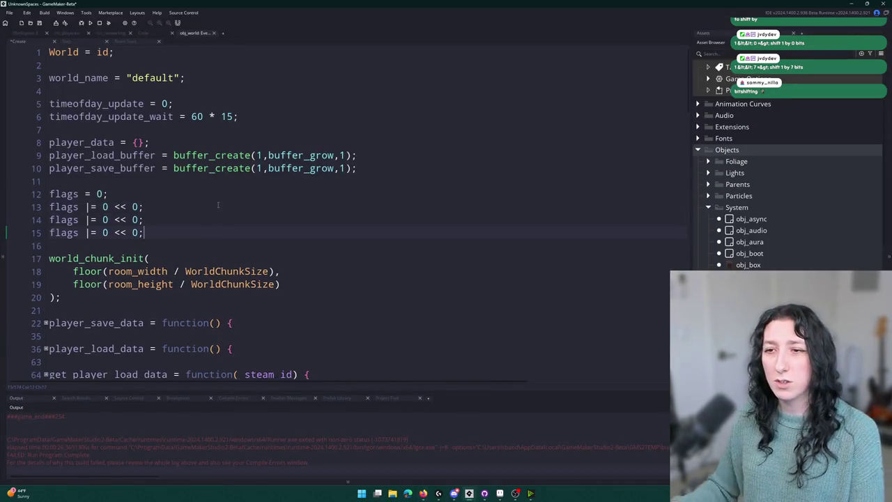
Step: Add a fourth flags line and change the shift amounts on lines 14–16 to 1, 2 and 3
{"action": "key", "text": "ctrl+d"}
{"action": "left_click", "coordinate": [108, 220]}
{"action": "key", "text": "Right"}
{"action": "key", "text": "Right"}
{"action": "key", "text": "Right"}
{"action": "key", "text": "BackSpace"}
{"action": "type", "text": "1"}
{"action": "key", "text": "Down"}
{"action": "key", "text": "BackSpace"}
{"action": "type", "text": "2"}
{"action": "key", "text": "Down"}
{"action": "key", "text": "BackSpace"}
{"action": "type", "text": "3"}
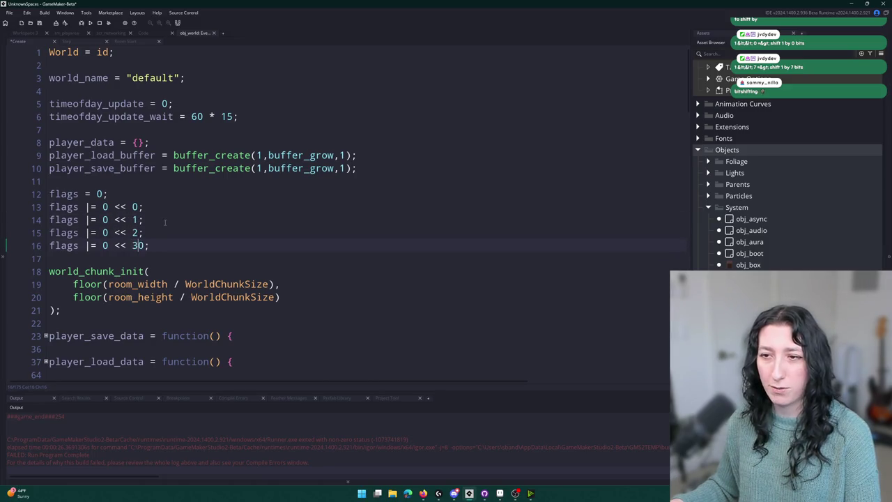
{"action": "key", "text": "Delete"}
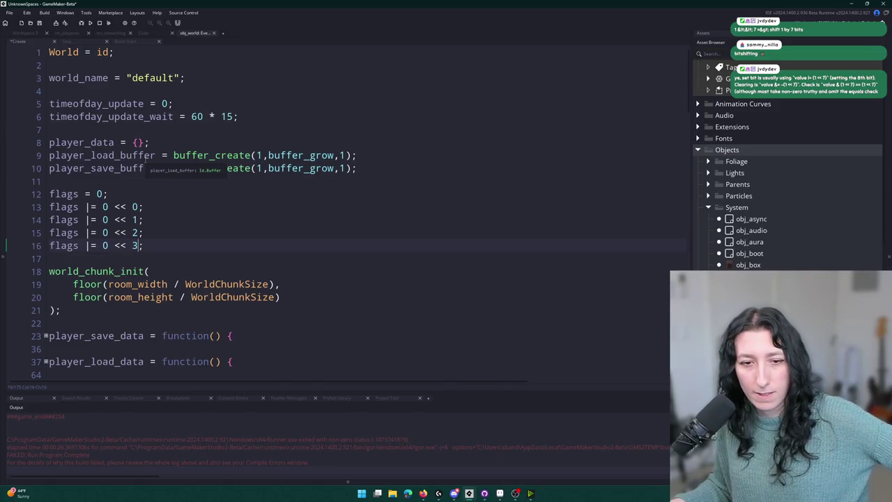
Step: Review the new flags lines, highlighting the occurrences of flags from line 13
{"action": "left_click", "coordinate": [179, 213]}
{"action": "key", "text": "Down"}
{"action": "key", "text": "Down"}
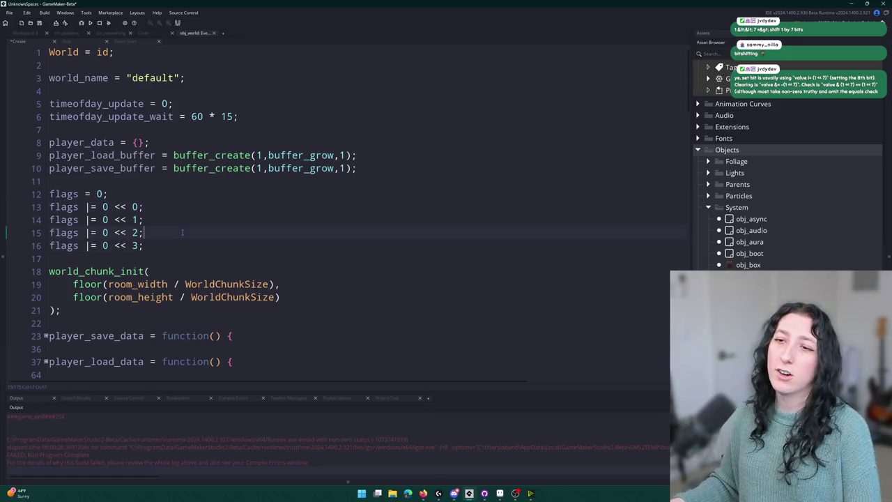
{"action": "key", "text": "Up"}
{"action": "key", "text": "Up"}
{"action": "key", "text": "Home"}
{"action": "key", "text": "ctrl+shift+Right"}
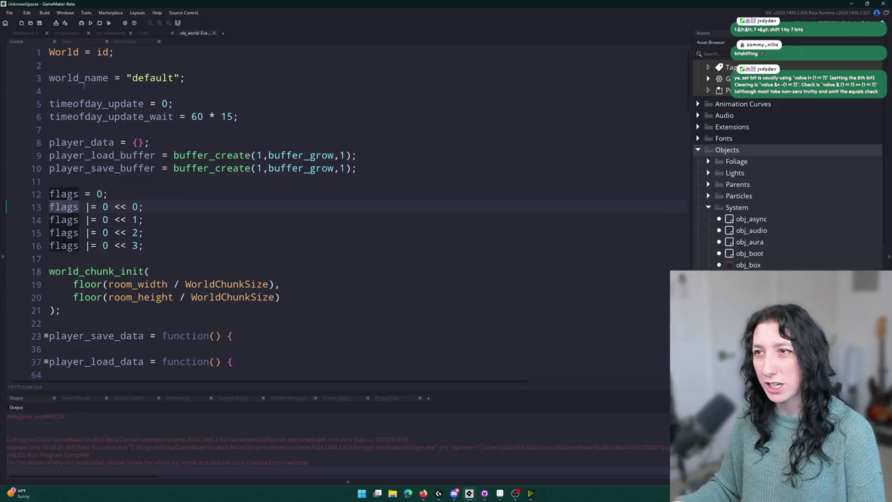
{"action": "left_click", "coordinate": [156, 206]}
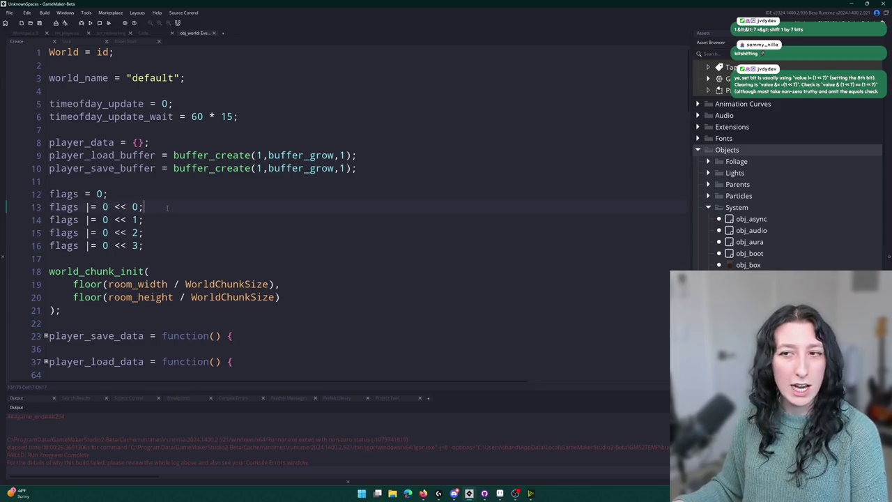
{"action": "double_click", "coordinate": [53, 207]}
{"action": "left_click", "coordinate": [79, 194]}
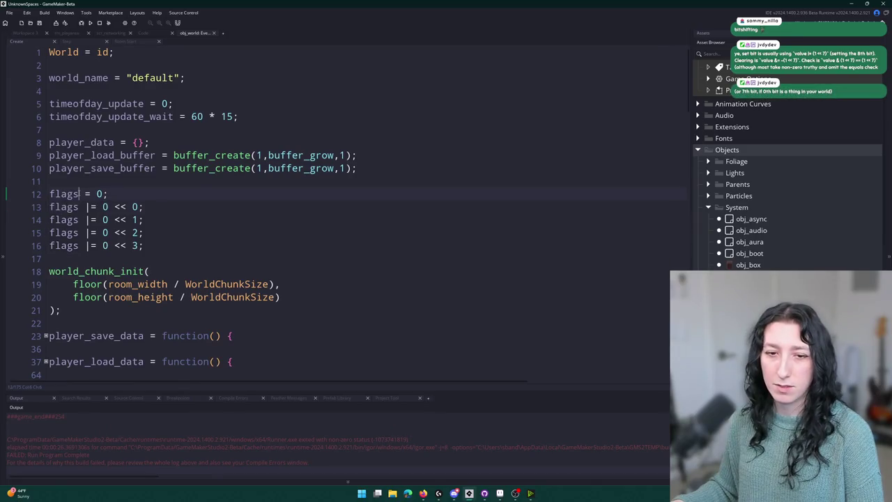
Step: Check the Step event's section names, then comment line 13 as '// Chunk saving'
{"action": "left_click", "coordinate": [75, 41]}
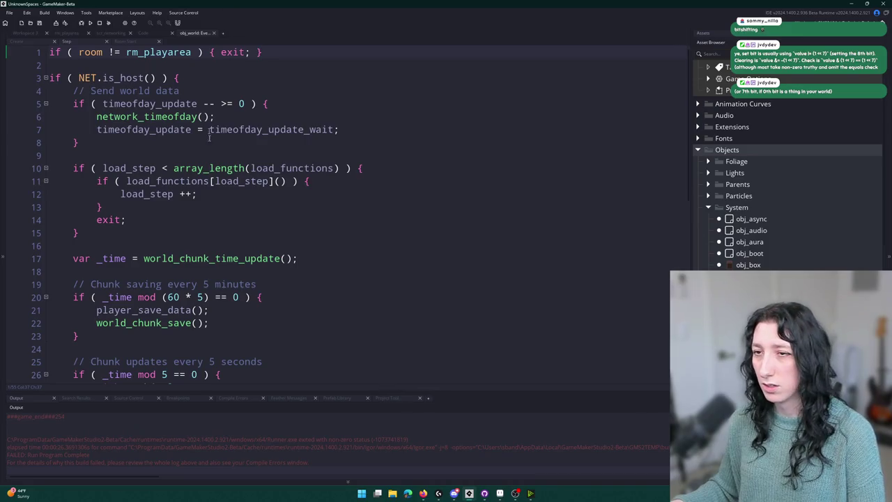
{"action": "scroll", "coordinate": [220, 175], "scroll_direction": "down", "scroll_amount": 1}
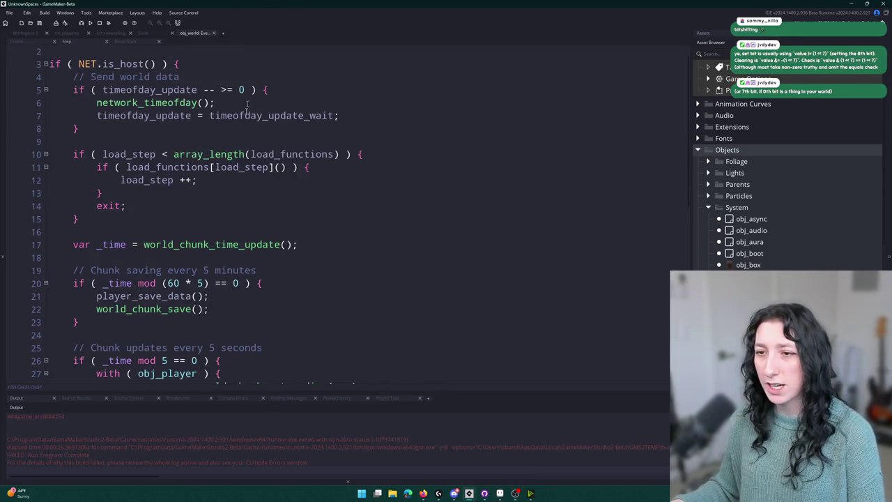
{"action": "scroll", "coordinate": [256, 229], "scroll_direction": "down", "scroll_amount": 1}
{"action": "key", "text": "ctrl+Tab"}
{"action": "left_click", "coordinate": [180, 196]}
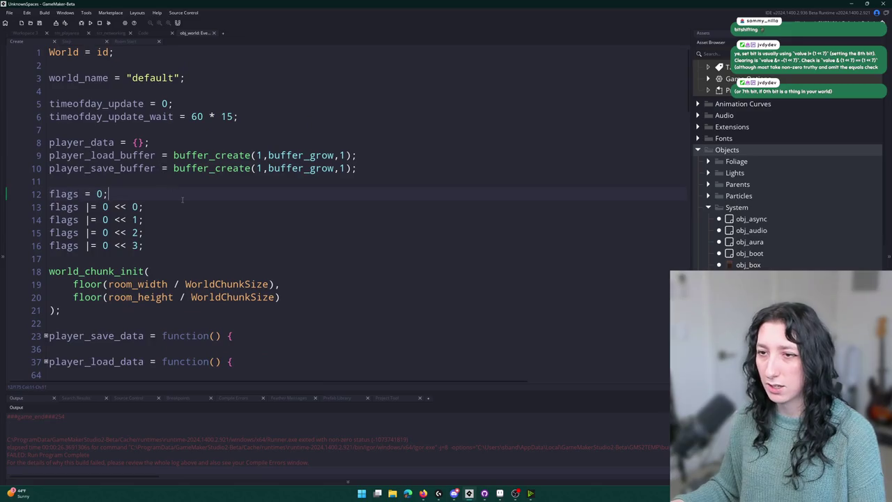
{"action": "left_click", "coordinate": [185, 207]}
{"action": "type", "text": "//"}
{"action": "type", "text": "k saving"}
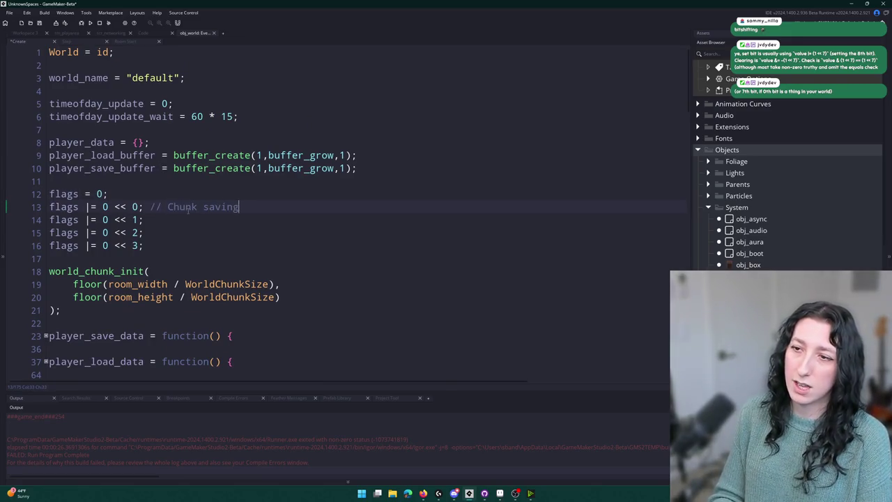
Step: Comment lines 14 and 15 as 'Chunk updates' and 'Instance activation'
{"action": "key", "text": "Down"}
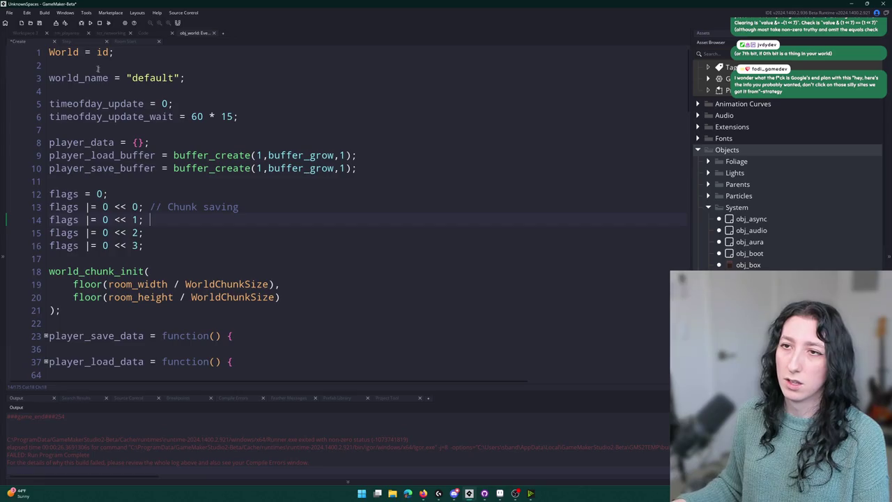
{"action": "left_click", "coordinate": [66, 41]}
{"action": "scroll", "coordinate": [70, 72], "scroll_direction": "down", "scroll_amount": 3}
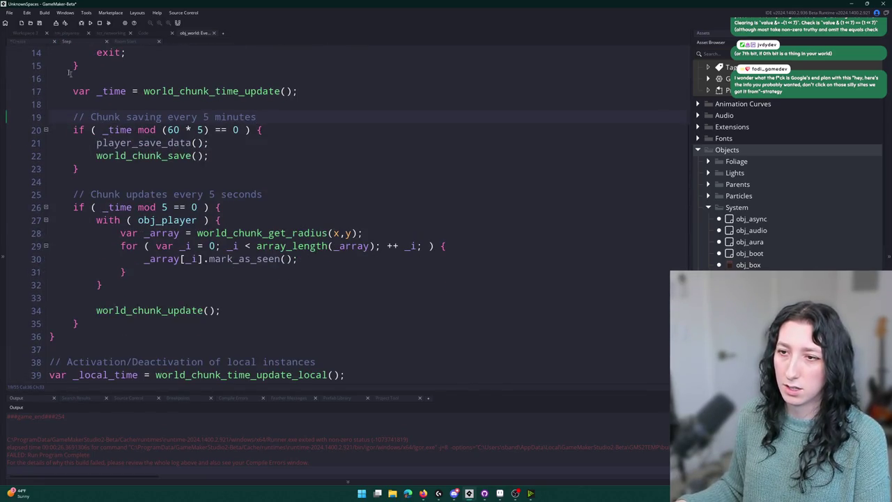
{"action": "left_click", "coordinate": [28, 41]}
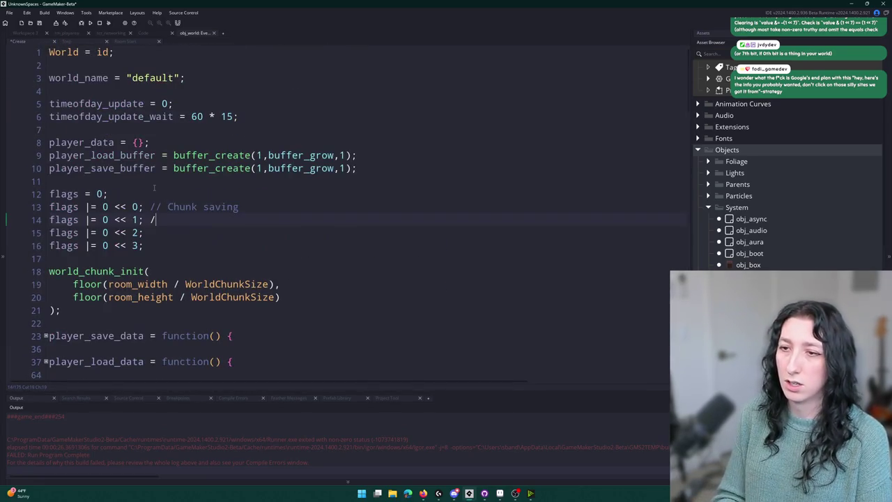
{"action": "type", "text": "/ Chunk updates"}
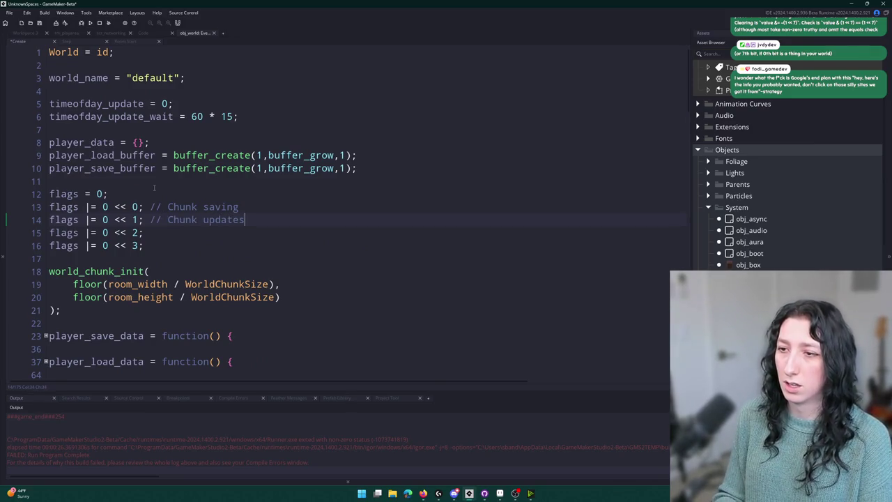
{"action": "type", "text": "//D K"}
{"action": "key", "text": "BackSpace"}
{"action": "key", "text": "BackSpace"}
{"action": "key", "text": "BackSpace"}
{"action": "type", "text": "Instance actri"}
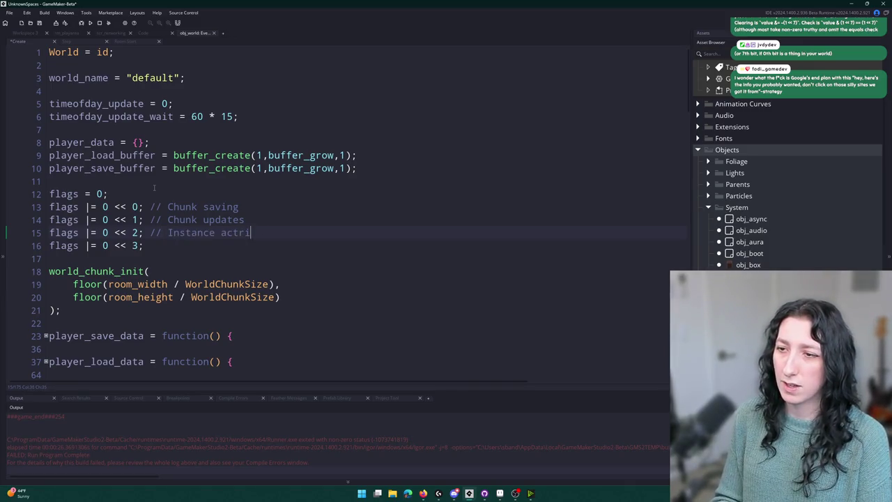
{"action": "key", "text": "BackSpace"}
{"action": "type", "text": "ivation"}
Step: Align the three comments into one column and delete the flags |= 0 << 3 line
{"action": "left_click_drag", "start_coordinate": [151, 205], "coordinate": [151, 237]}
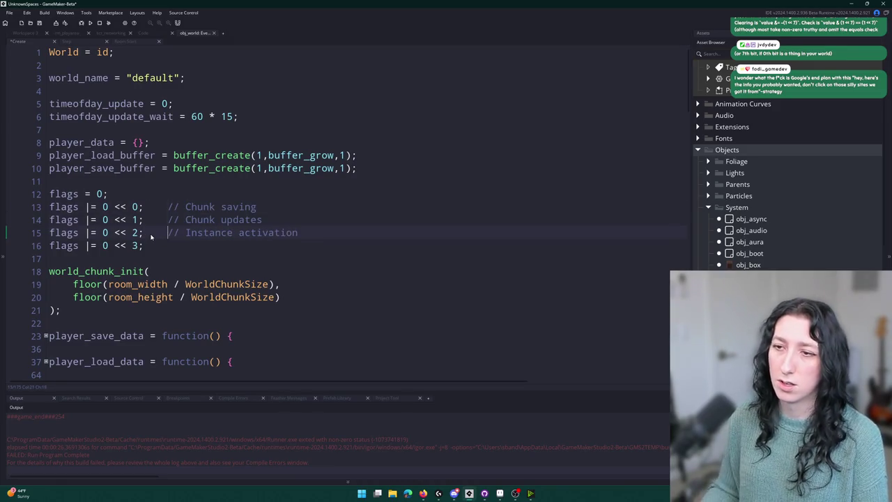
{"action": "left_click", "coordinate": [4, 240]}
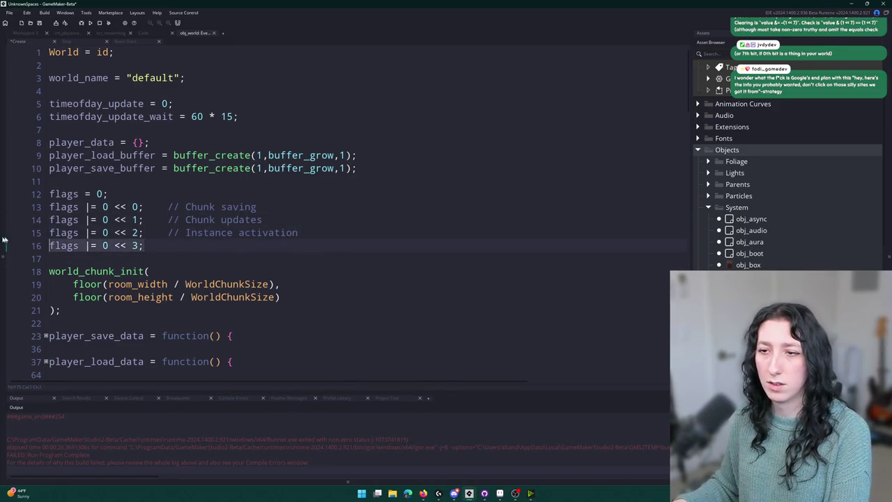
{"action": "key", "text": "BackSpace"}
{"action": "key", "text": "BackSpace"}
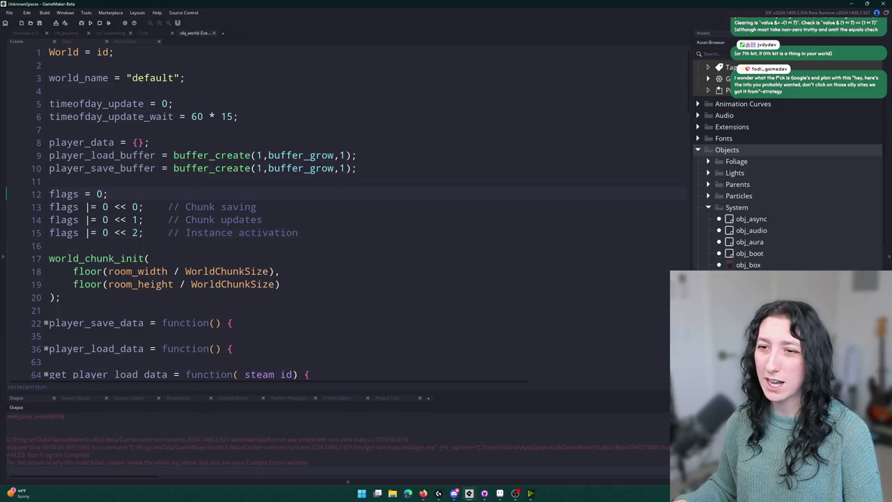
{"action": "left_click", "coordinate": [83, 44]}
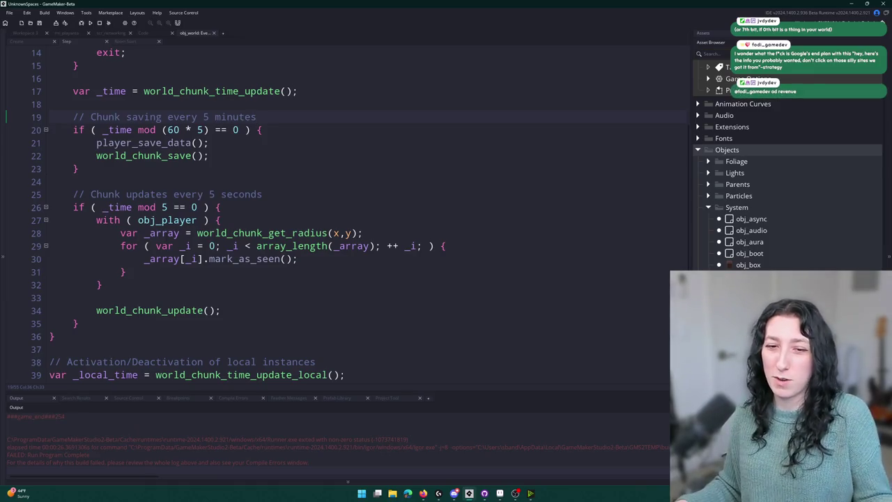
Step: Locate the five-minute chunk-saving block in the Step event code
{"action": "left_click", "coordinate": [209, 142]}
{"action": "scroll", "coordinate": [238, 214], "scroll_direction": "up", "scroll_amount": 3}
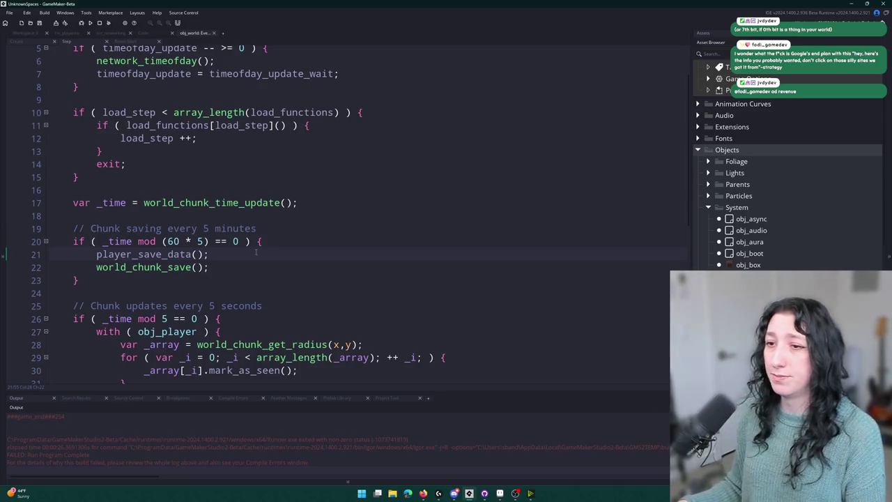
{"action": "scroll", "coordinate": [285, 245], "scroll_direction": "up", "scroll_amount": 1}
{"action": "right_click", "coordinate": [294, 252]}
{"action": "left_click", "coordinate": [283, 255]}
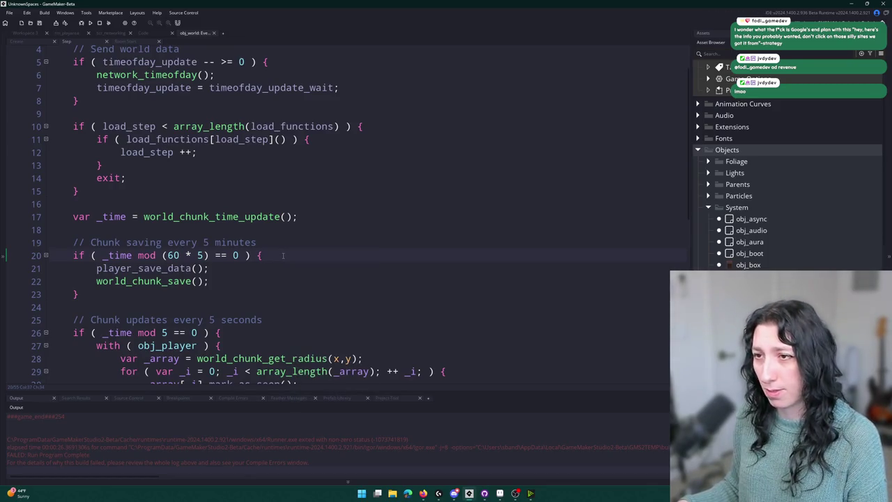
{"action": "scroll", "coordinate": [283, 255], "scroll_direction": "up", "scroll_amount": 3}
{"action": "left_click", "coordinate": [310, 221]}
{"action": "scroll", "coordinate": [310, 225], "scroll_direction": "down", "scroll_amount": 4}
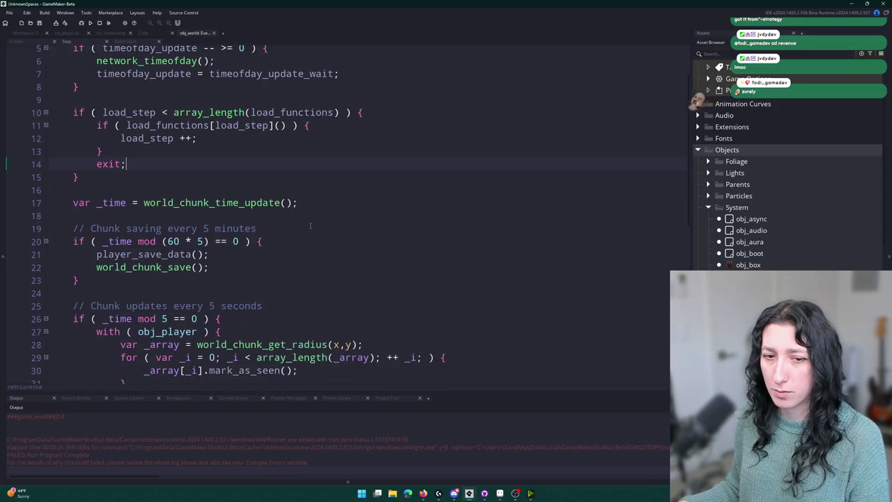
{"action": "left_click", "coordinate": [330, 240]}
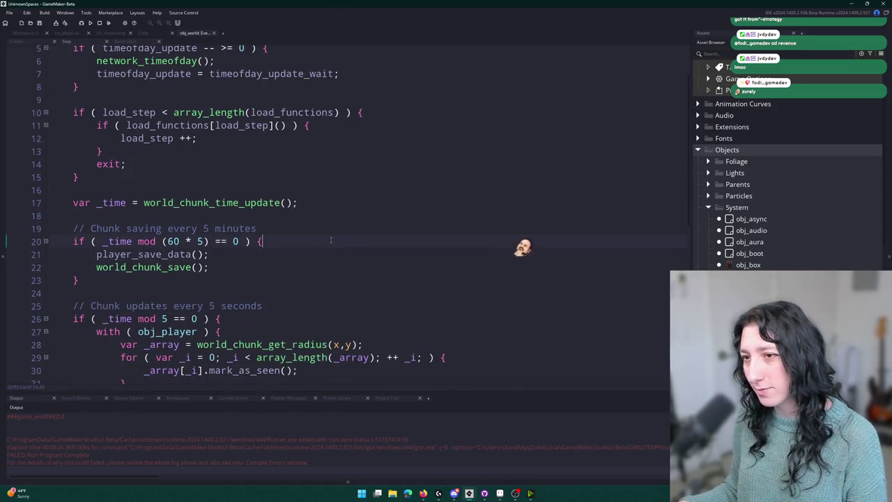
{"action": "scroll", "coordinate": [331, 241], "scroll_direction": "up", "scroll_amount": 2}
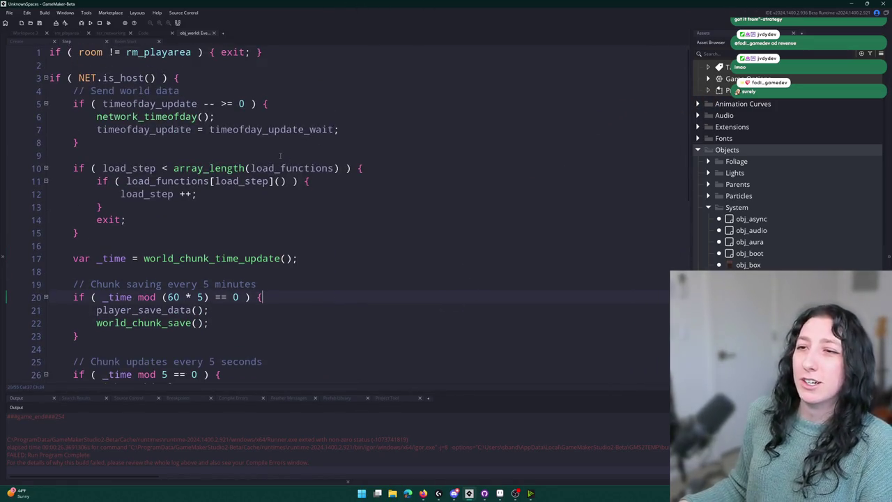
{"action": "scroll", "coordinate": [280, 155], "scroll_direction": "down", "scroll_amount": 1}
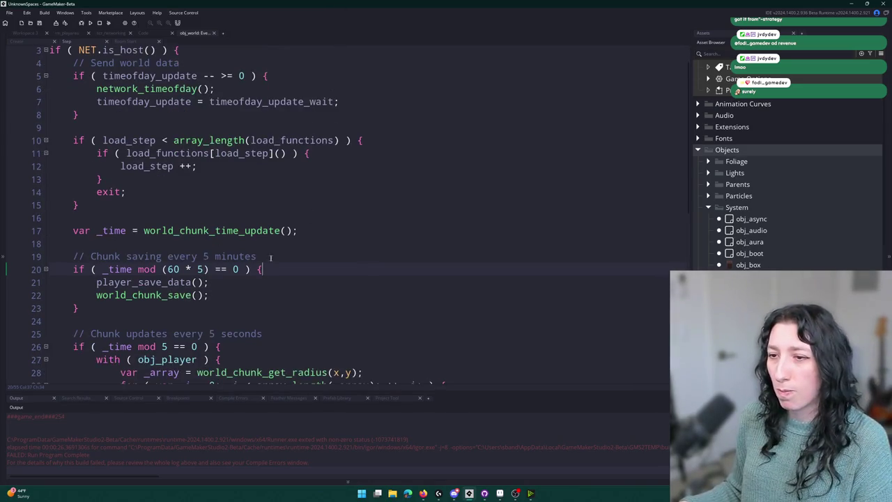
{"action": "scroll", "coordinate": [270, 258], "scroll_direction": "down", "scroll_amount": 2}
Step: Begin a 'flags &' line inside the chunk-saving block and bring up the Google results
{"action": "key", "text": "Return"}
{"action": "type", "text": "flags"}
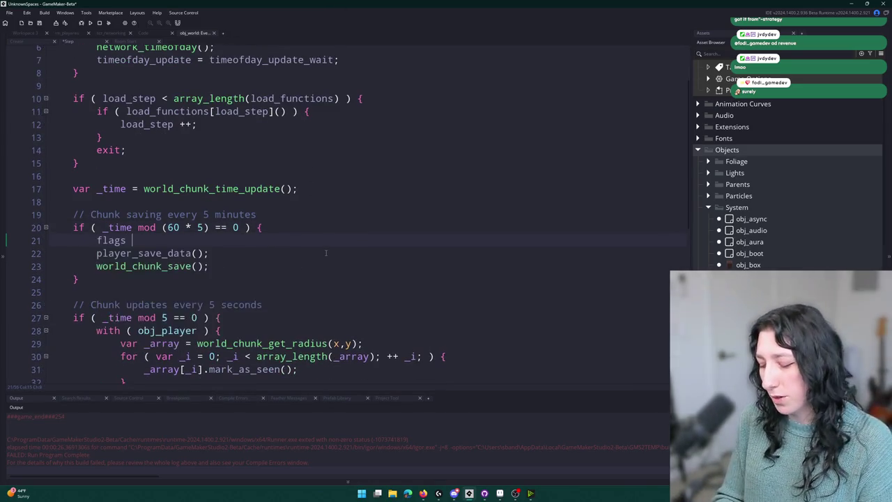
{"action": "type", "text": " &"}
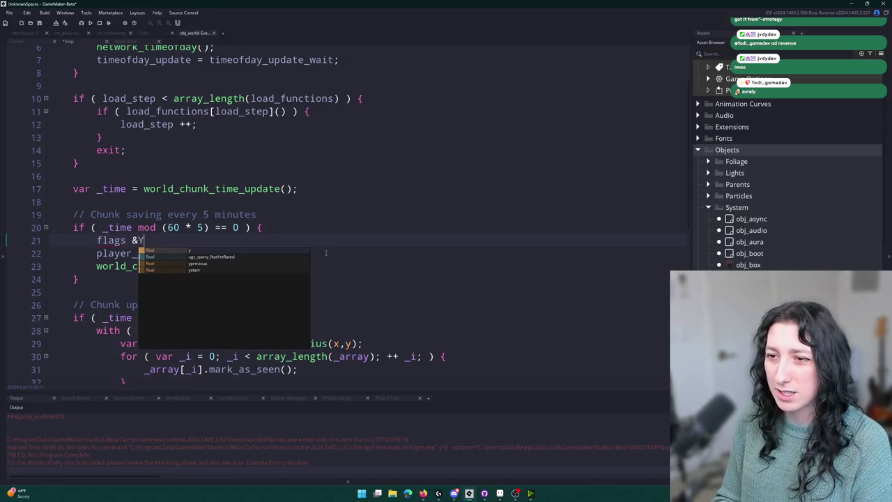
{"action": "key", "text": "alt+Tab"}
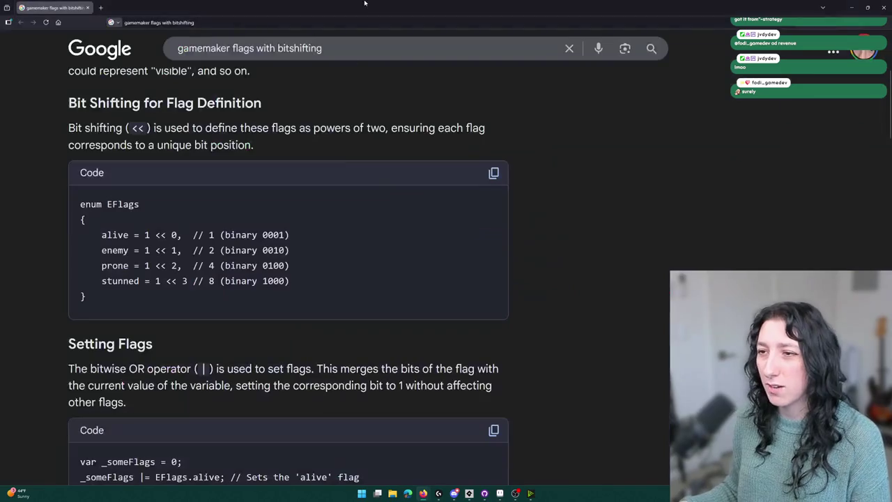
Step: Read Google's Setting and Checking Flags examples, then go back to GameMaker
{"action": "scroll", "coordinate": [358, 225], "scroll_direction": "down", "scroll_amount": 3}
{"action": "scroll", "coordinate": [307, 224], "scroll_direction": "down", "scroll_amount": 3}
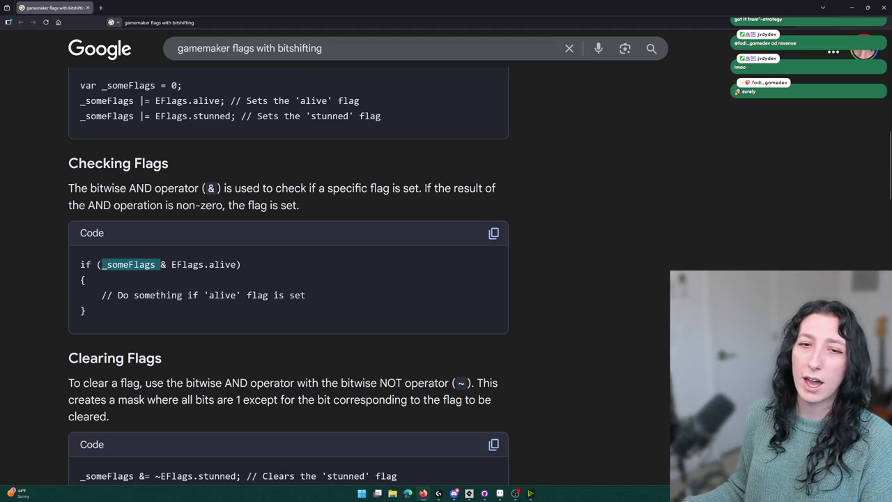
{"action": "key", "text": "alt+Tab"}
{"action": "key", "text": "alt+Tab"}
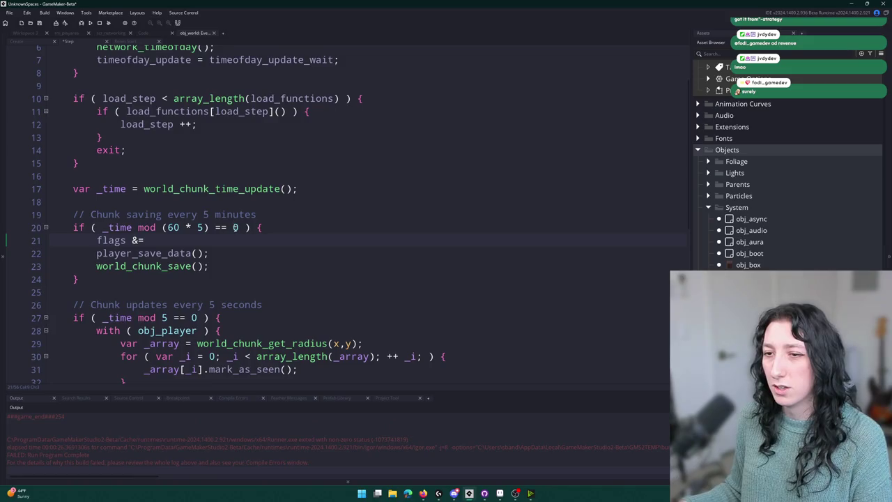
Step: Extend line 20's chunk-saving condition with '&& (flags & 1 << 0)' and open the manual's bitwise results
{"action": "left_click", "coordinate": [237, 227]}
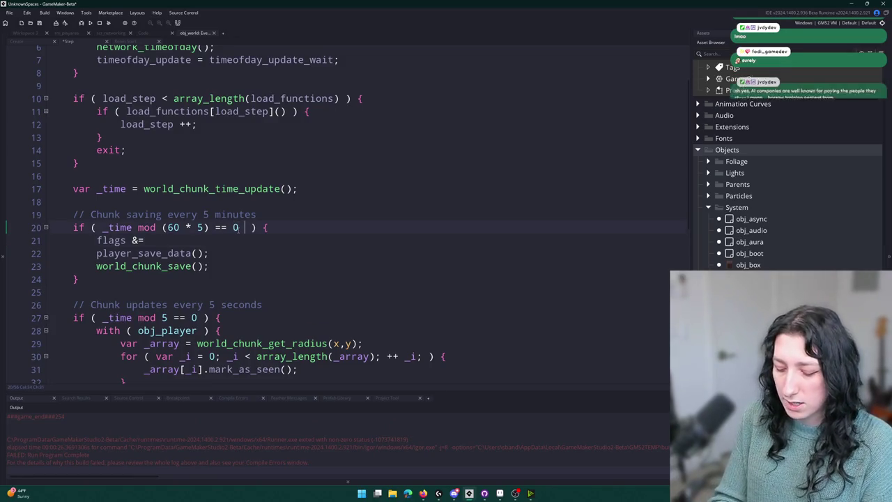
{"action": "type", "text": "&& "}
{"action": "type", "text": "flags & i"}
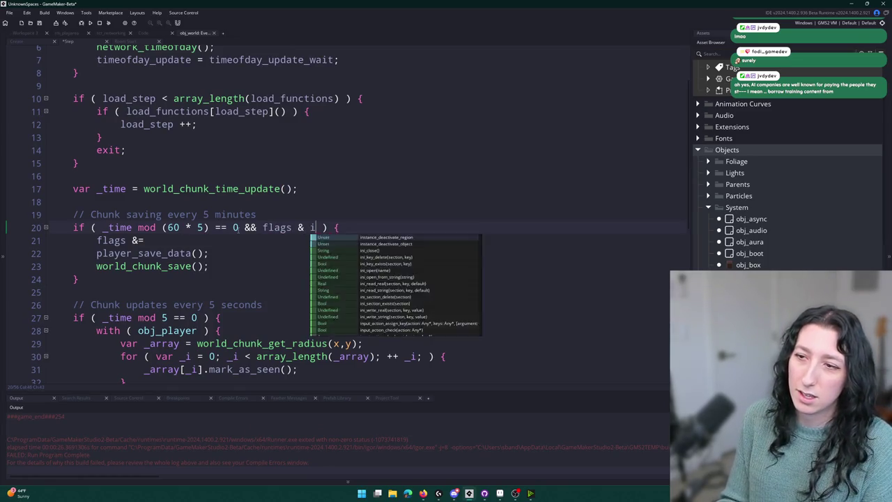
{"action": "key", "text": "Escape"}
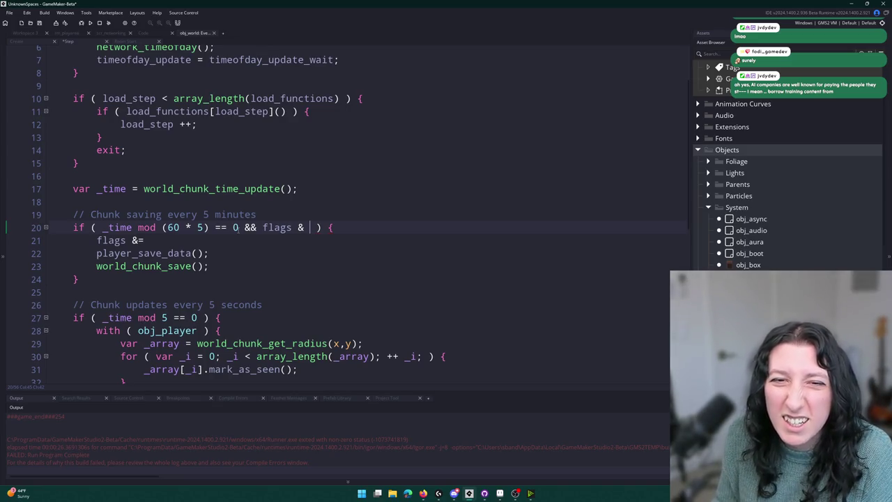
{"action": "type", "text": "1 << 0"}
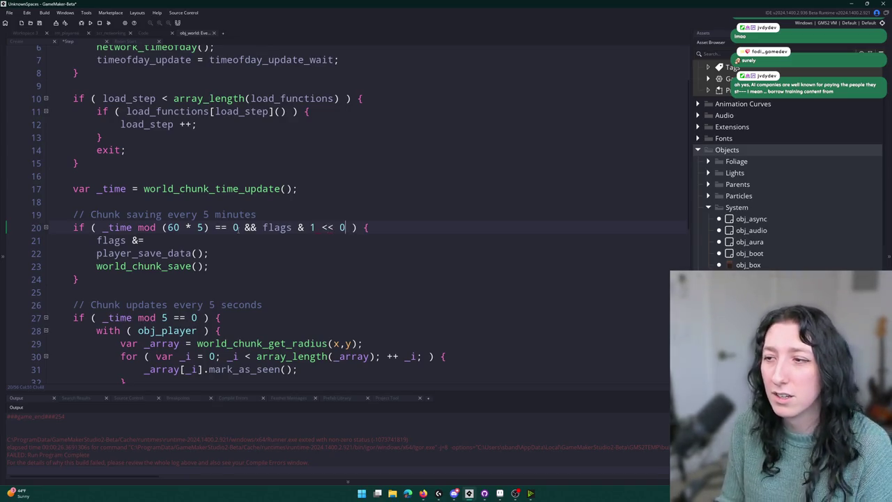
{"action": "type", "text": ")"}
{"action": "left_click", "coordinate": [263, 227]}
{"action": "type", "text": "("}
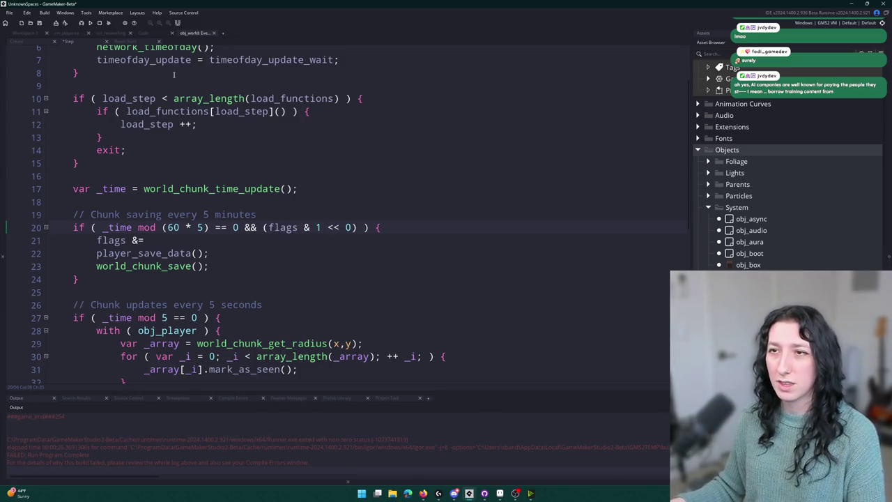
{"action": "key", "text": "F1"}
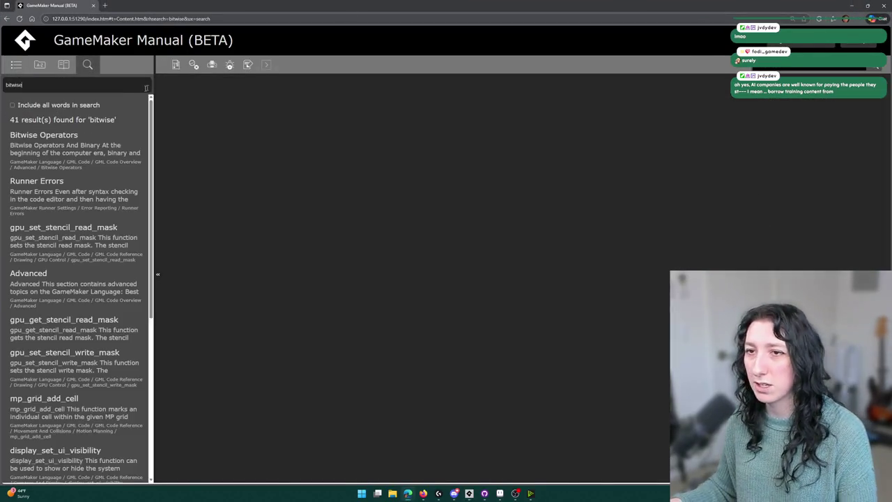
Step: Scroll the Bitwise Operators page down to the division section
{"action": "scroll", "coordinate": [258, 238], "scroll_direction": "down", "scroll_amount": 3}
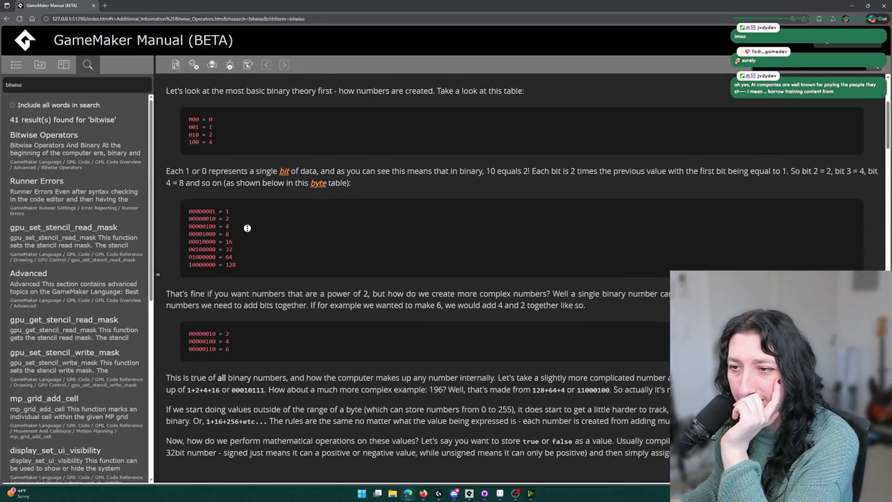
{"action": "scroll", "coordinate": [248, 234], "scroll_direction": "down", "scroll_amount": 4}
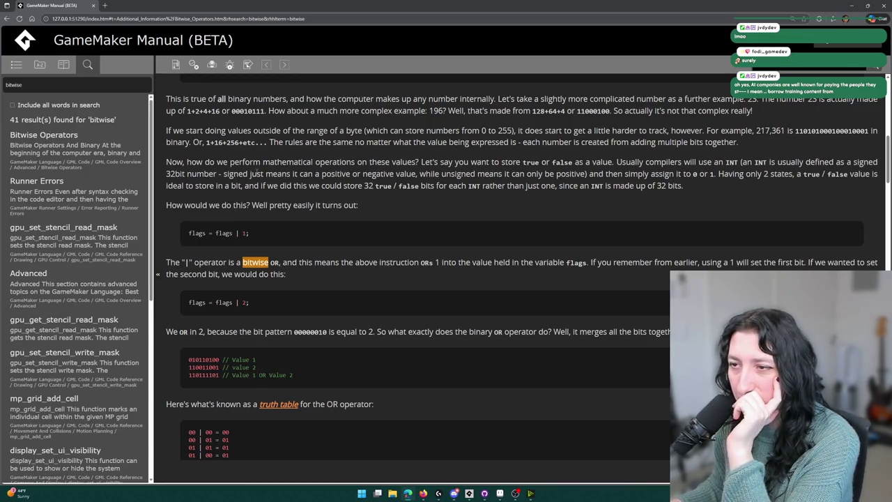
{"action": "scroll", "coordinate": [303, 256], "scroll_direction": "down", "scroll_amount": 2}
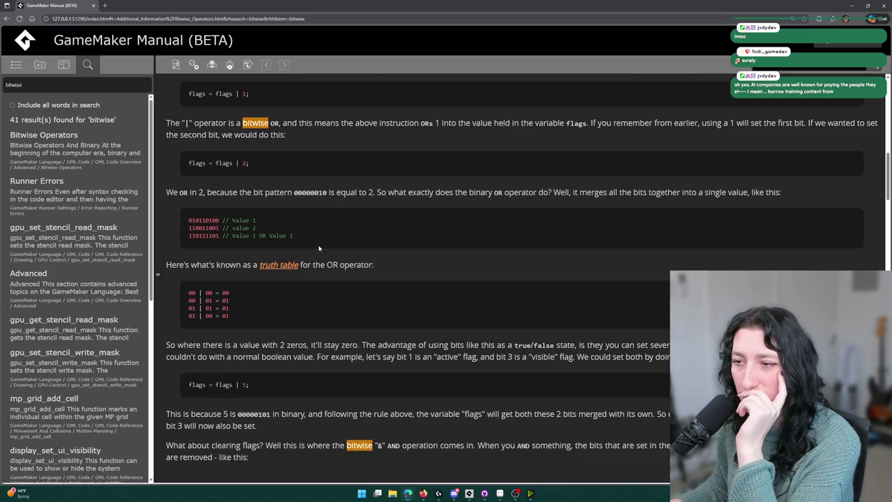
{"action": "scroll", "coordinate": [212, 228], "scroll_direction": "down", "scroll_amount": 2}
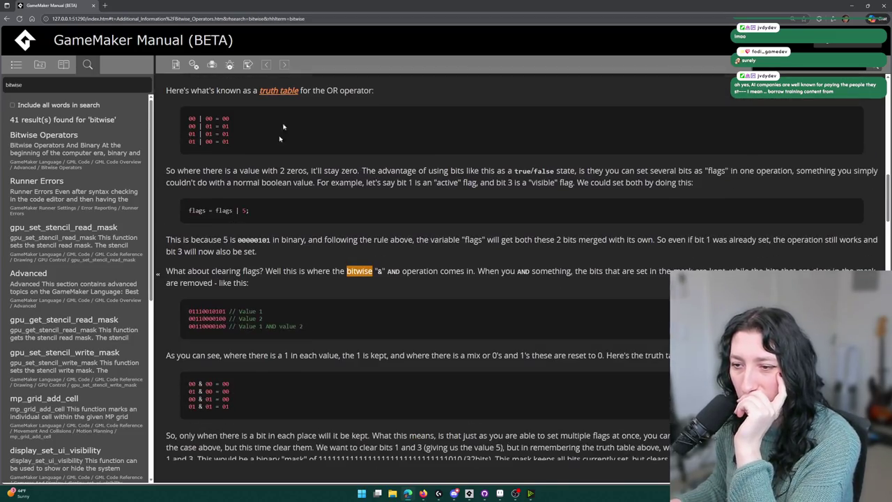
{"action": "scroll", "coordinate": [305, 179], "scroll_direction": "down", "scroll_amount": 6}
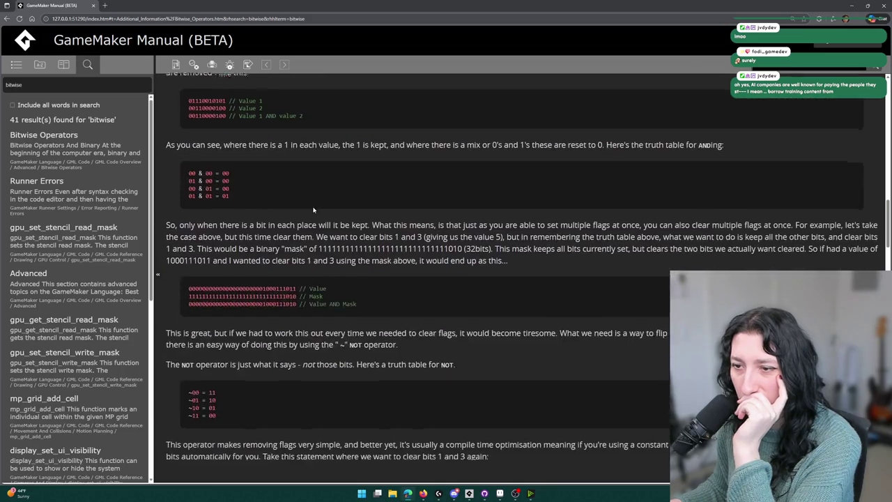
{"action": "scroll", "coordinate": [301, 284], "scroll_direction": "down", "scroll_amount": 9}
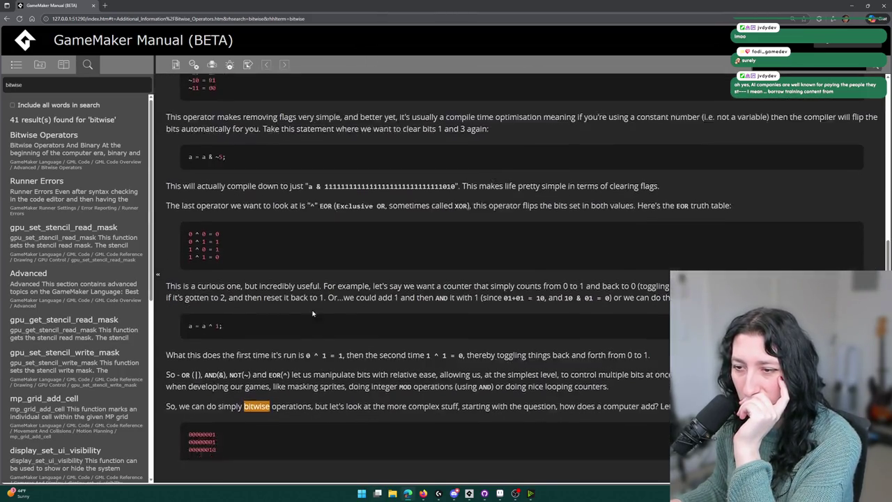
{"action": "scroll", "coordinate": [302, 284], "scroll_direction": "down", "scroll_amount": 10}
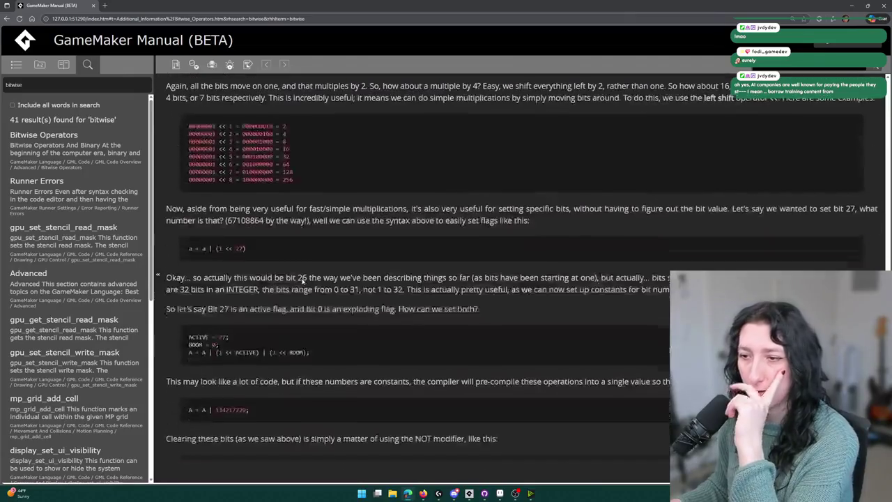
{"action": "scroll", "coordinate": [299, 265], "scroll_direction": "up", "scroll_amount": 1}
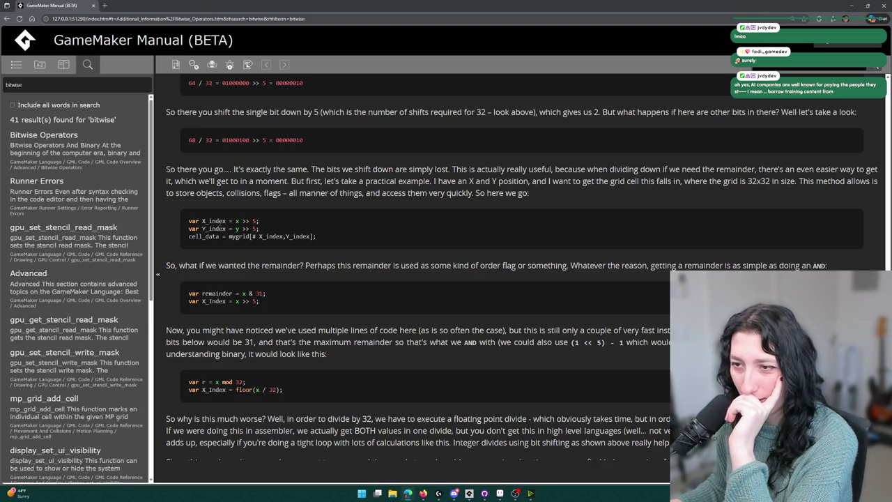
Step: Highlight 'x >> 5' in the grid-index example, then return to line 20 in GameMaker
{"action": "left_click_drag", "start_coordinate": [235, 221], "coordinate": [258, 223]}
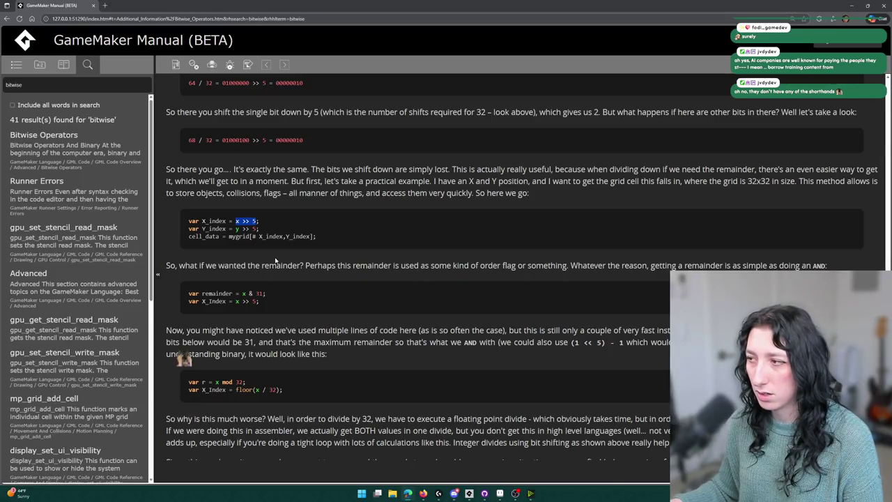
{"action": "left_click", "coordinate": [234, 221]}
{"action": "mouse_move", "coordinate": [234, 220]}
{"action": "left_mouse_down"}
{"action": "mouse_move", "coordinate": [258, 221]}
{"action": "mouse_move", "coordinate": [238, 221]}
{"action": "left_mouse_up"}
{"action": "key", "text": "alt+Tab"}
{"action": "left_click", "coordinate": [265, 227]}
{"action": "scroll", "coordinate": [209, 146], "scroll_direction": "up", "scroll_amount": 3}
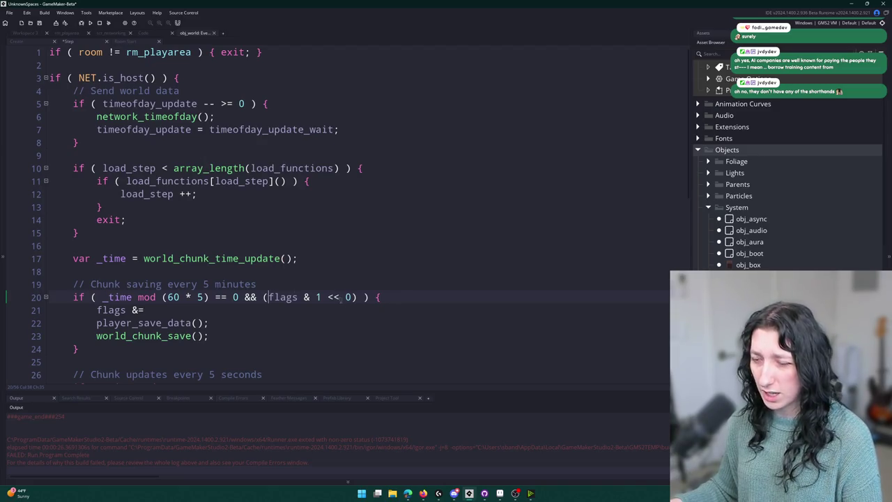
Step: Change line 20's chunk-saving check to (flags >> 0) after checking the manual's shift example
{"action": "key", "text": "alt+Tab"}
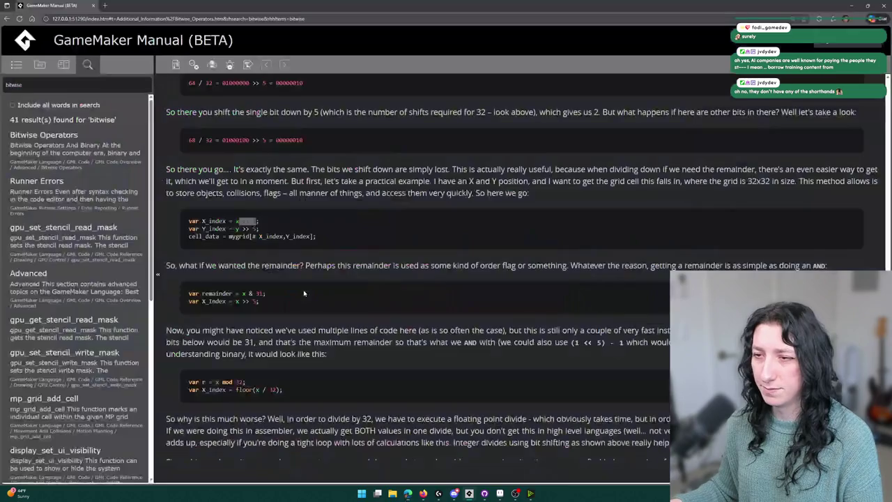
{"action": "key", "text": "alt+Tab"}
{"action": "key", "text": "BackSpace"}
{"action": "key", "text": "BackSpace"}
{"action": "type", "text": ">>"}
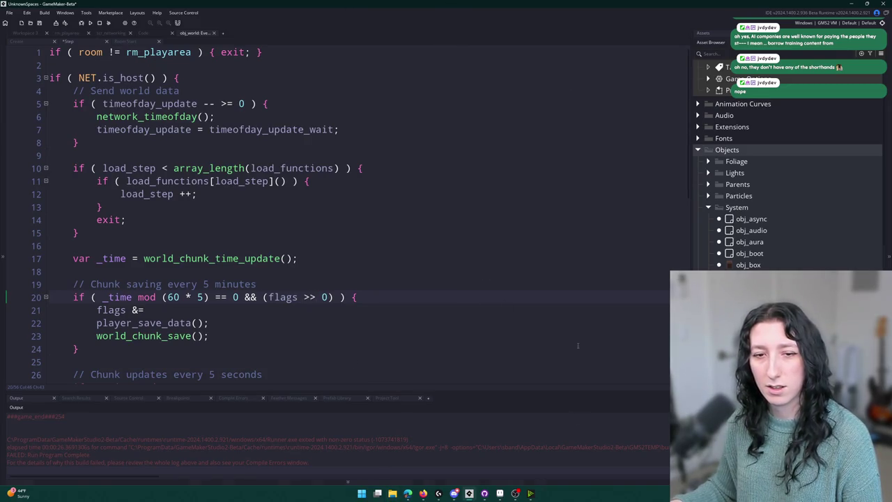
{"action": "double_click", "coordinate": [279, 296]}
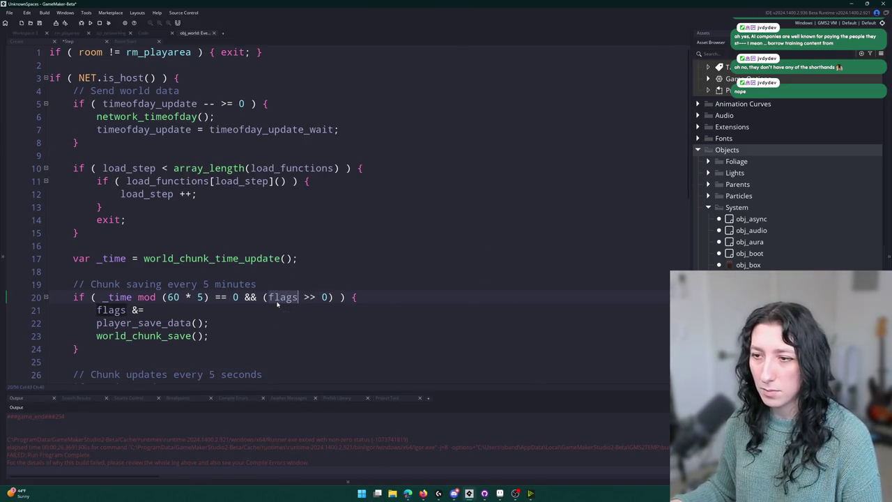
{"action": "key", "text": "alt+Tab"}
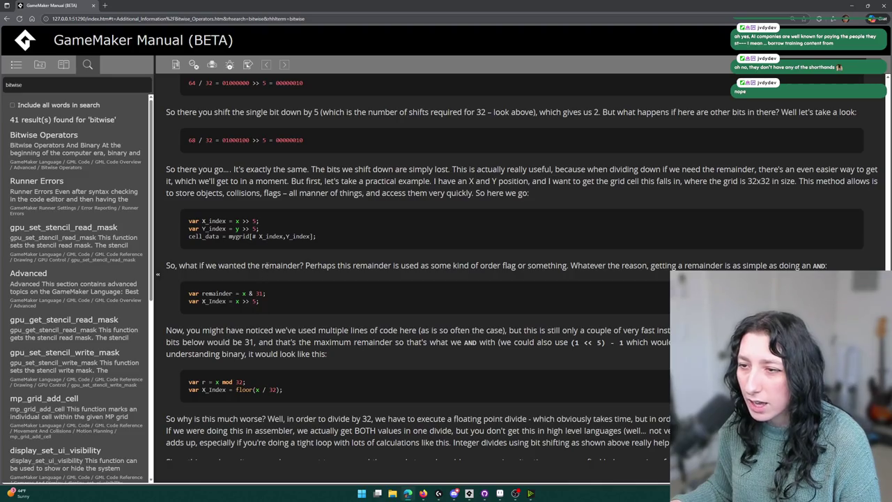
{"action": "scroll", "coordinate": [296, 271], "scroll_direction": "up", "scroll_amount": 10}
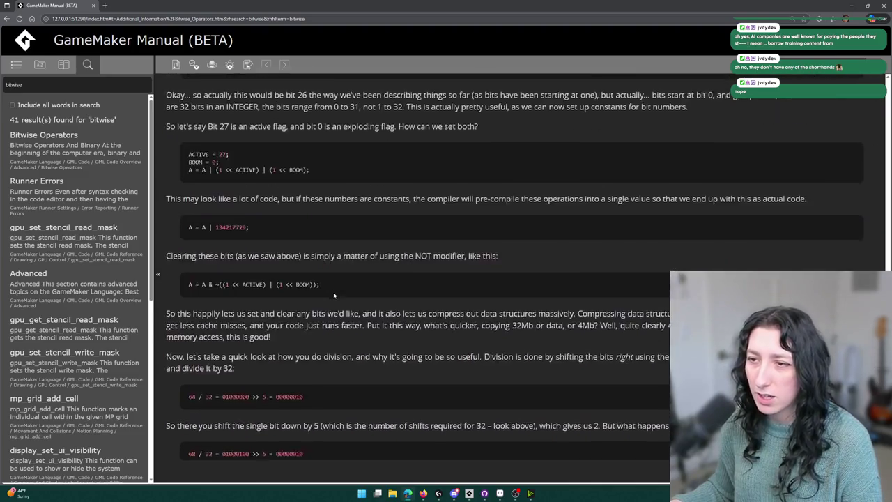
{"action": "right_click", "coordinate": [346, 290]}
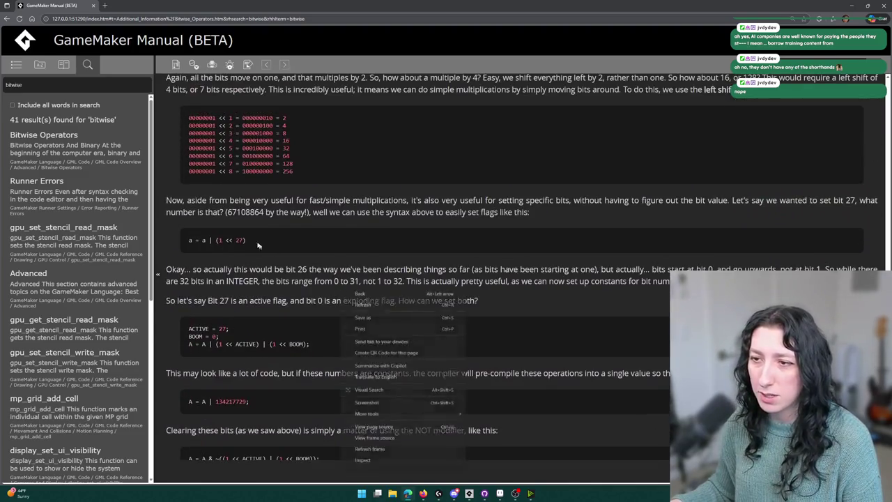
{"action": "scroll", "coordinate": [216, 202], "scroll_direction": "up", "scroll_amount": 5}
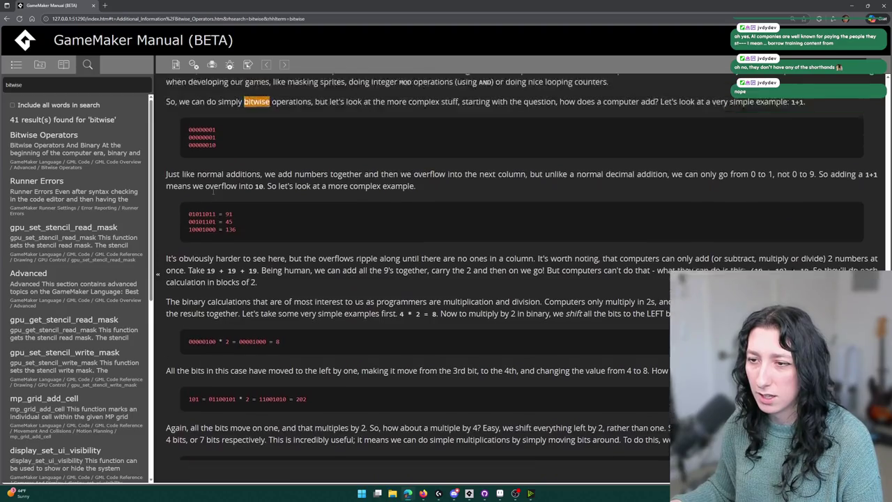
{"action": "scroll", "coordinate": [216, 217], "scroll_direction": "up", "scroll_amount": 3}
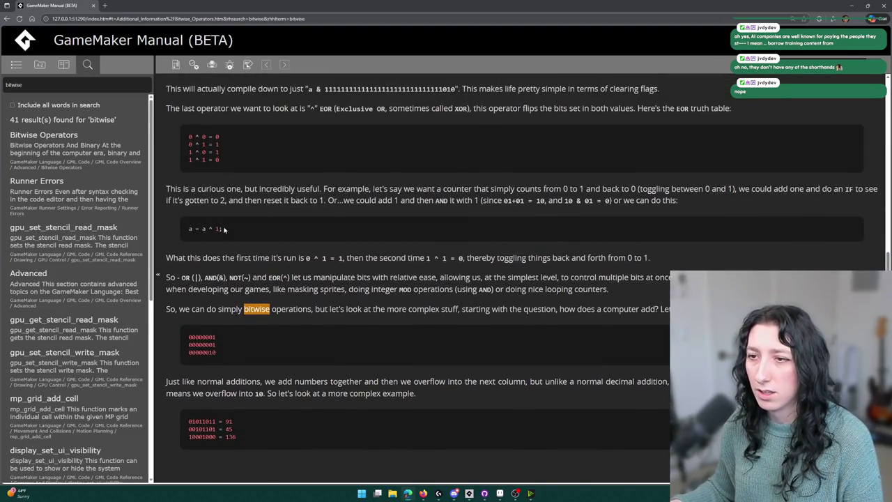
{"action": "scroll", "coordinate": [223, 229], "scroll_direction": "up", "scroll_amount": 8}
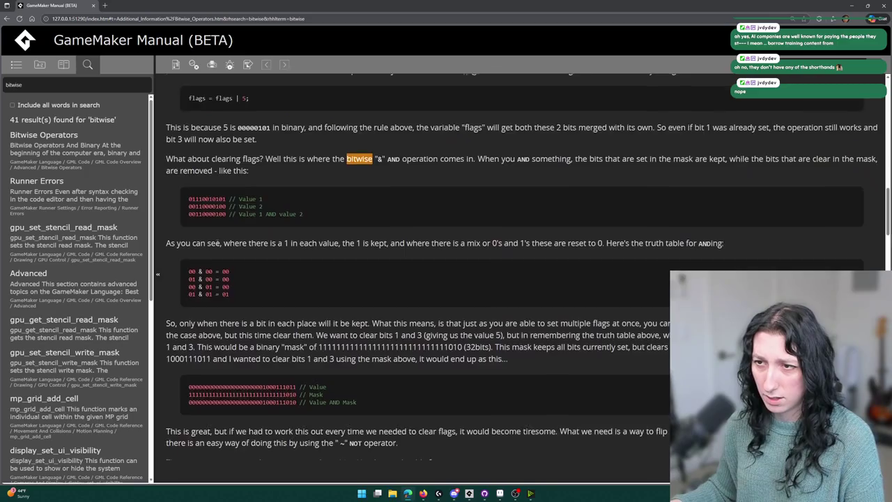
{"action": "scroll", "coordinate": [218, 243], "scroll_direction": "up", "scroll_amount": 3}
{"action": "scroll", "coordinate": [255, 296], "scroll_direction": "up", "scroll_amount": 3}
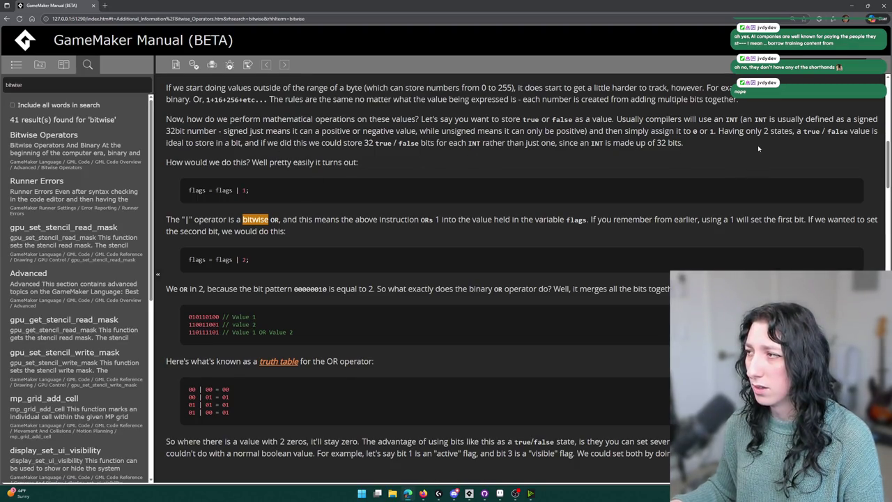
{"action": "double_click", "coordinate": [224, 191]}
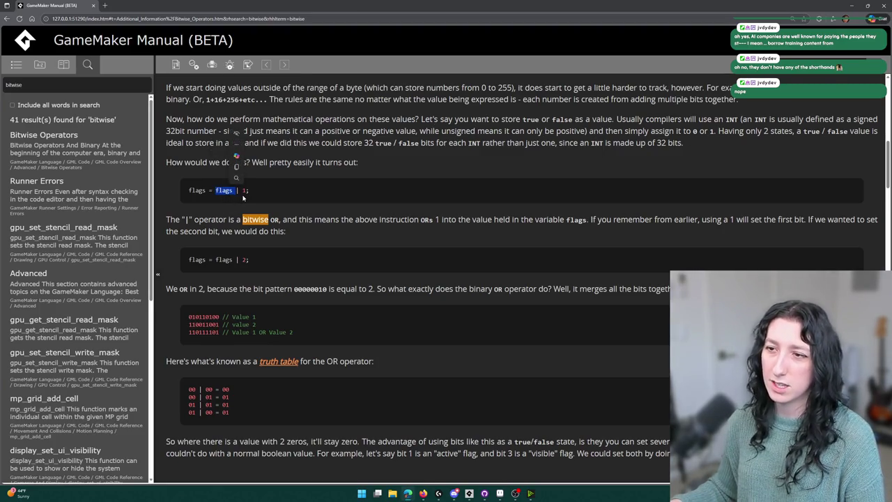
{"action": "left_click", "coordinate": [242, 199]}
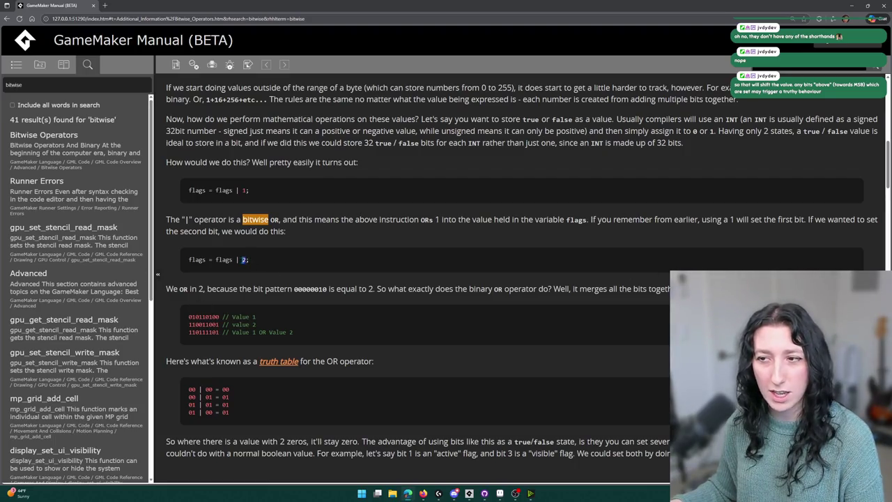
{"action": "left_click", "coordinate": [333, 265]}
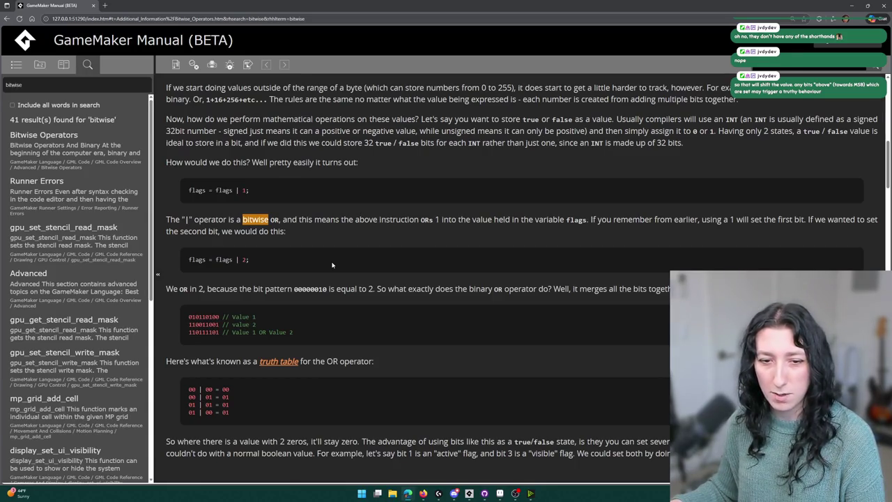
{"action": "scroll", "coordinate": [332, 264], "scroll_direction": "down", "scroll_amount": 15}
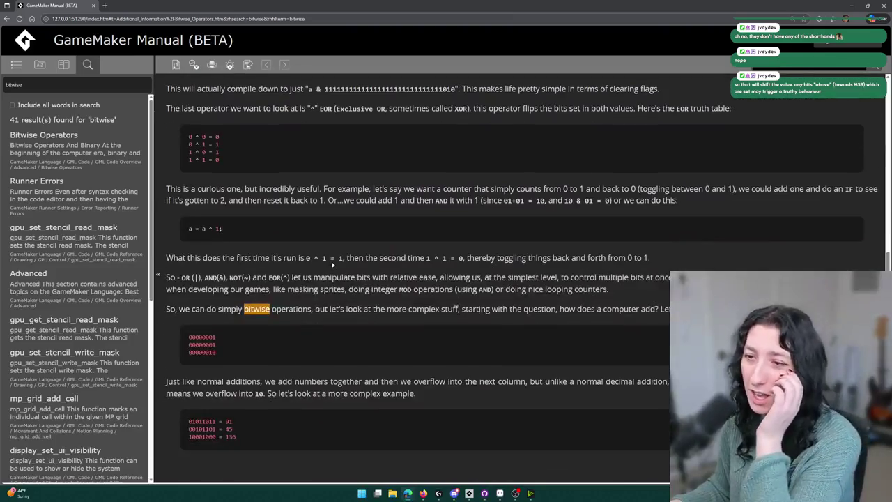
Step: Scroll to the end of the Bitwise Operators page and expand the Index Alignment and Tile Alignment examples
{"action": "scroll", "coordinate": [333, 265], "scroll_direction": "down", "scroll_amount": 15}
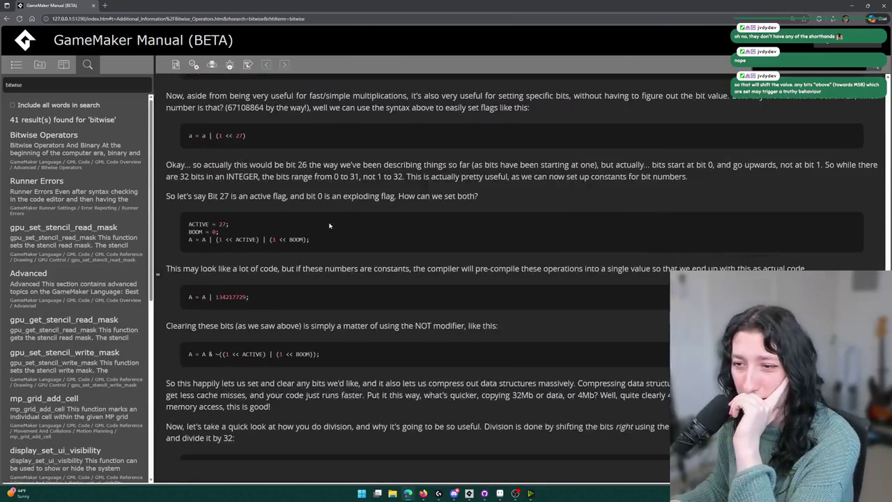
{"action": "scroll", "coordinate": [329, 225], "scroll_direction": "down", "scroll_amount": 3}
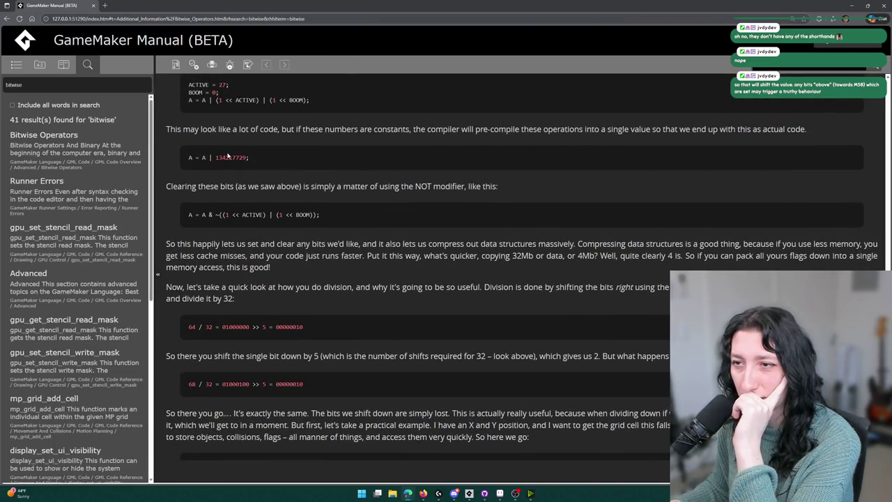
{"action": "scroll", "coordinate": [228, 157], "scroll_direction": "down", "scroll_amount": 10}
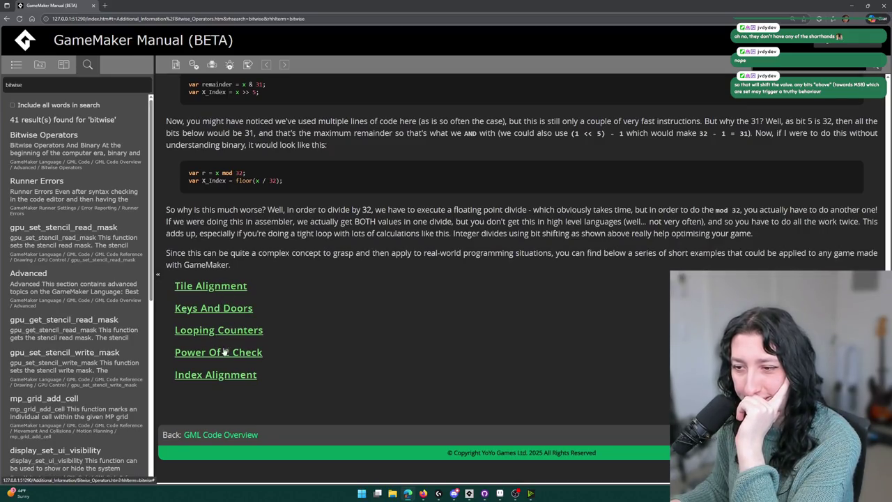
{"action": "left_click", "coordinate": [215, 374]}
{"action": "scroll", "coordinate": [344, 316], "scroll_direction": "down", "scroll_amount": 2}
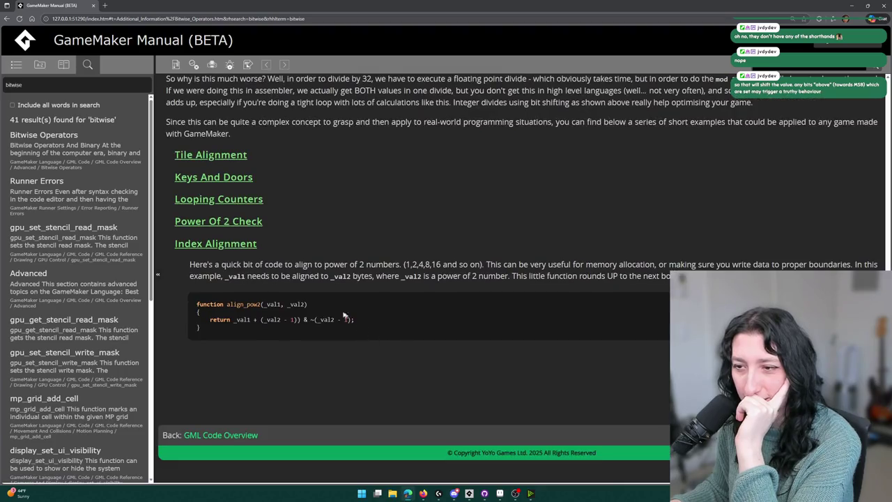
{"action": "left_click", "coordinate": [219, 157]}
Step: Expand the Keys And Doors, Looping Counters and Power Of 2 Check examples
{"action": "left_click", "coordinate": [214, 374]}
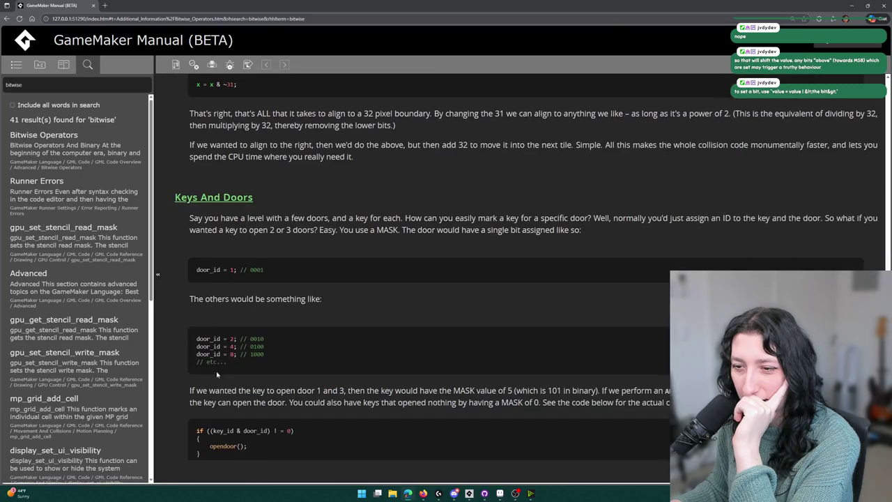
{"action": "scroll", "coordinate": [418, 279], "scroll_direction": "down", "scroll_amount": 3}
{"action": "scroll", "coordinate": [418, 279], "scroll_direction": "up", "scroll_amount": 3}
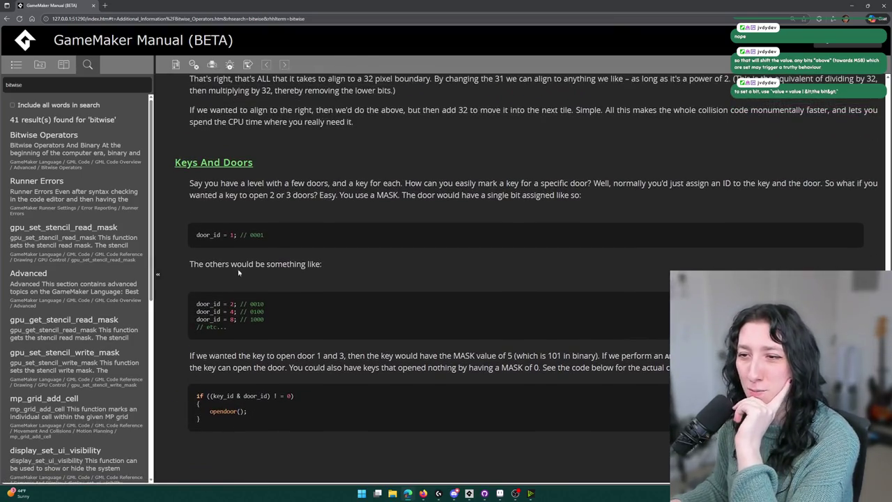
{"action": "scroll", "coordinate": [223, 235], "scroll_direction": "down", "scroll_amount": 2}
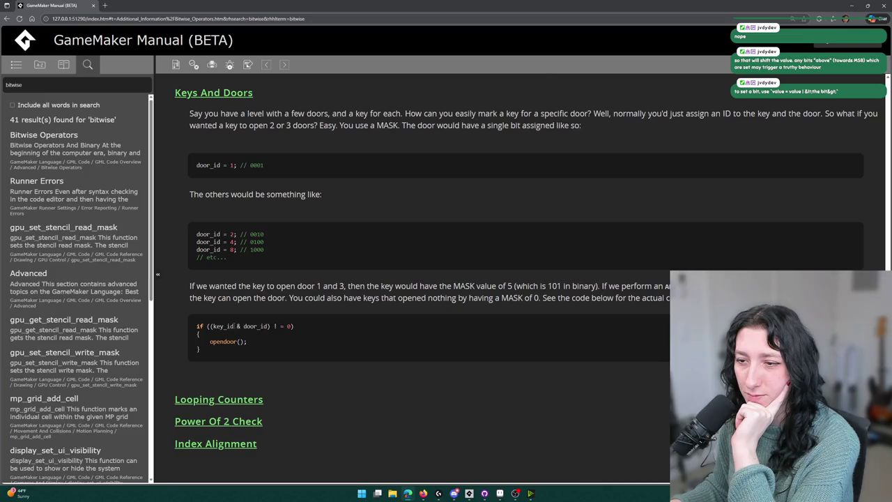
{"action": "left_click", "coordinate": [220, 401]}
{"action": "scroll", "coordinate": [217, 405], "scroll_direction": "down", "scroll_amount": 2}
{"action": "left_click", "coordinate": [218, 414]}
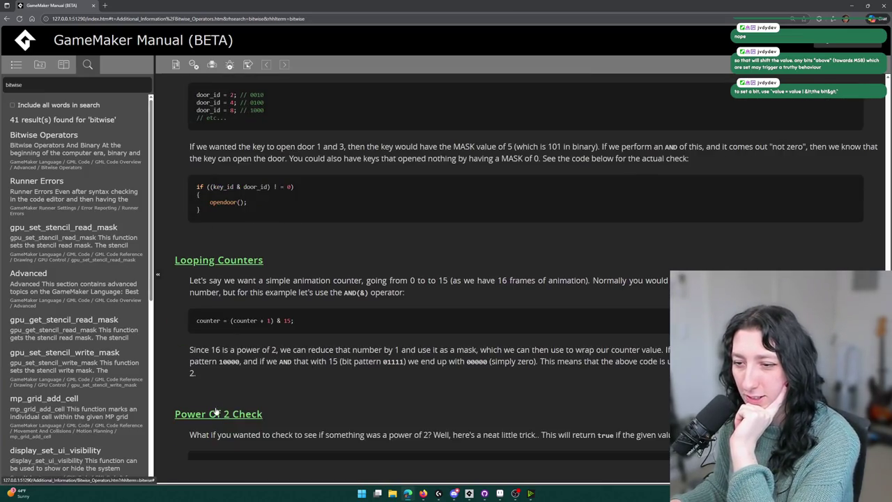
{"action": "scroll", "coordinate": [218, 413], "scroll_direction": "down", "scroll_amount": 2}
{"action": "scroll", "coordinate": [265, 222], "scroll_direction": "up", "scroll_amount": 4}
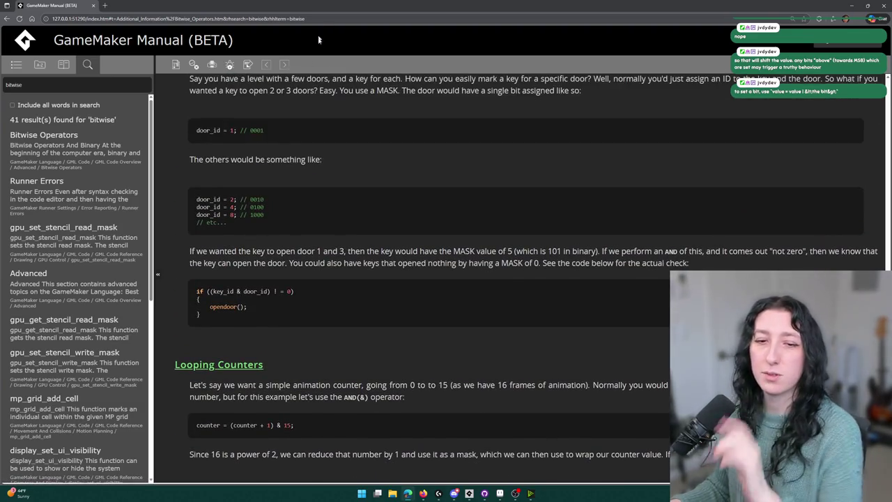
{"action": "key", "text": "alt+Tab"}
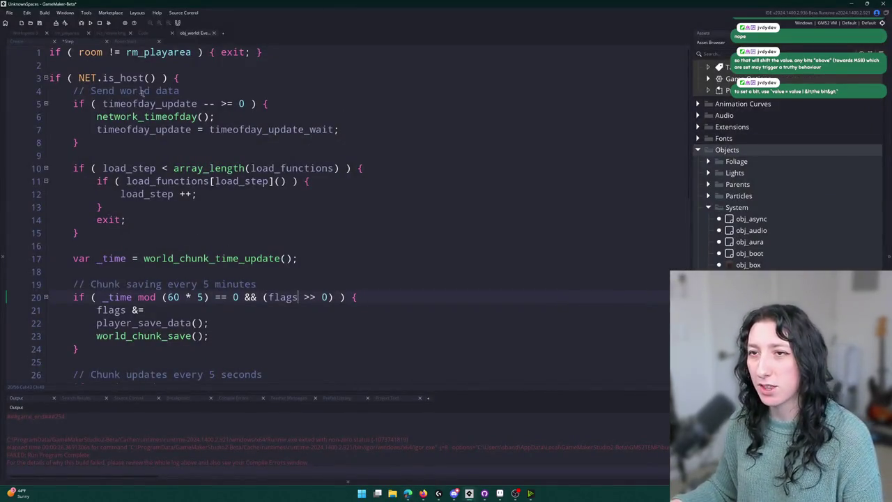
Step: Edit Create event lines 13–15 together into flags = flags | 0, 1 and 2, comments intact
{"action": "left_click", "coordinate": [29, 43]}
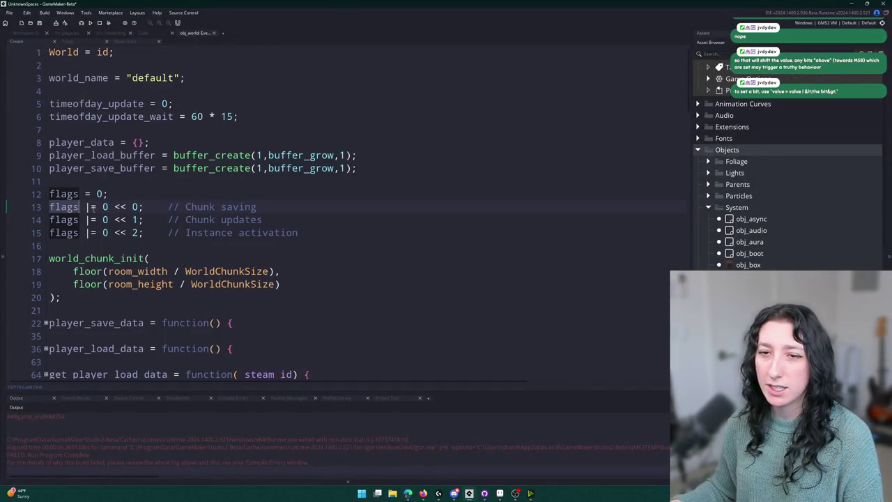
{"action": "key", "text": "ctrl+z"}
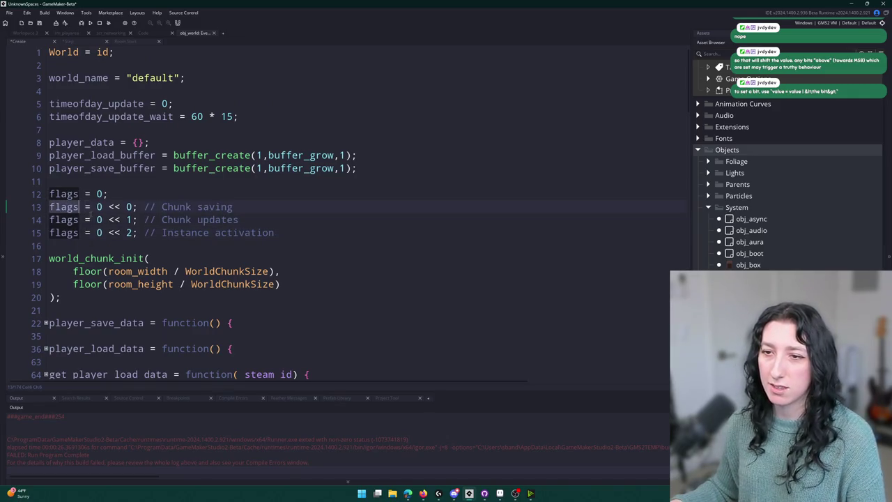
{"action": "left_click_drag", "start_coordinate": [99, 207], "coordinate": [102, 233]}
{"action": "type", "text": "flags "}
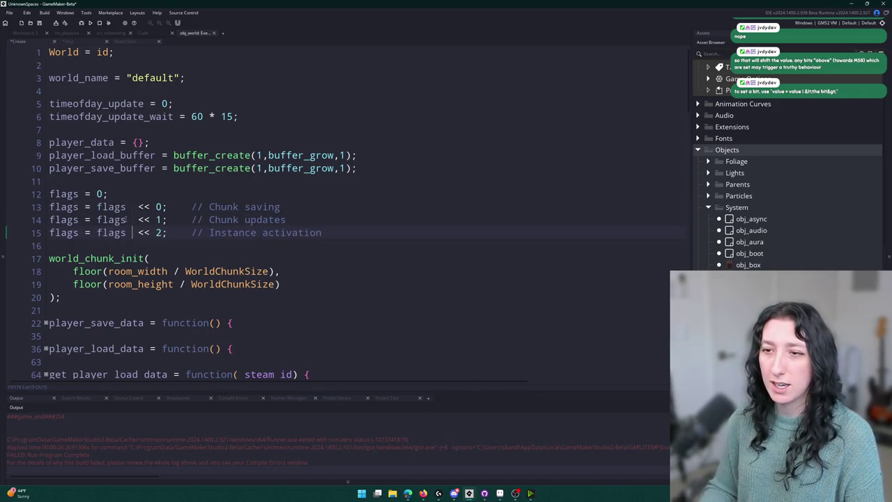
{"action": "type", "text": "|"}
{"action": "key", "text": "Delete"}
{"action": "key", "text": "Delete"}
{"action": "key", "text": "Delete"}
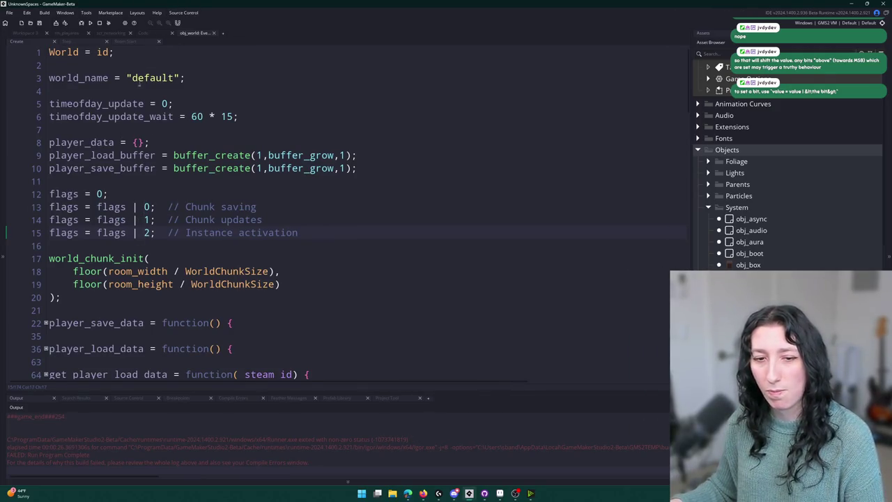
{"action": "left_click", "coordinate": [151, 233]}
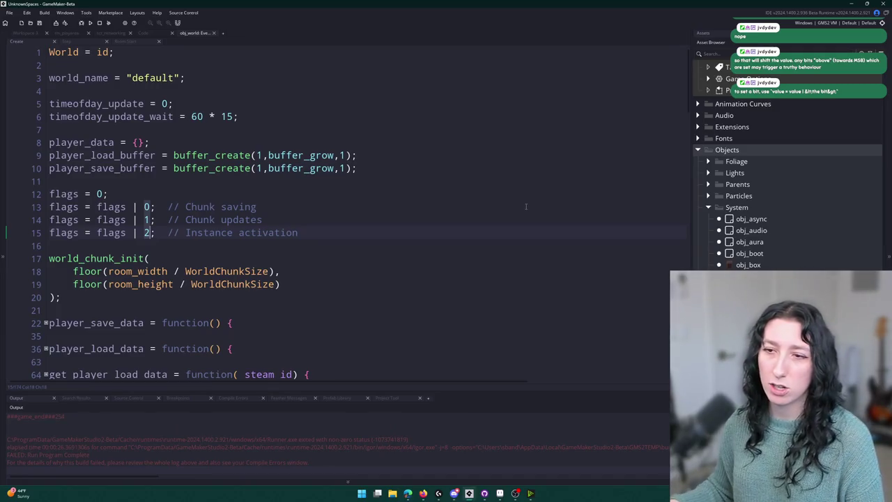
{"action": "double_click", "coordinate": [110, 207]}
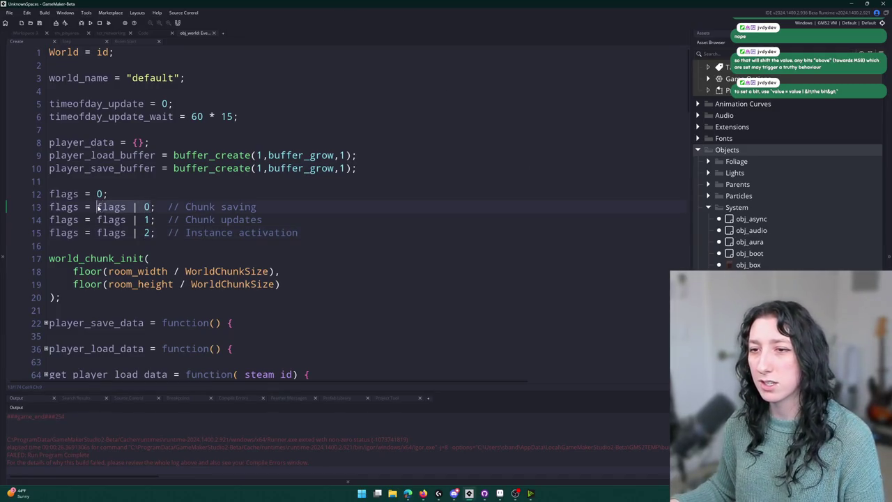
{"action": "left_click", "coordinate": [168, 207]}
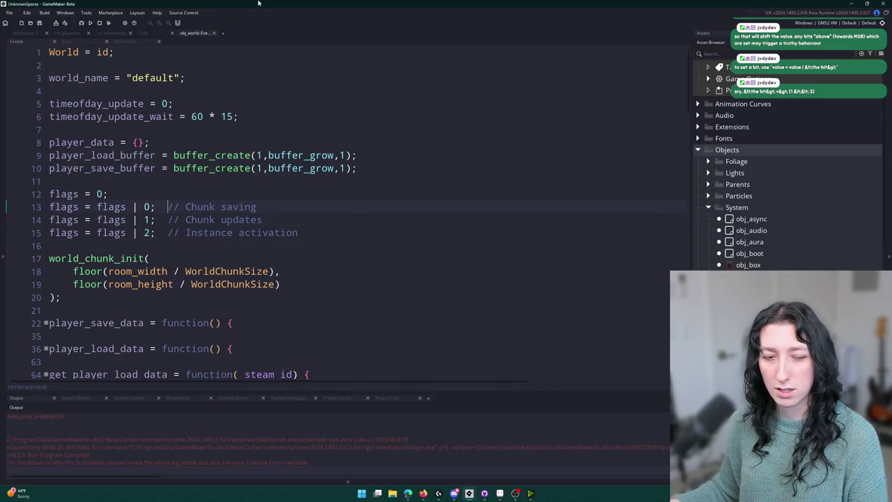
{"action": "key", "text": "alt+Tab"}
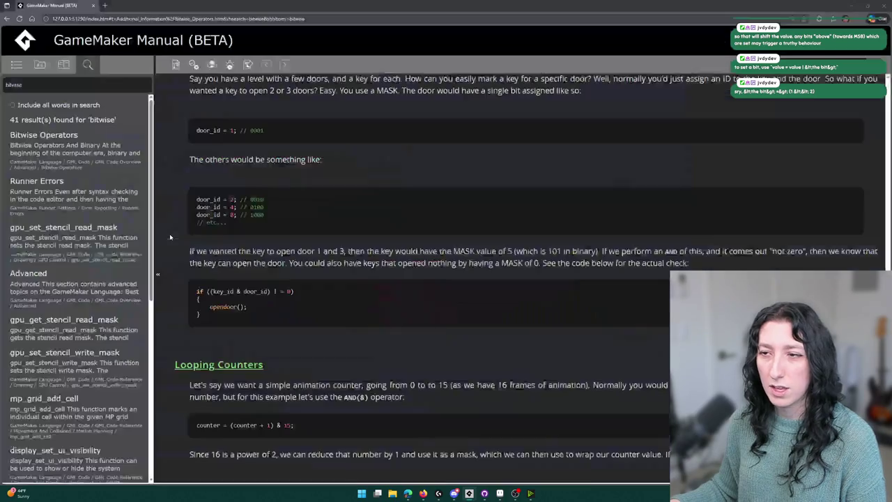
Step: Scroll to the ACTIVE/BOOM example and highlight the 1 << ACTIVE part that sets bit 27
{"action": "scroll", "coordinate": [223, 249], "scroll_direction": "down", "scroll_amount": 3}
{"action": "scroll", "coordinate": [223, 250], "scroll_direction": "up", "scroll_amount": 3}
{"action": "scroll", "coordinate": [224, 249], "scroll_direction": "up", "scroll_amount": 15}
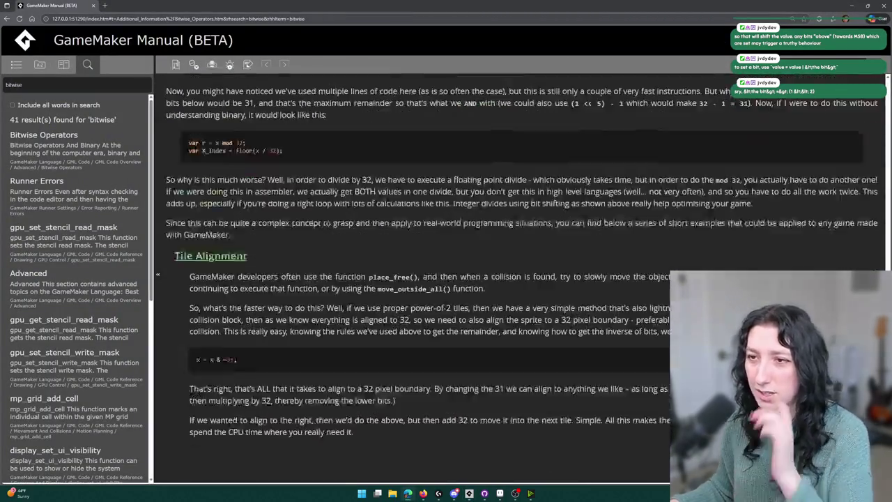
{"action": "scroll", "coordinate": [226, 296], "scroll_direction": "up", "scroll_amount": 3}
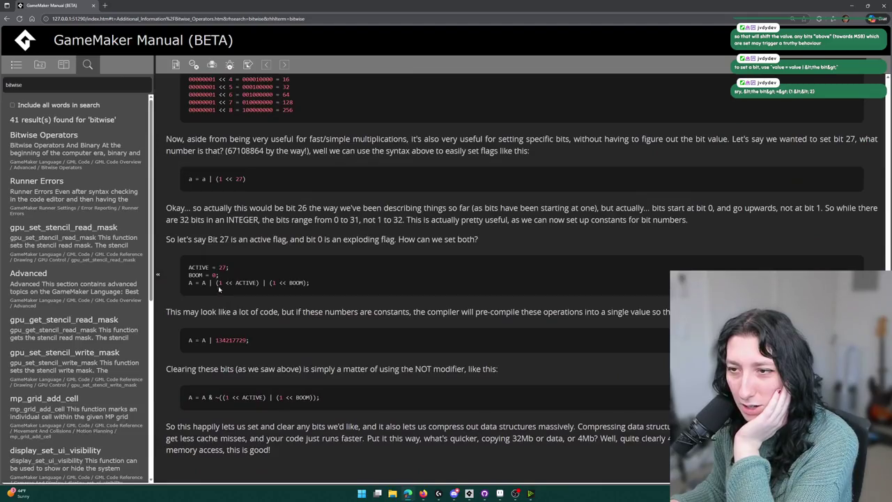
{"action": "scroll", "coordinate": [199, 170], "scroll_direction": "down", "scroll_amount": 2}
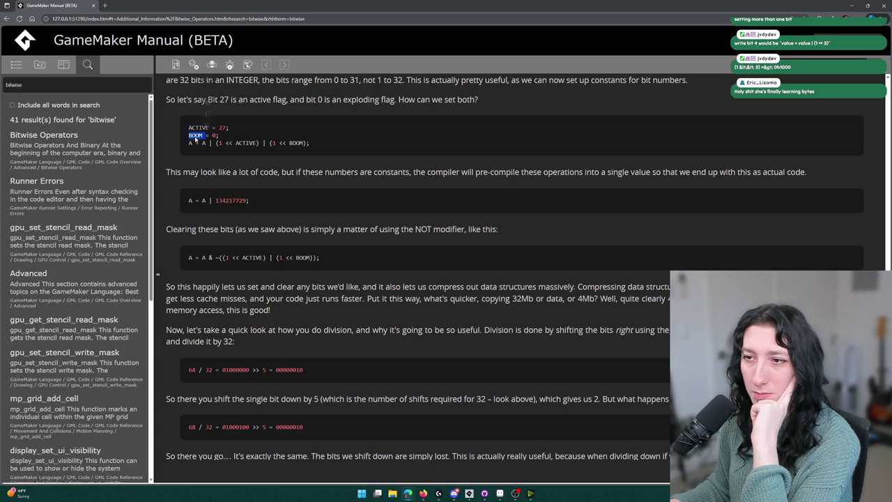
{"action": "left_click_drag", "start_coordinate": [220, 144], "coordinate": [268, 144]}
{"action": "left_click", "coordinate": [228, 147]}
{"action": "double_click", "coordinate": [245, 143]}
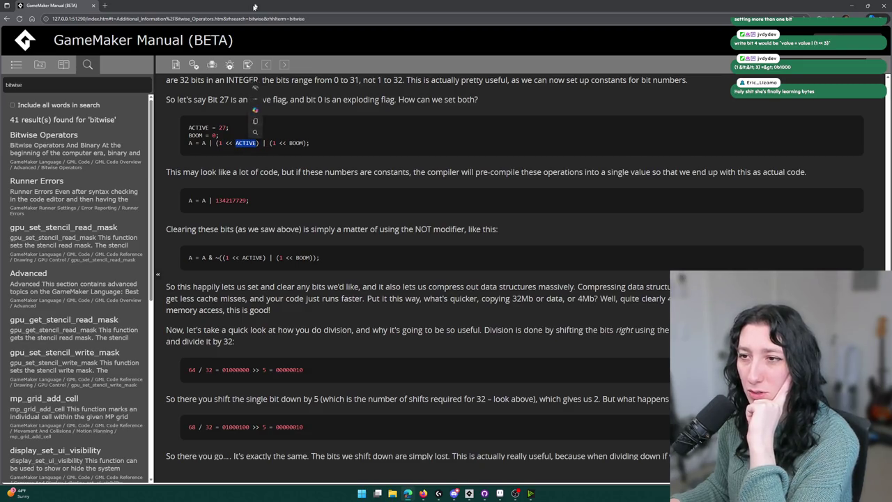
{"action": "left_click", "coordinate": [226, 148]}
Step: Highlight the bracket before ACTIVE and the ~ expression clearing ACTIVE and BOOM
{"action": "left_click_drag", "start_coordinate": [220, 145], "coordinate": [188, 144]}
{"action": "left_click", "coordinate": [231, 145]}
{"action": "left_click", "coordinate": [209, 144]}
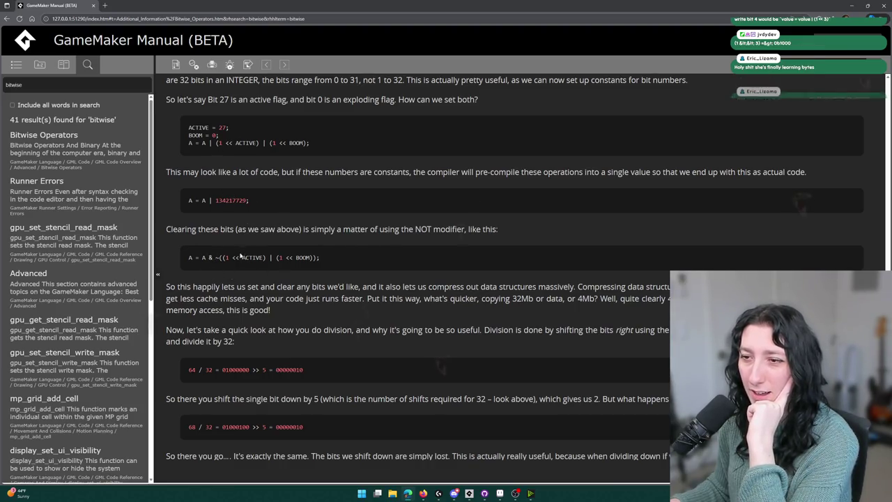
{"action": "left_click_drag", "start_coordinate": [215, 257], "coordinate": [319, 257]}
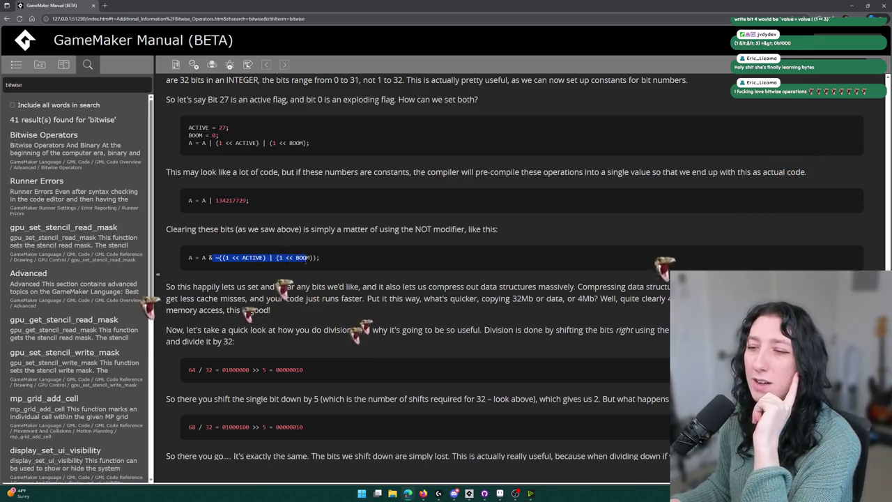
{"action": "left_click", "coordinate": [429, 282]}
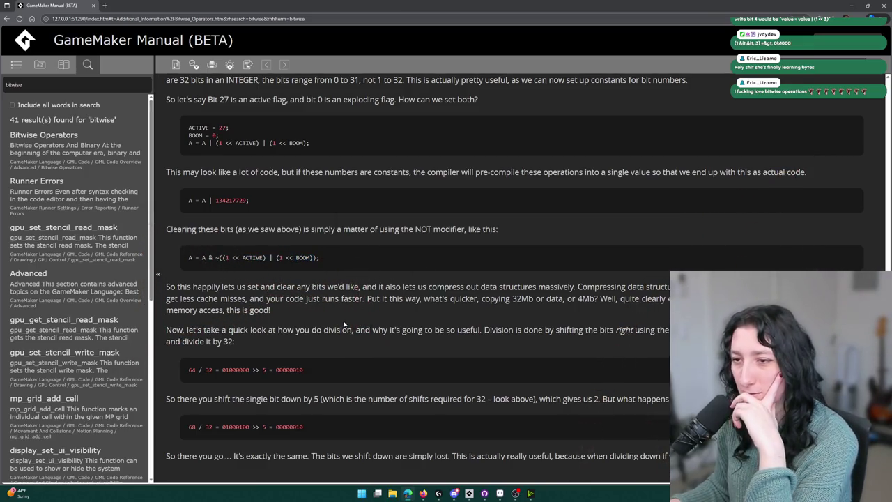
Step: Scroll up the Bitwise Operators page to the OR section with flags = flags | 1 and its truth table
{"action": "scroll", "coordinate": [336, 286], "scroll_direction": "down", "scroll_amount": 10}
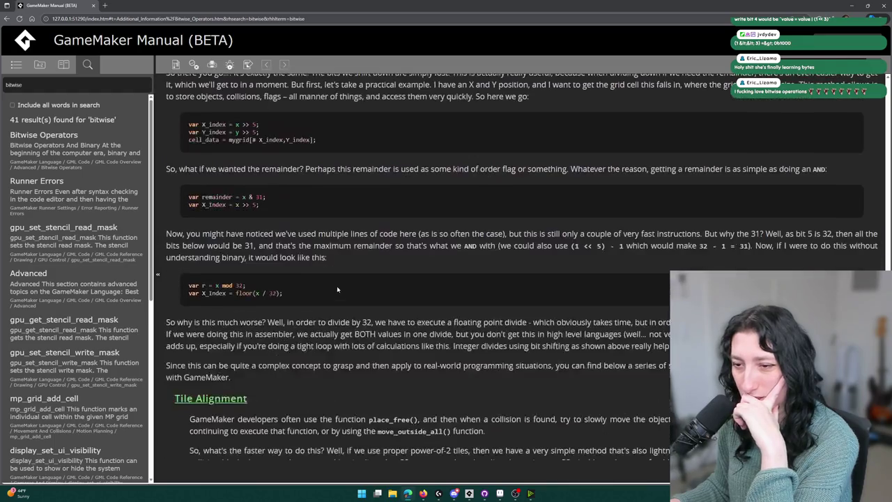
{"action": "scroll", "coordinate": [334, 294], "scroll_direction": "up", "scroll_amount": 10}
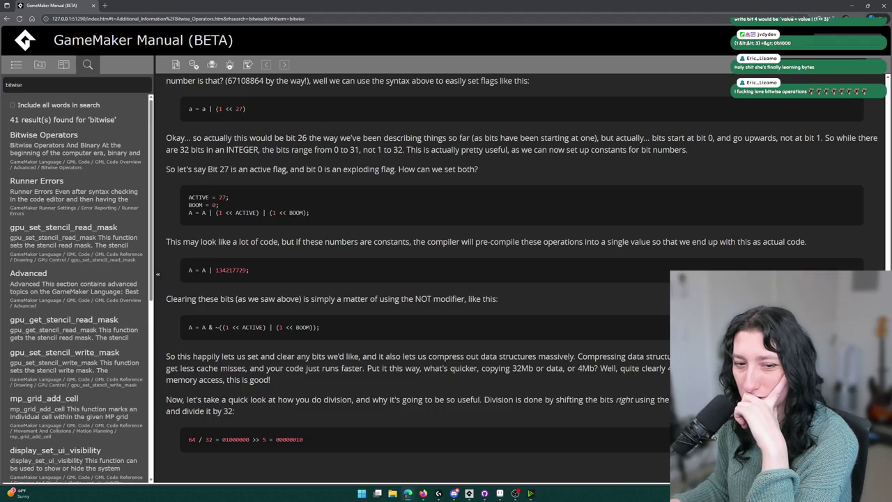
{"action": "scroll", "coordinate": [369, 253], "scroll_direction": "up", "scroll_amount": 4}
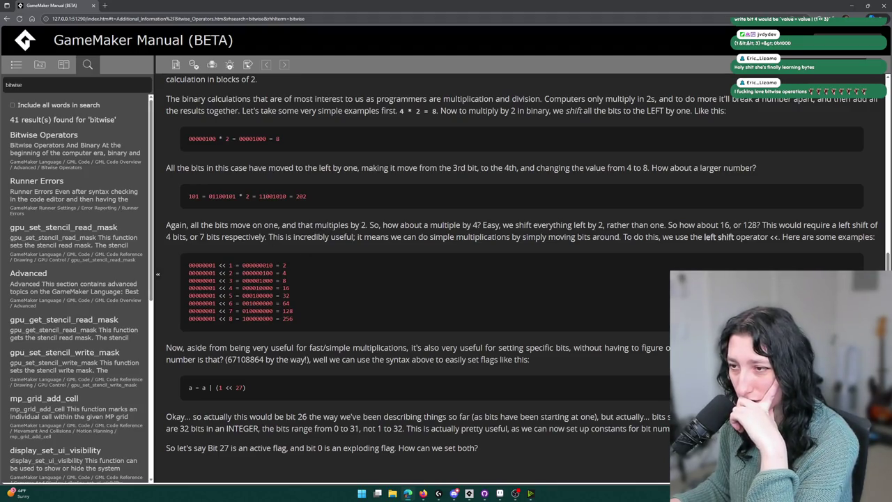
{"action": "scroll", "coordinate": [353, 243], "scroll_direction": "up", "scroll_amount": 8}
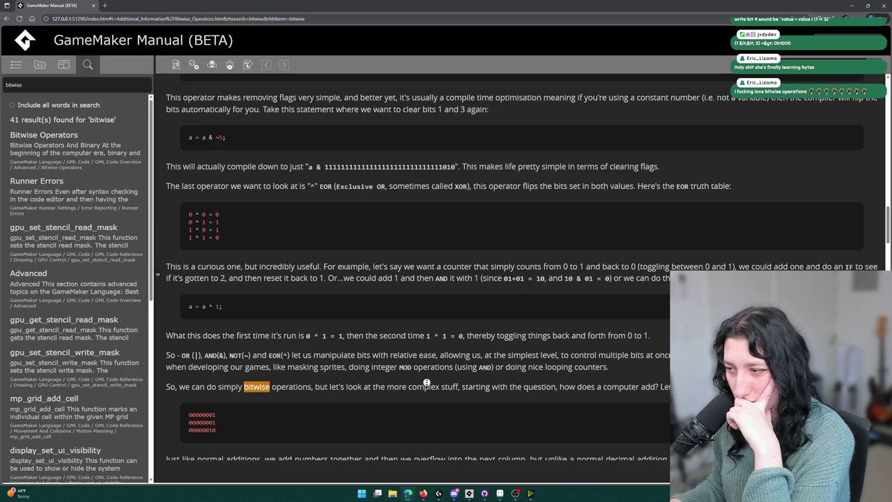
{"action": "scroll", "coordinate": [414, 381], "scroll_direction": "up", "scroll_amount": 3}
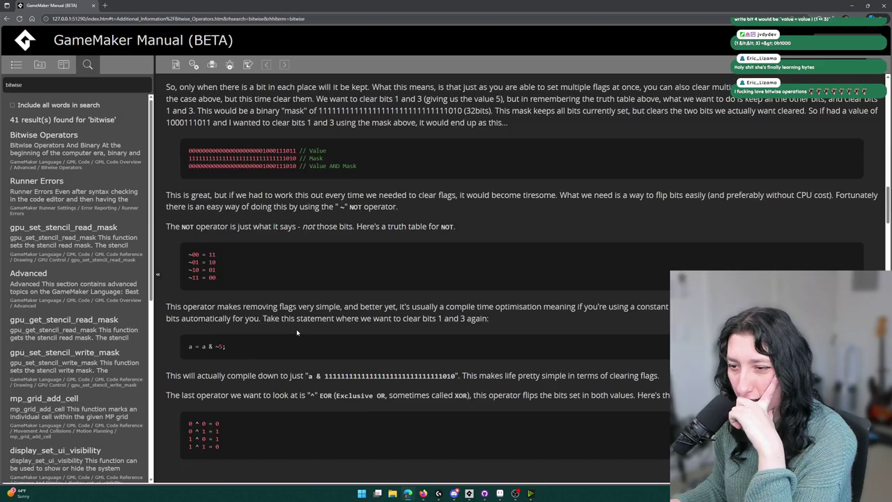
{"action": "scroll", "coordinate": [296, 331], "scroll_direction": "up", "scroll_amount": 5}
{"action": "scroll", "coordinate": [290, 337], "scroll_direction": "up", "scroll_amount": 6}
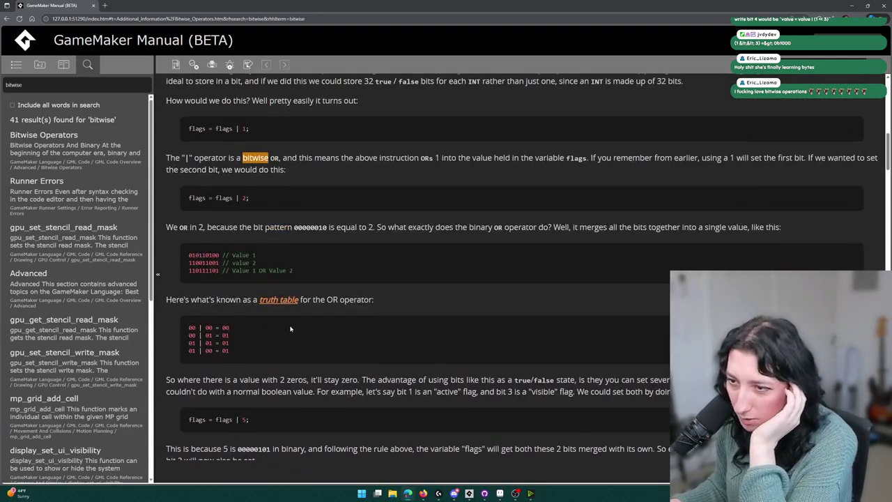
{"action": "scroll", "coordinate": [279, 370], "scroll_direction": "down", "scroll_amount": 2}
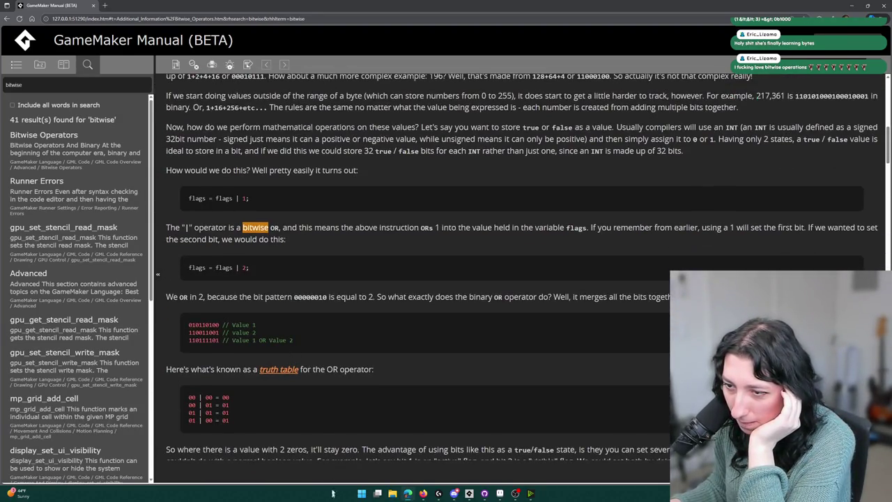
{"action": "scroll", "coordinate": [279, 370], "scroll_direction": "down", "scroll_amount": 2}
{"action": "scroll", "coordinate": [220, 294], "scroll_direction": "up", "scroll_amount": 3}
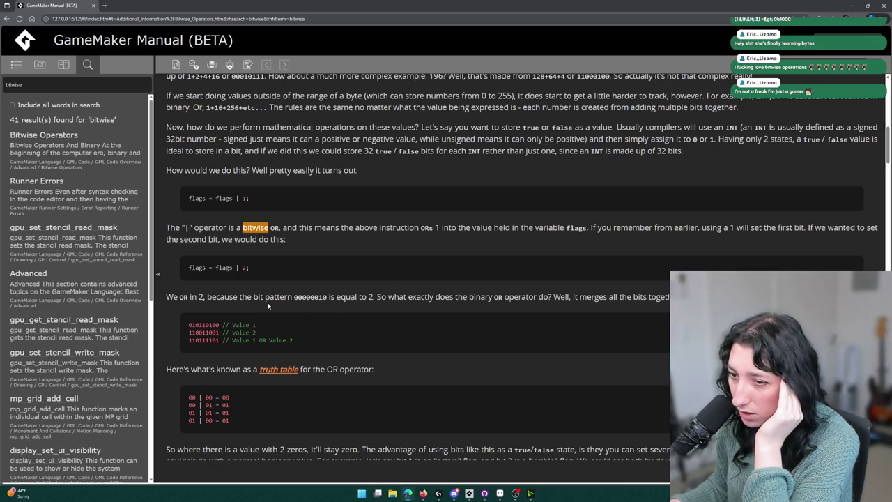
{"action": "scroll", "coordinate": [267, 302], "scroll_direction": "down", "scroll_amount": 3}
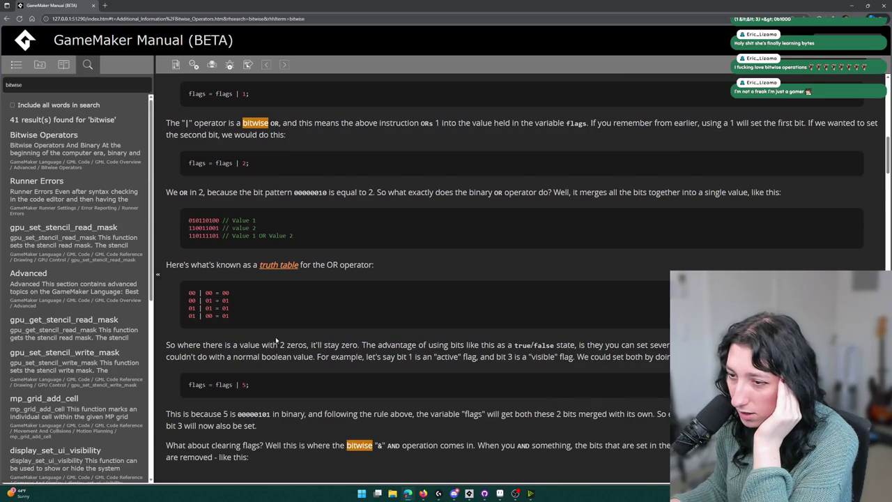
{"action": "scroll", "coordinate": [271, 368], "scroll_direction": "down", "scroll_amount": 8}
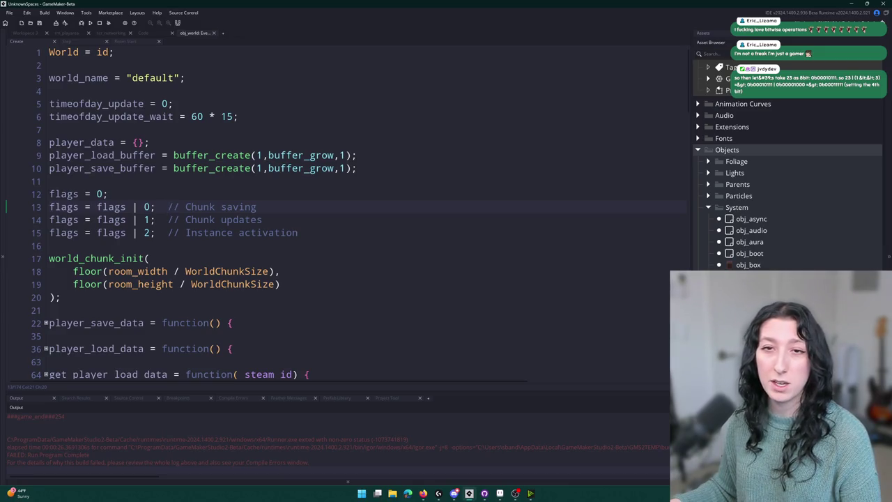
Step: Switch to the Twitch Stream Manager and adjust its page zoom to read the live chat
{"action": "key", "text": "alt+Tab"}
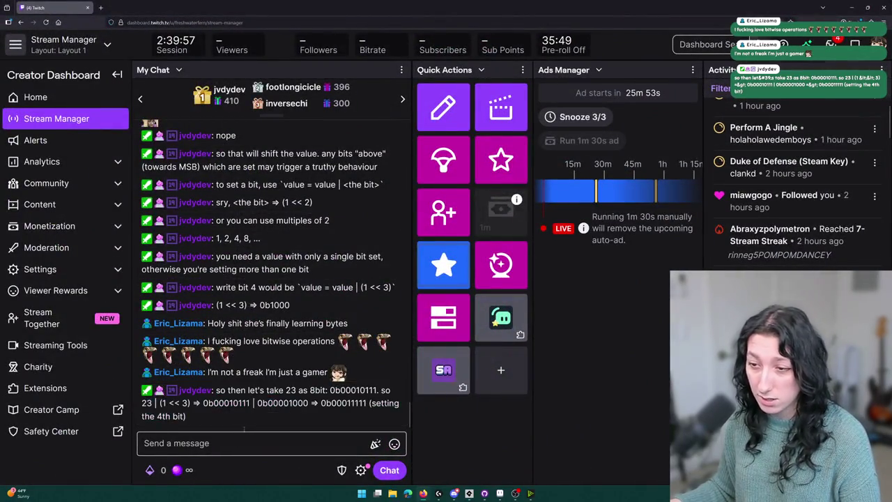
{"action": "key", "text": "ctrl+plus"}
{"action": "key", "text": "ctrl+minus"}
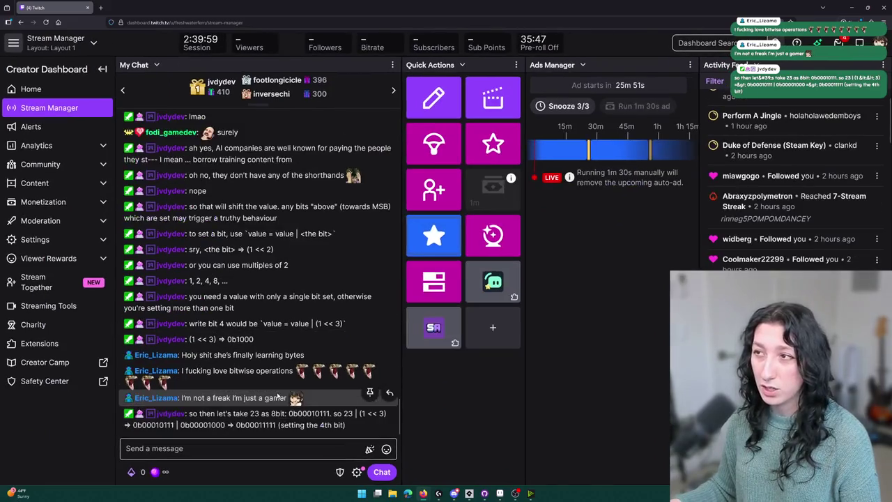
{"action": "key", "text": "ctrl+minus"}
{"action": "key", "text": "ctrl+plus"}
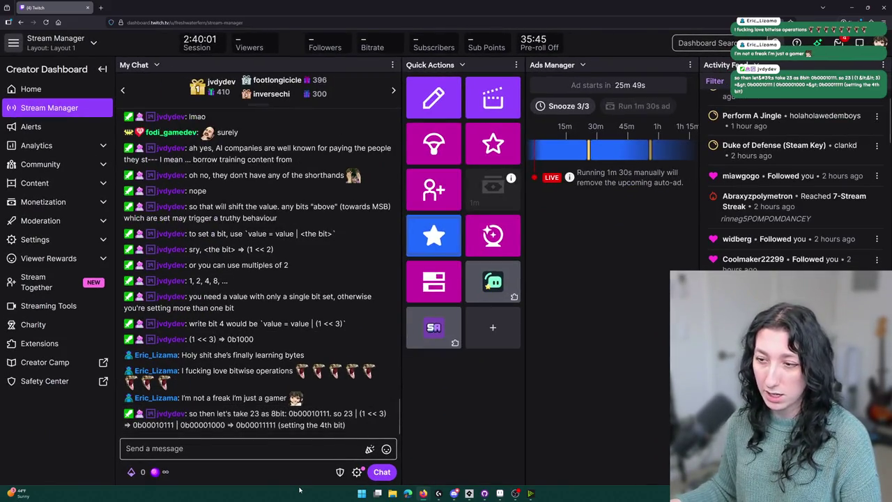
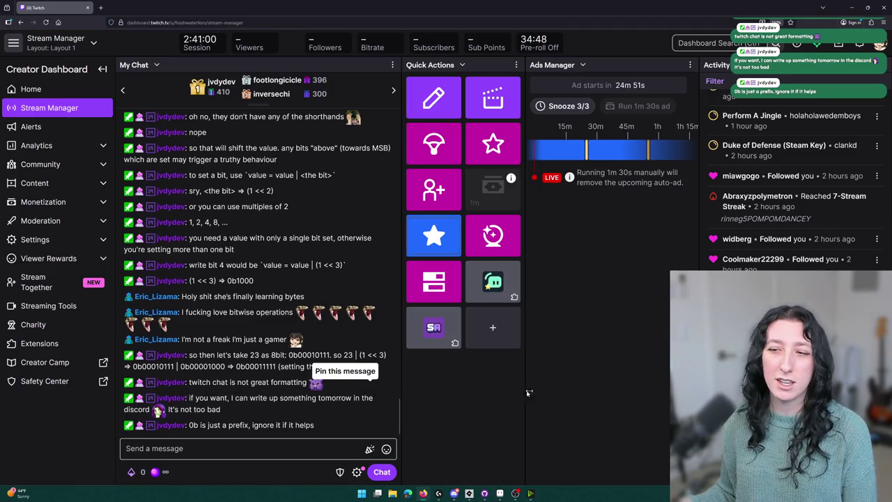
Step: Restore the Twitch stream manager window so the GameMaker code editor shows behind it
{"action": "key", "text": "super+Down"}
{"action": "key", "text": "super+Down"}
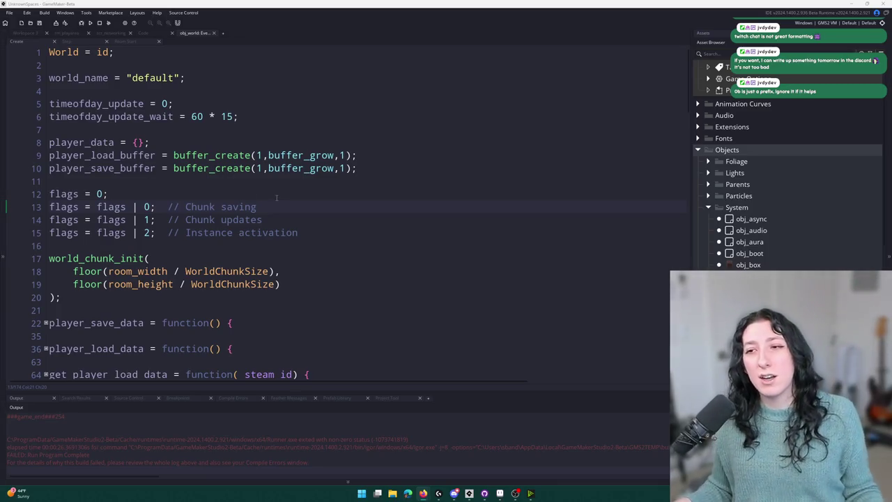
Step: Add the comments '// How do I write to a bit' and '// How do I check the bit' below the flag lines
{"action": "left_click", "coordinate": [306, 233]}
{"action": "key", "text": "Return"}
{"action": "key", "text": "Return"}
{"action": "type", "text": "// How do I write"}
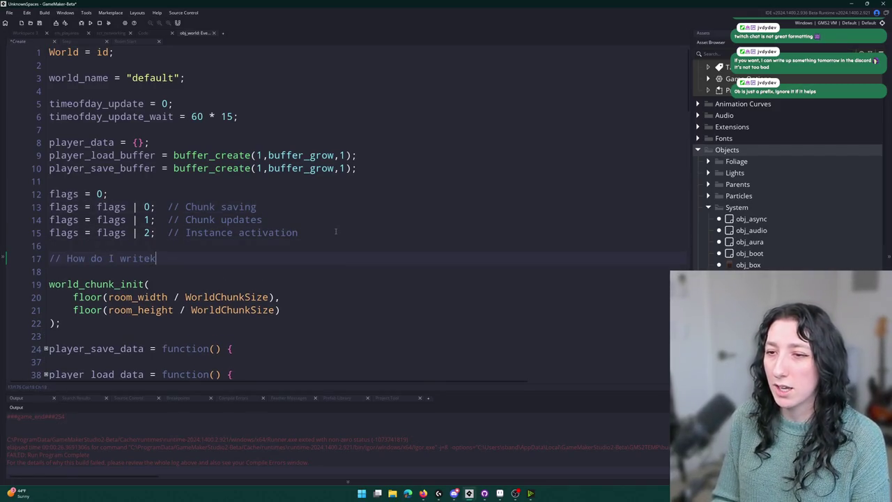
{"action": "type", "text": " to a bit"}
{"action": "key", "text": "Return"}
{"action": "type", "text": "// How do I chec"}
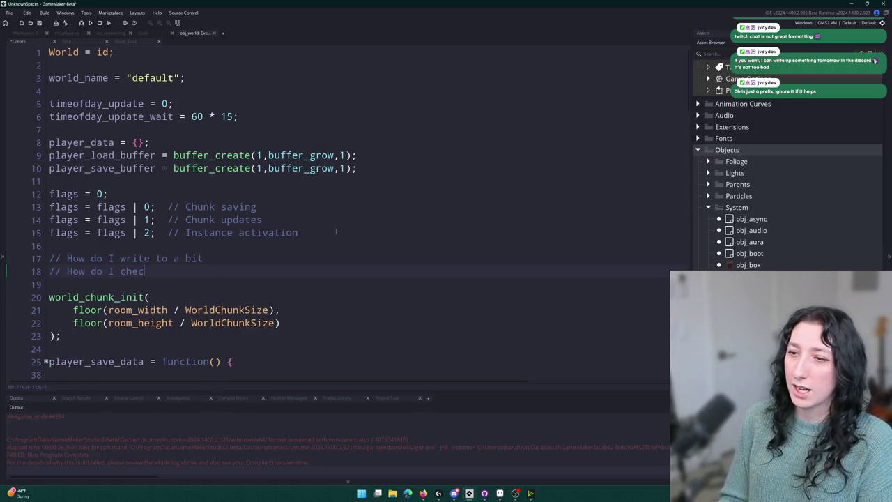
{"action": "type", "text": "k the bit"}
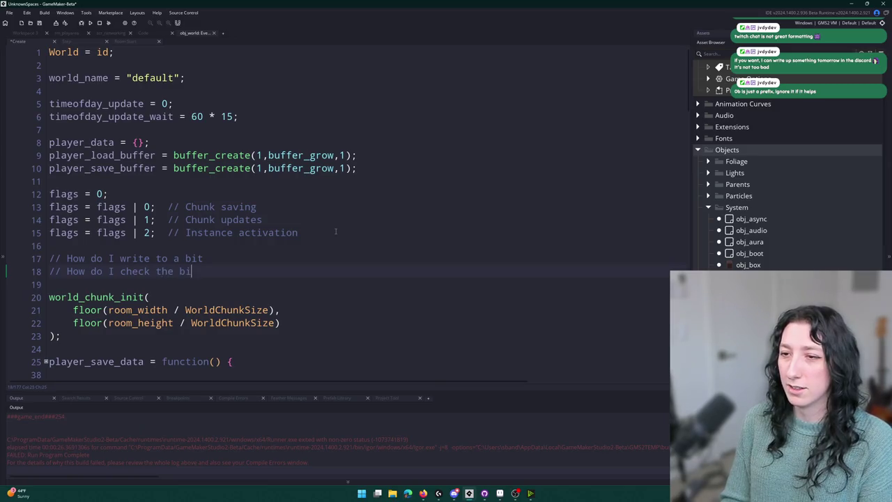
{"action": "left_click", "coordinate": [281, 254]}
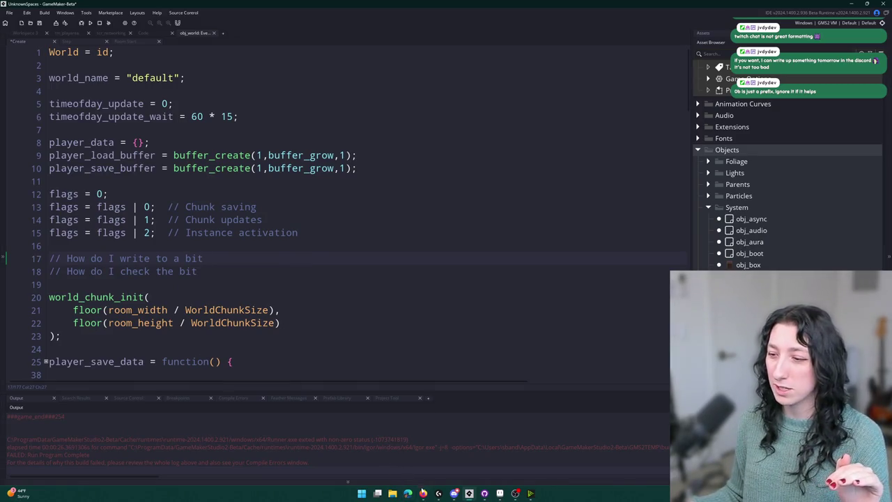
Step: Return to the 'gamemaker flags with bitshifting' search results and read through the AI overview
{"action": "mouse_move", "coordinate": [438, 494]}
{"action": "left_click", "coordinate": [369, 446]}
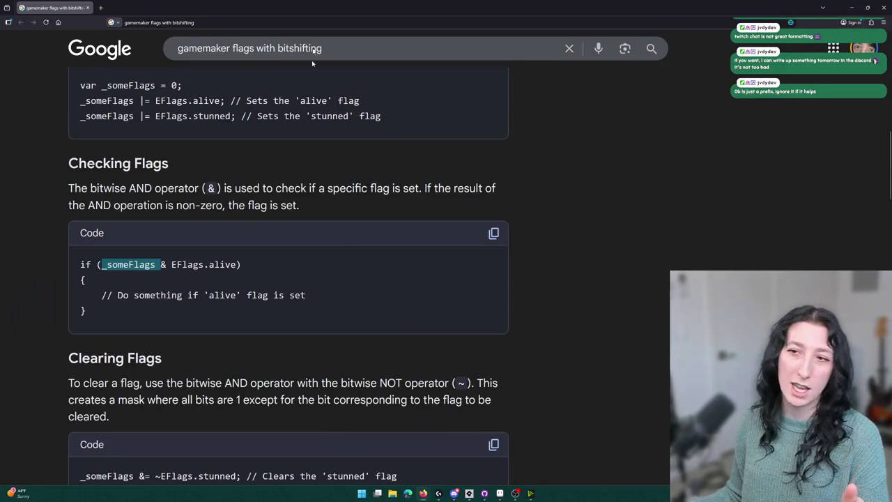
{"action": "left_click", "coordinate": [418, 197]}
{"action": "scroll", "coordinate": [417, 199], "scroll_direction": "down", "scroll_amount": 3}
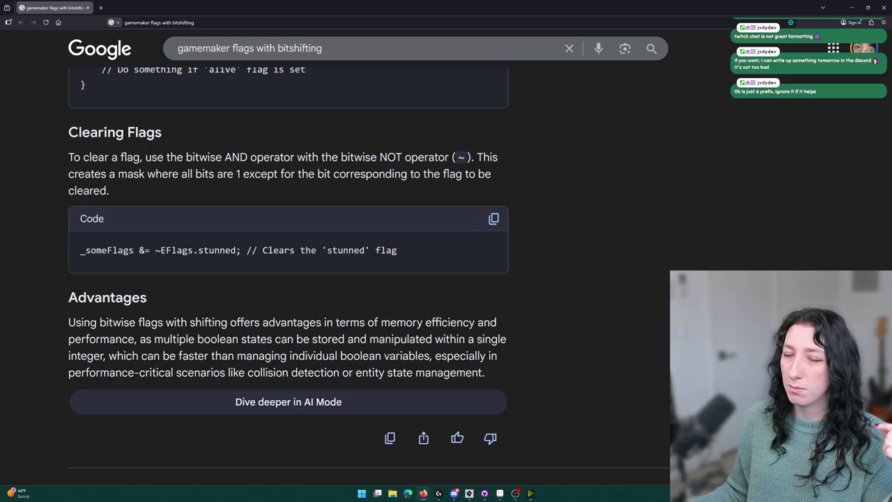
{"action": "scroll", "coordinate": [382, 159], "scroll_direction": "up", "scroll_amount": 10}
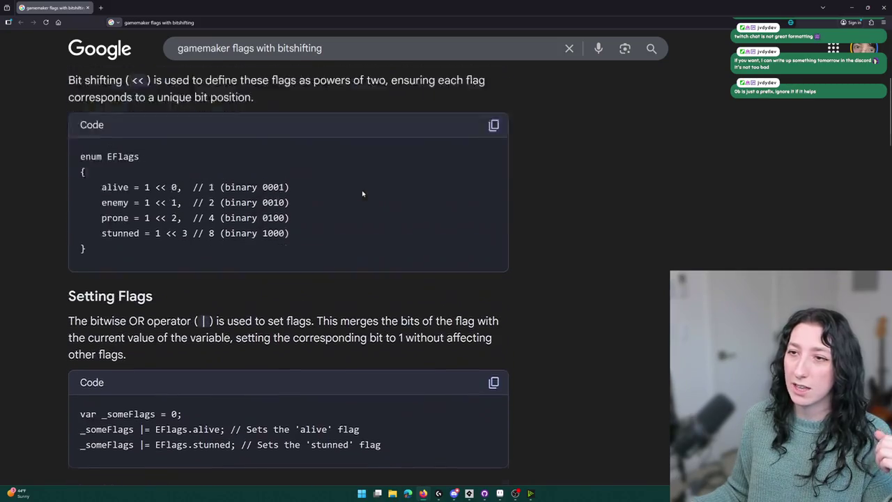
{"action": "scroll", "coordinate": [349, 169], "scroll_direction": "down", "scroll_amount": 1}
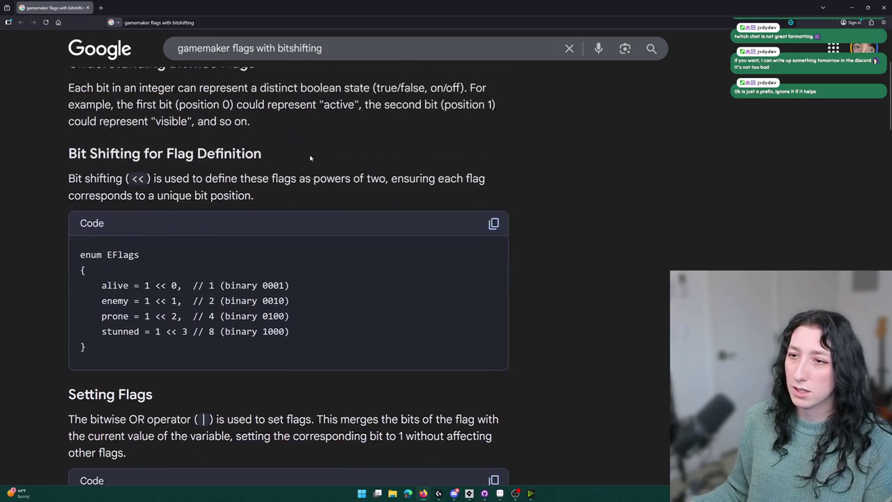
{"action": "scroll", "coordinate": [301, 168], "scroll_direction": "up", "scroll_amount": 1}
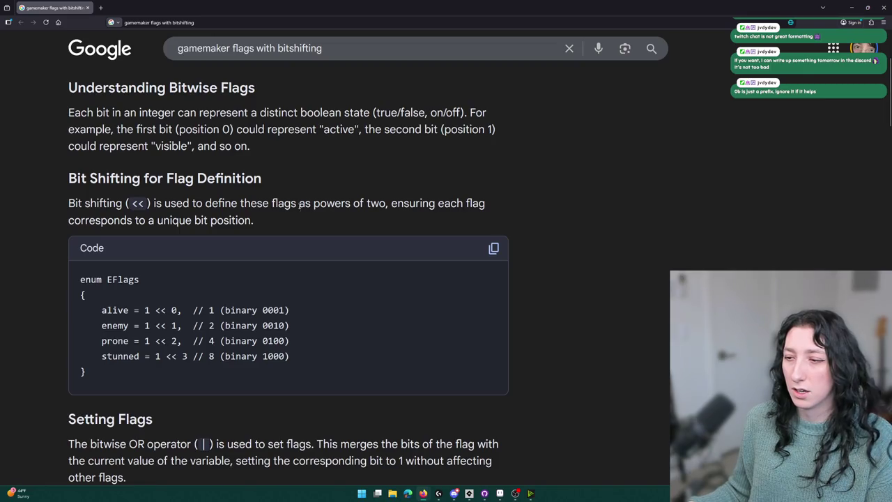
{"action": "scroll", "coordinate": [300, 206], "scroll_direction": "down", "scroll_amount": 4}
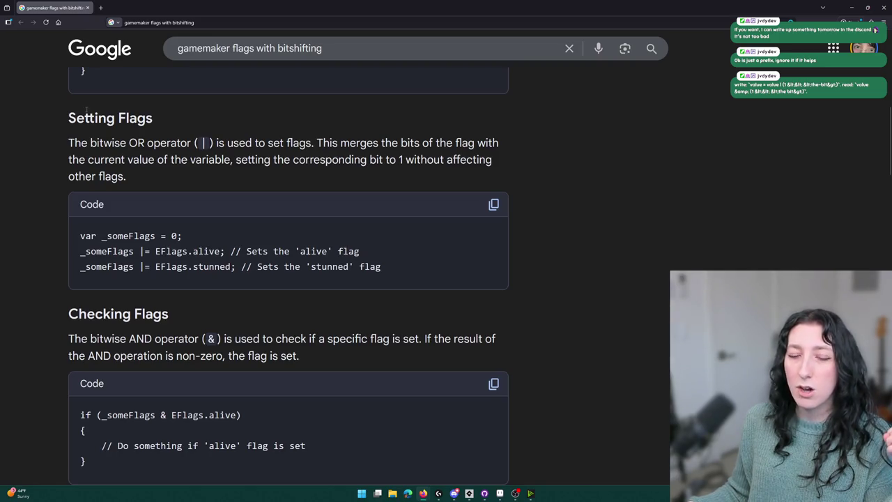
{"action": "scroll", "coordinate": [192, 126], "scroll_direction": "down", "scroll_amount": 3}
{"action": "scroll", "coordinate": [289, 195], "scroll_direction": "up", "scroll_amount": 7}
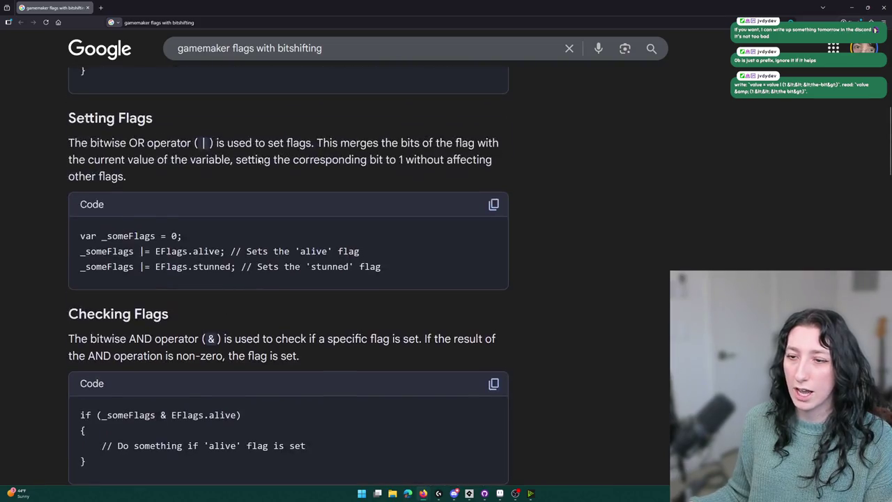
{"action": "scroll", "coordinate": [93, 242], "scroll_direction": "down", "scroll_amount": 3}
{"action": "scroll", "coordinate": [92, 242], "scroll_direction": "up", "scroll_amount": 3}
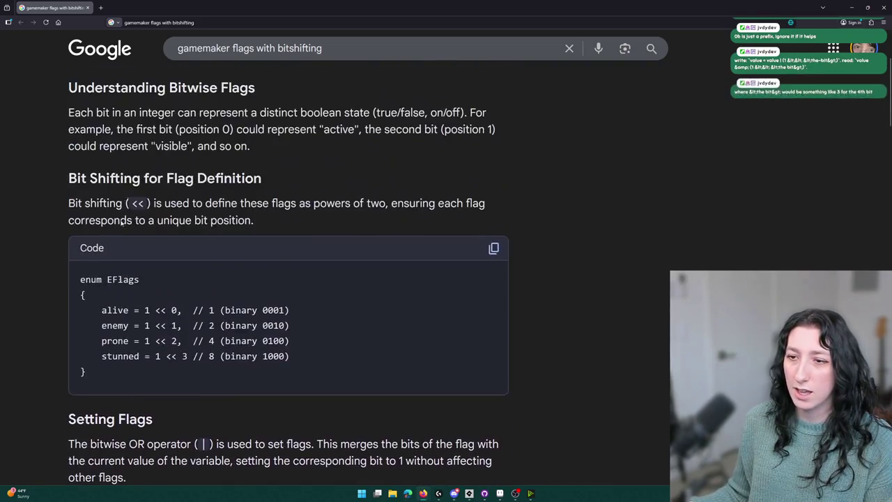
{"action": "scroll", "coordinate": [226, 381], "scroll_direction": "down", "scroll_amount": 4}
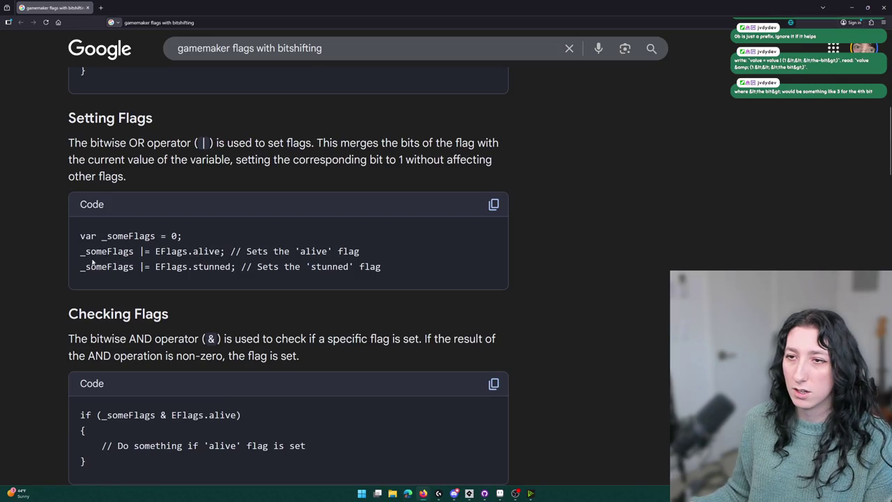
{"action": "scroll", "coordinate": [226, 379], "scroll_direction": "up", "scroll_amount": 8}
{"action": "scroll", "coordinate": [139, 242], "scroll_direction": "down", "scroll_amount": 8}
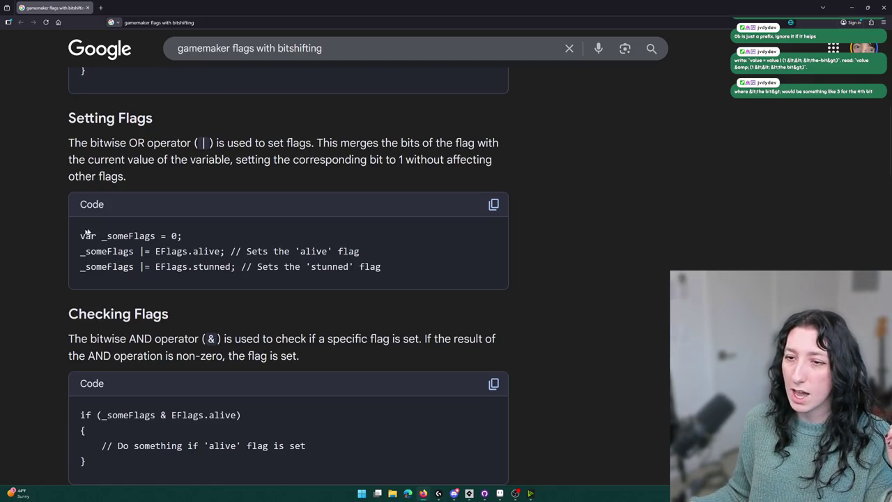
{"action": "scroll", "coordinate": [191, 230], "scroll_direction": "down", "scroll_amount": 3}
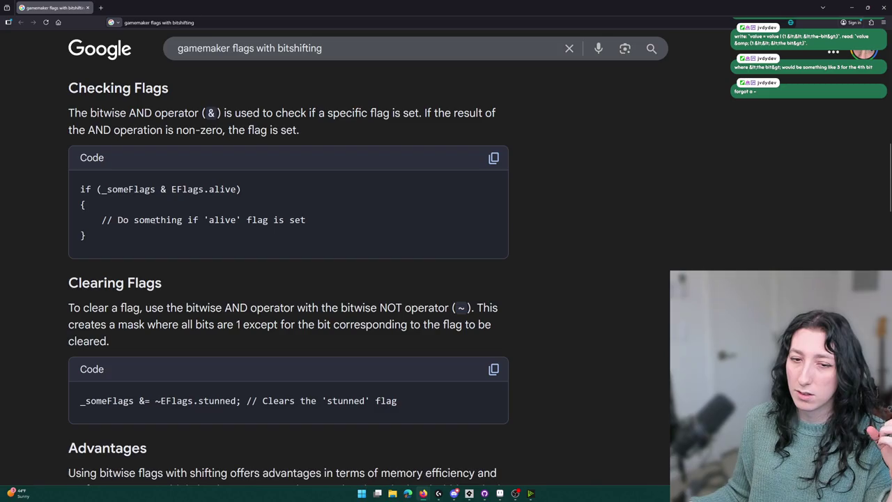
{"action": "scroll", "coordinate": [163, 223], "scroll_direction": "down", "scroll_amount": 3}
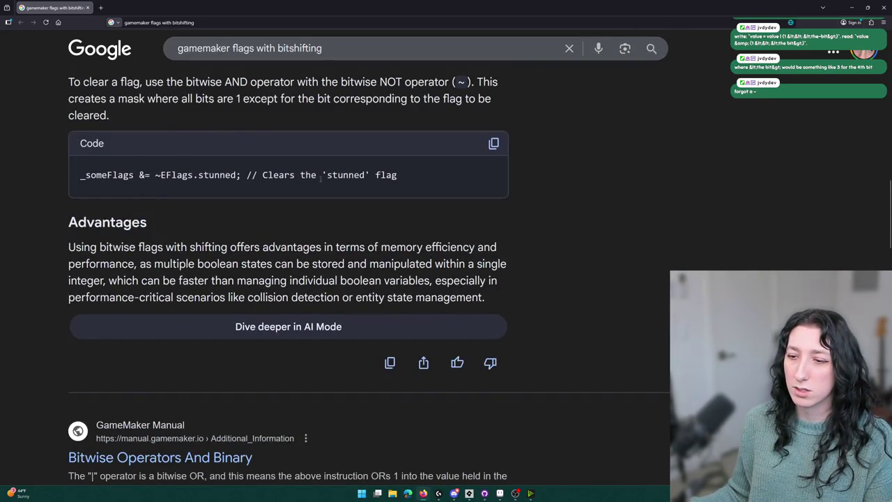
{"action": "scroll", "coordinate": [320, 178], "scroll_direction": "down", "scroll_amount": 2}
Step: Open the manual's Bitwise Operators And Binary result in a new tab and switch to it
{"action": "middle_click", "coordinate": [219, 307]}
{"action": "scroll", "coordinate": [210, 138], "scroll_direction": "up", "scroll_amount": 6}
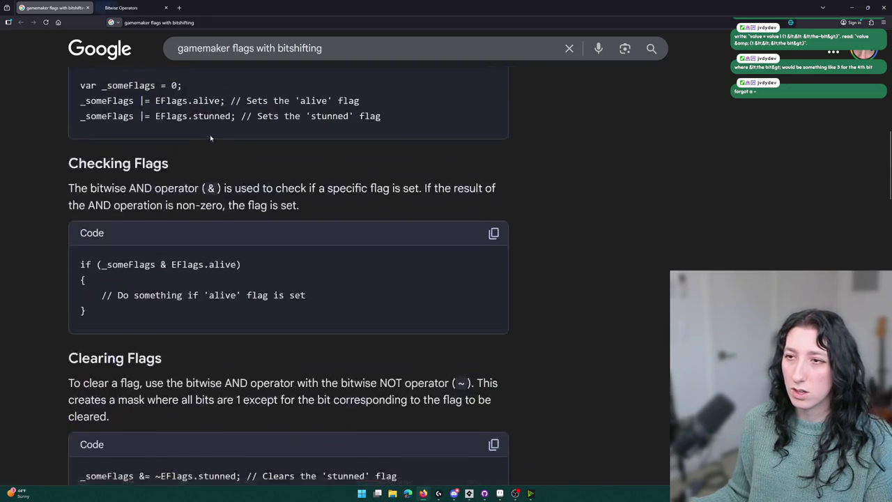
{"action": "key", "text": "ctrl+Tab"}
{"action": "scroll", "coordinate": [252, 265], "scroll_direction": "down", "scroll_amount": 6}
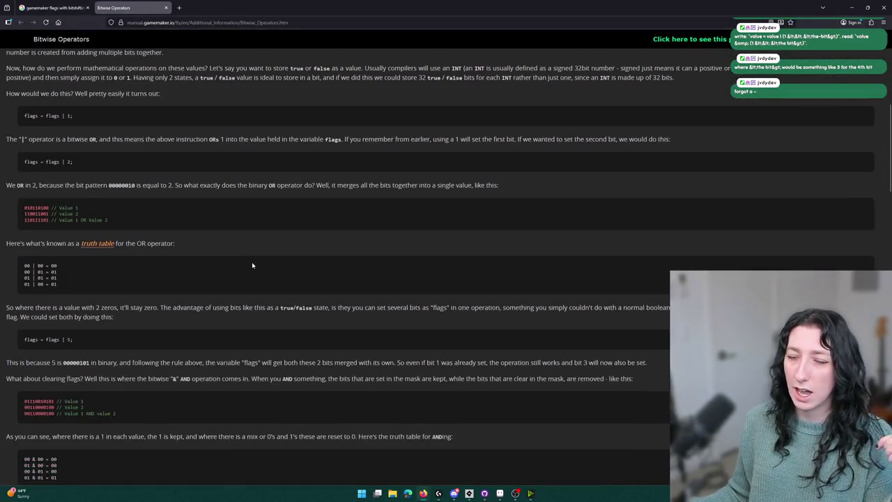
Step: Skim the Bitwise Operators page, then close the Google results tab and minimize the browser
{"action": "scroll", "coordinate": [143, 202], "scroll_direction": "up", "scroll_amount": 1}
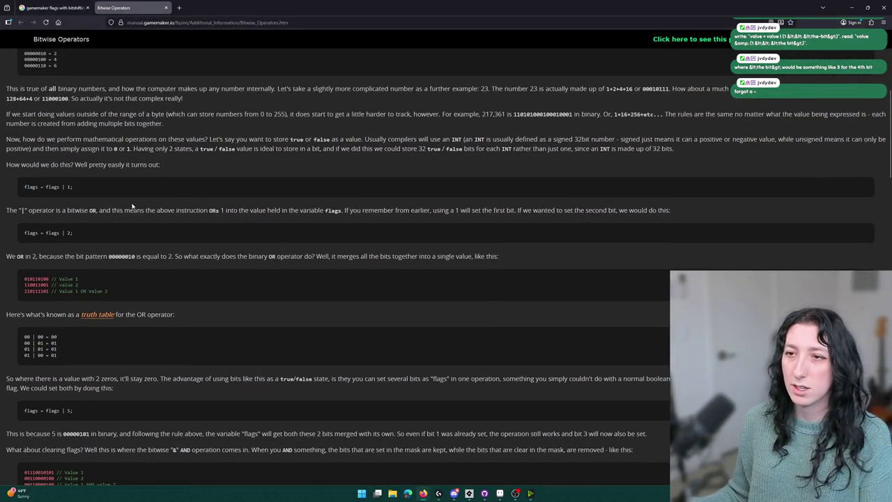
{"action": "scroll", "coordinate": [128, 207], "scroll_direction": "up", "scroll_amount": 3, "text": "ctrl"}
{"action": "scroll", "coordinate": [127, 207], "scroll_direction": "down", "scroll_amount": 3}
{"action": "scroll", "coordinate": [140, 188], "scroll_direction": "up", "scroll_amount": 1, "text": "ctrl"}
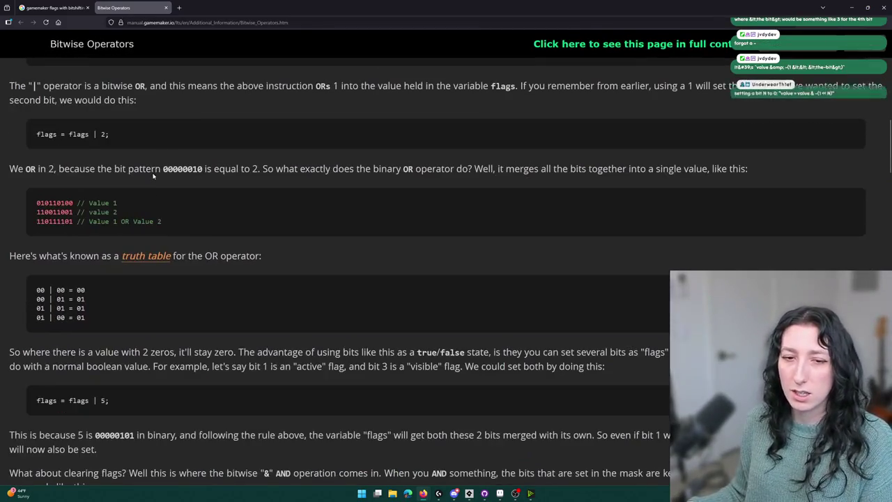
{"action": "scroll", "coordinate": [153, 173], "scroll_direction": "up", "scroll_amount": 1}
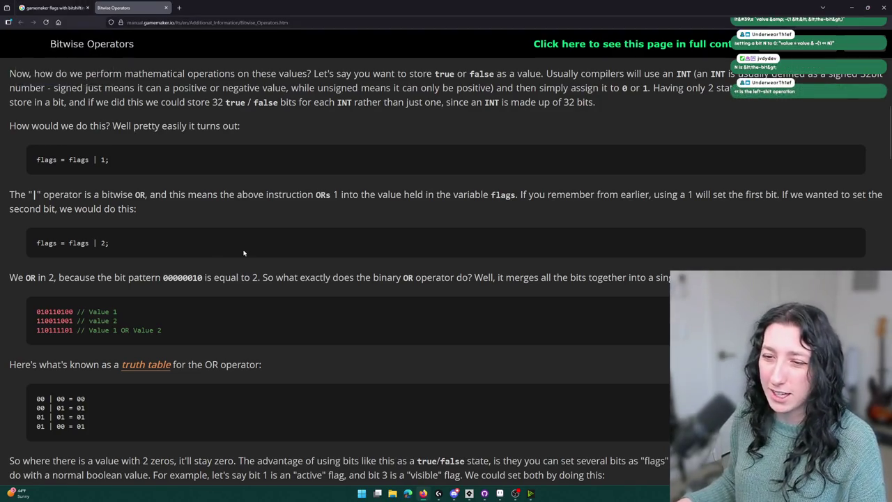
{"action": "scroll", "coordinate": [188, 135], "scroll_direction": "down", "scroll_amount": 5}
{"action": "left_click", "coordinate": [87, 7]}
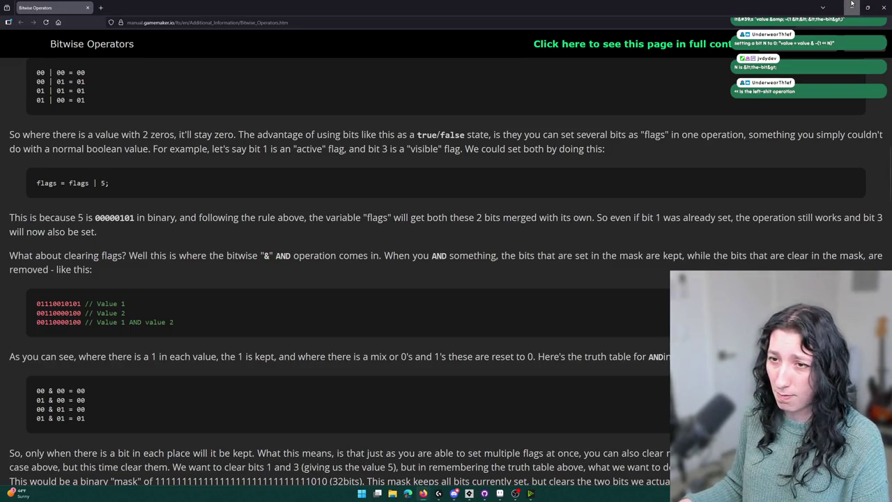
{"action": "left_click", "coordinate": [852, 3]}
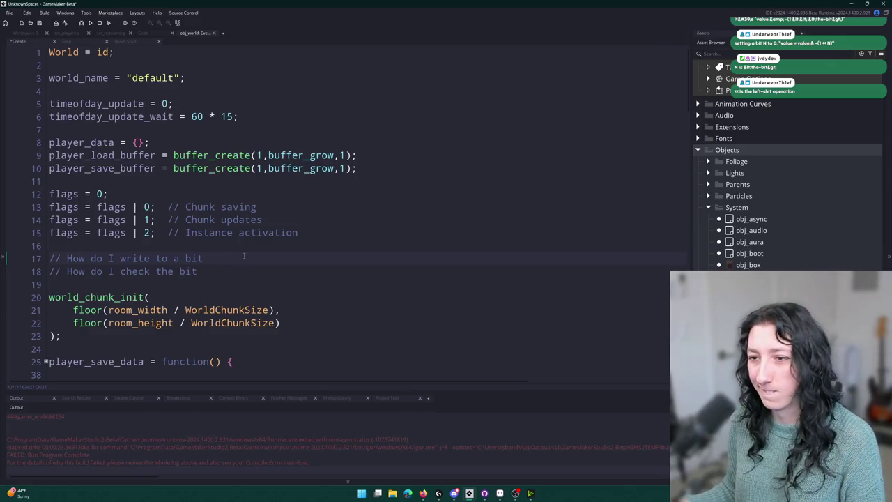
Step: Type binary examples 00000000, 00000001, 00000010 and 00000100 on new lines below the flag assignments
{"action": "left_click", "coordinate": [306, 233]}
{"action": "key", "text": "Return"}
{"action": "key", "text": "Return"}
{"action": "type", "text": "ui"}
{"action": "key", "text": "BackSpace"}
{"action": "key", "text": "BackSpace"}
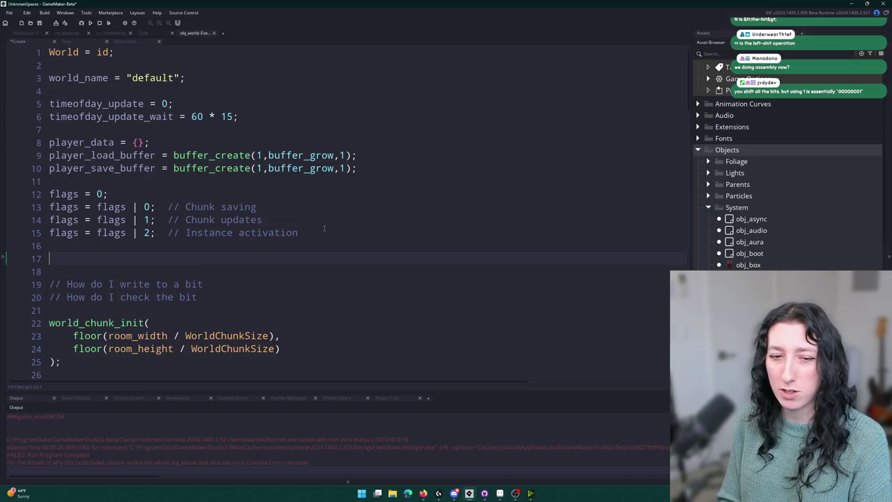
{"action": "type", "text": "0"}
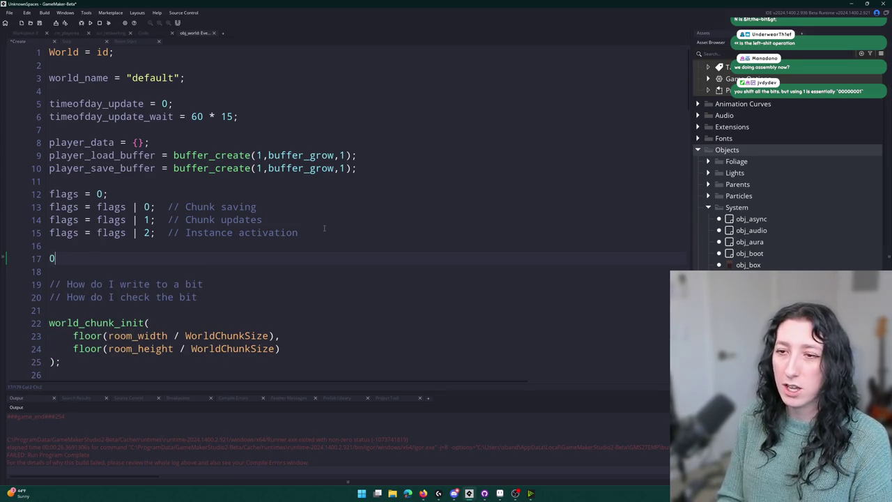
{"action": "type", "text": "0000000"}
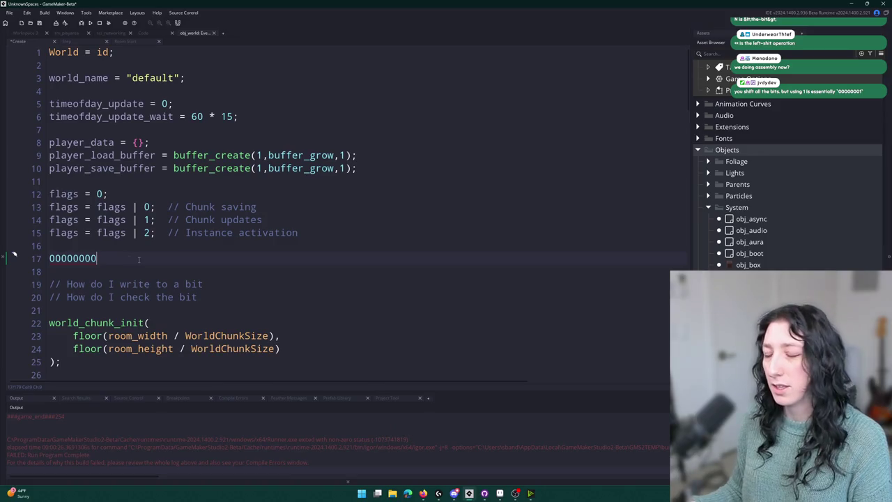
{"action": "key", "text": "Return"}
{"action": "type", "text": "00000001"}
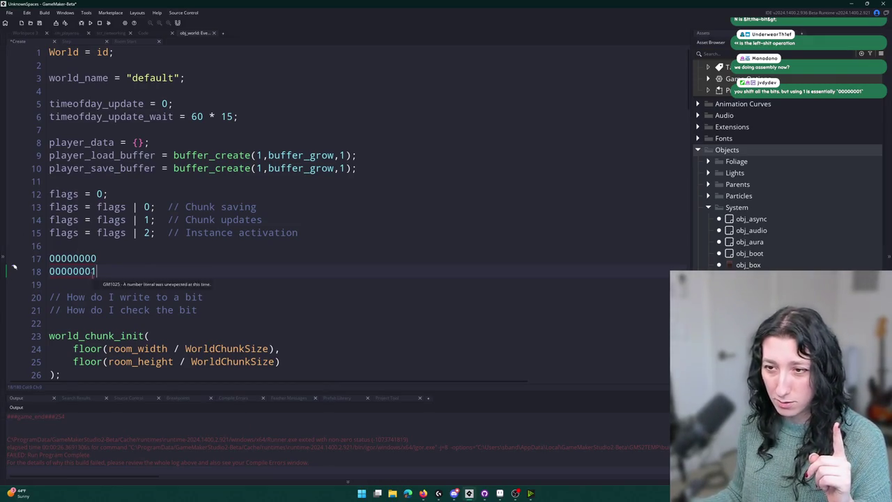
{"action": "left_click", "coordinate": [98, 271]}
{"action": "key", "text": "Return"}
{"action": "type", "text": "00000010"}
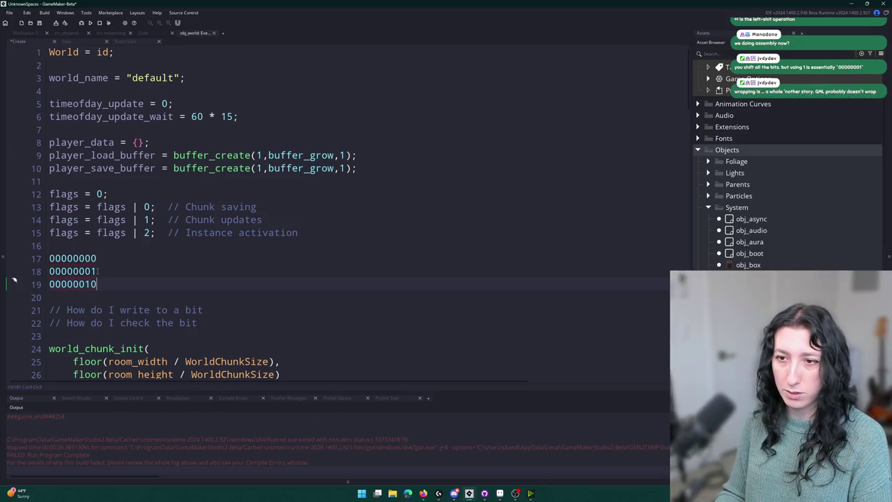
{"action": "key", "text": "Return"}
{"action": "type", "text": "00000100"}
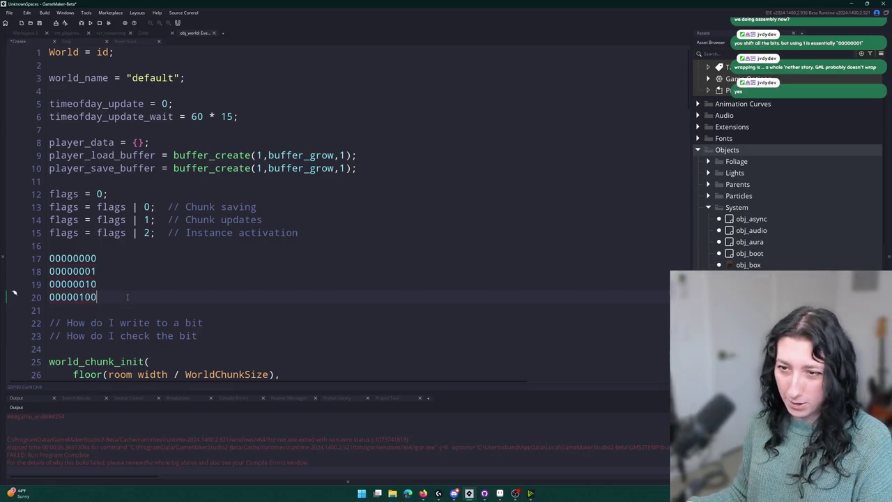
{"action": "scroll", "coordinate": [128, 297], "scroll_direction": "down", "scroll_amount": 1}
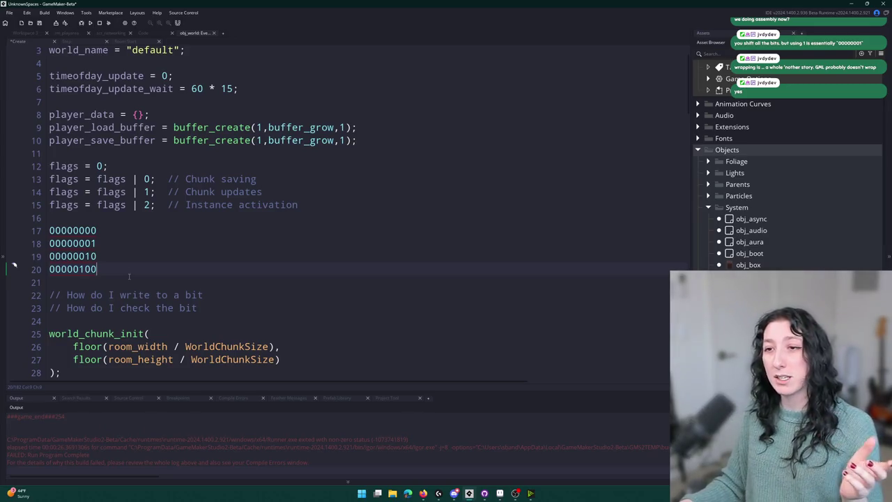
Step: Select the four binary example lines and delete them, leaving blank lines before the bit questions
{"action": "left_click", "coordinate": [139, 179]}
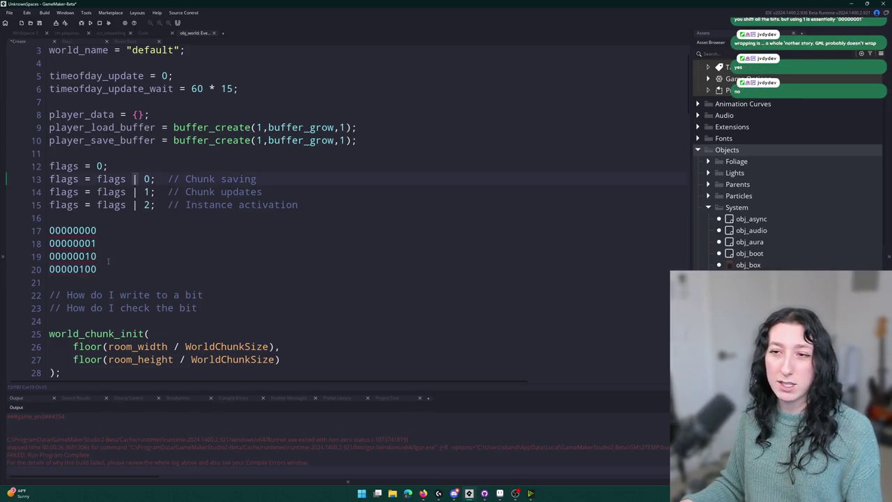
{"action": "left_click", "coordinate": [123, 220]}
{"action": "type", "text": "&^"}
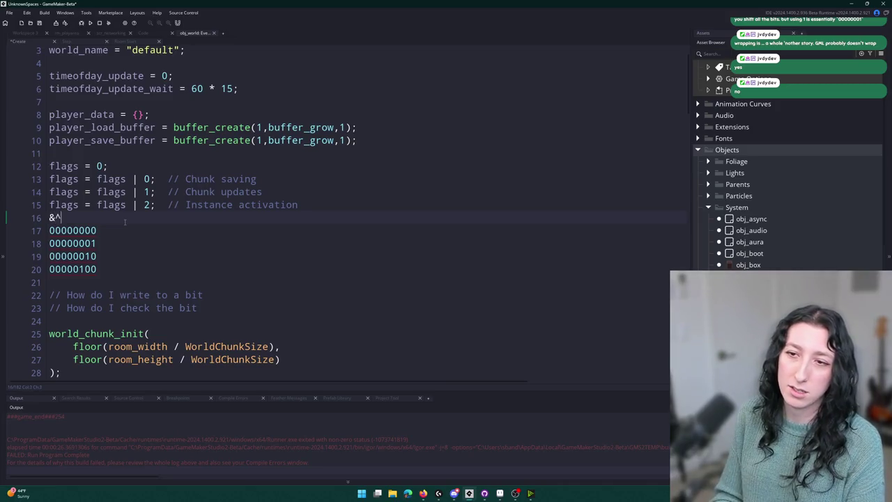
{"action": "key", "text": "BackSpace"}
{"action": "key", "text": "BackSpace"}
{"action": "left_click", "coordinate": [112, 255]}
{"action": "left_click_drag", "start_coordinate": [112, 255], "coordinate": [40, 218]}
{"action": "key", "text": "BackSpace"}
{"action": "key", "text": "BackSpace"}
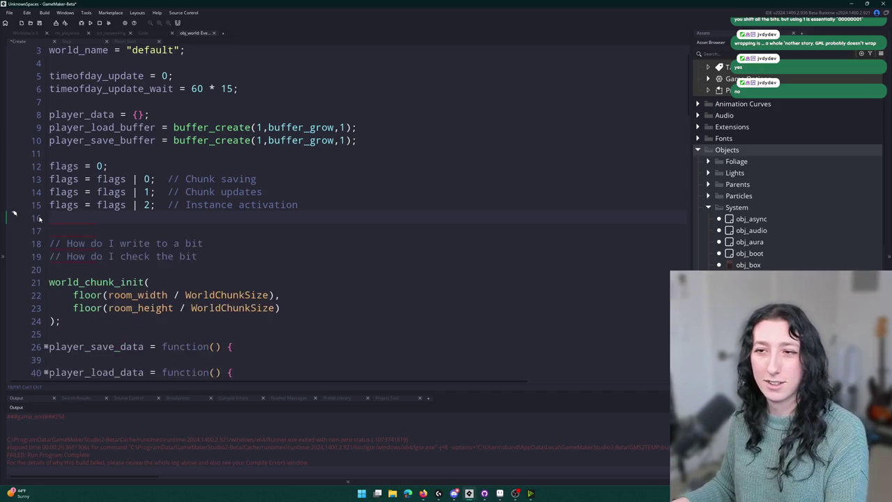
{"action": "key", "text": "BackSpace"}
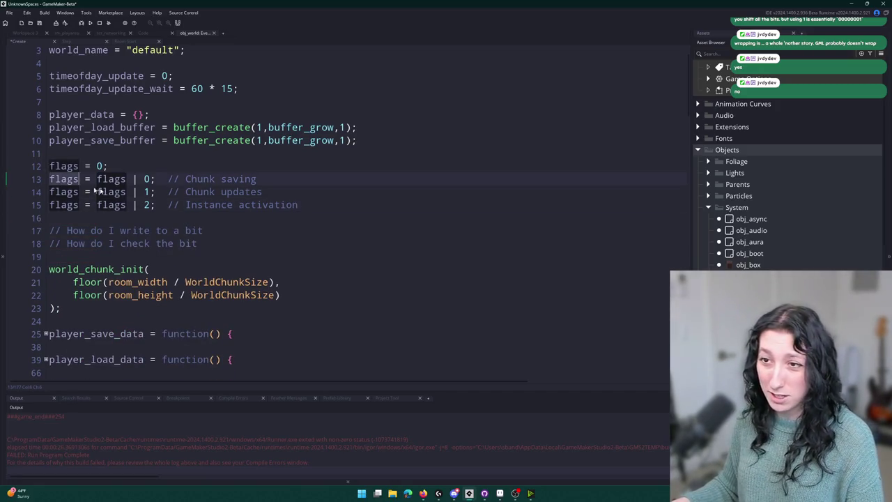
Step: Write show_message( flags &~ 0) on line 16 directly under the flag assignments
{"action": "key", "text": "Return"}
{"action": "key", "text": "Return"}
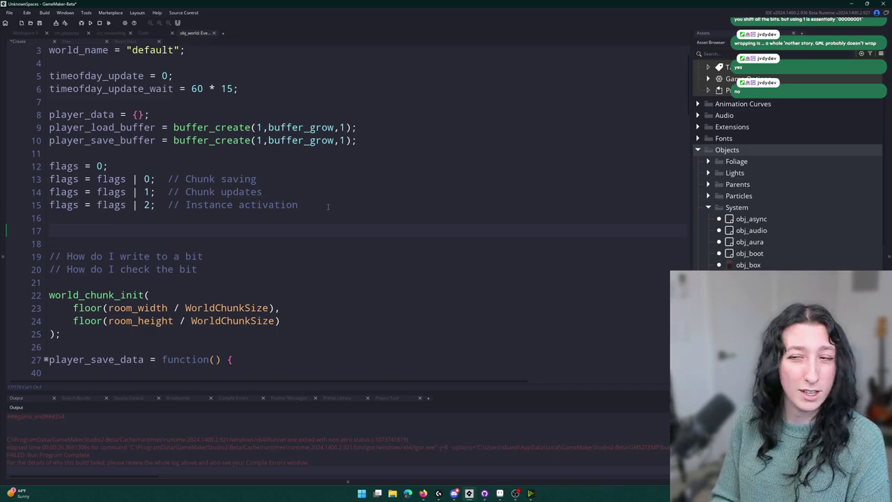
{"action": "type", "text": "i"}
{"action": "key", "text": "BackSpace"}
{"action": "type", "text": "show"}
{"action": "key", "text": "ctrl+BackSpace"}
{"action": "key", "text": "Up"}
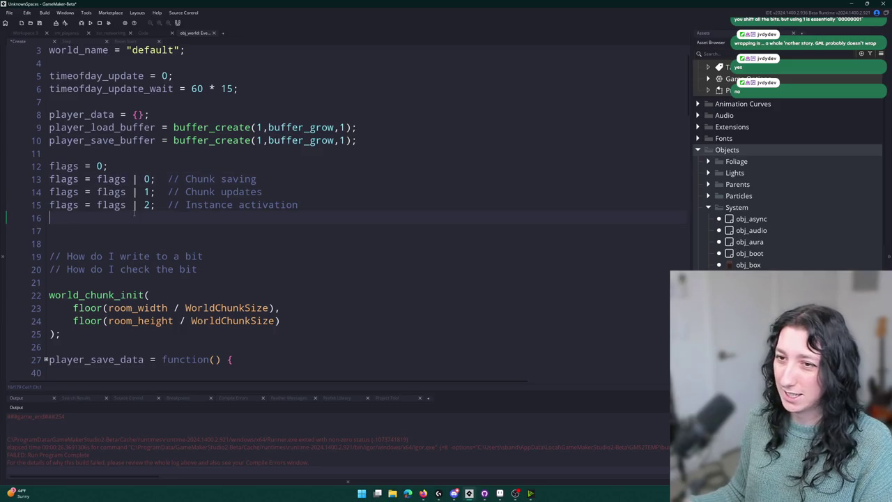
{"action": "type", "text": "show_messagei"}
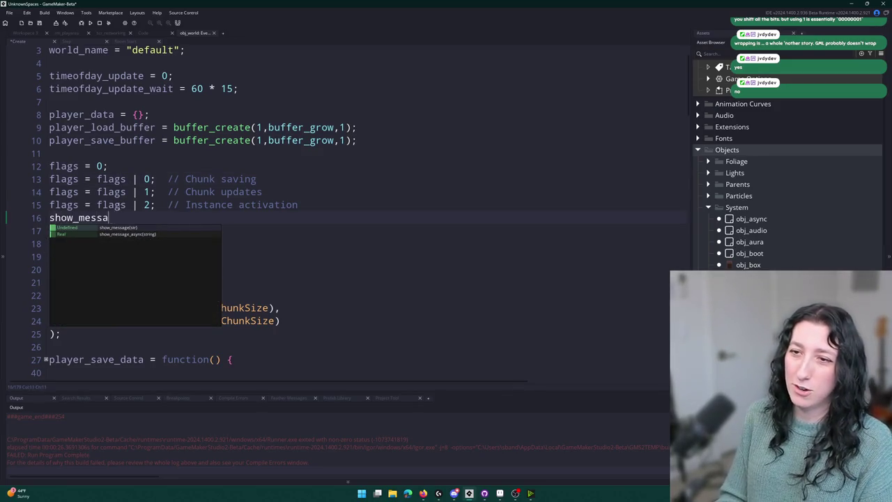
{"action": "key", "text": "BackSpace"}
{"action": "type", "text": "( "}
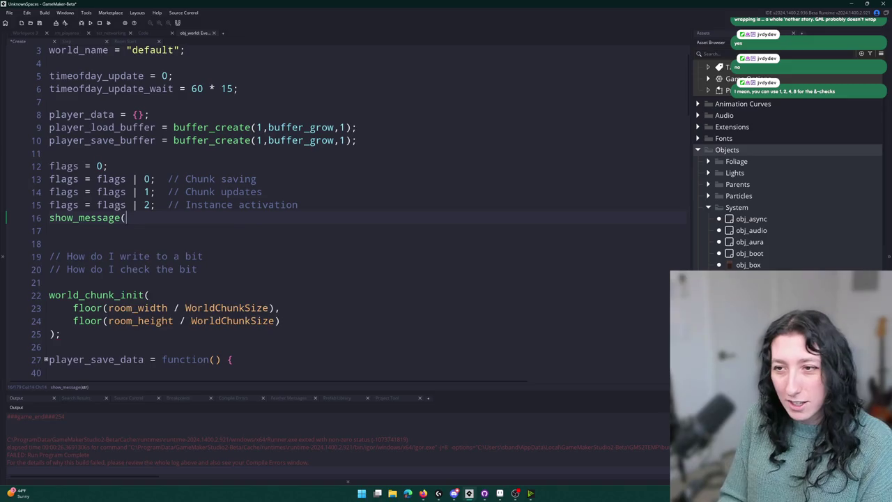
{"action": "type", "text": "flags &~ 0)"}
{"action": "left_click", "coordinate": [214, 244]}
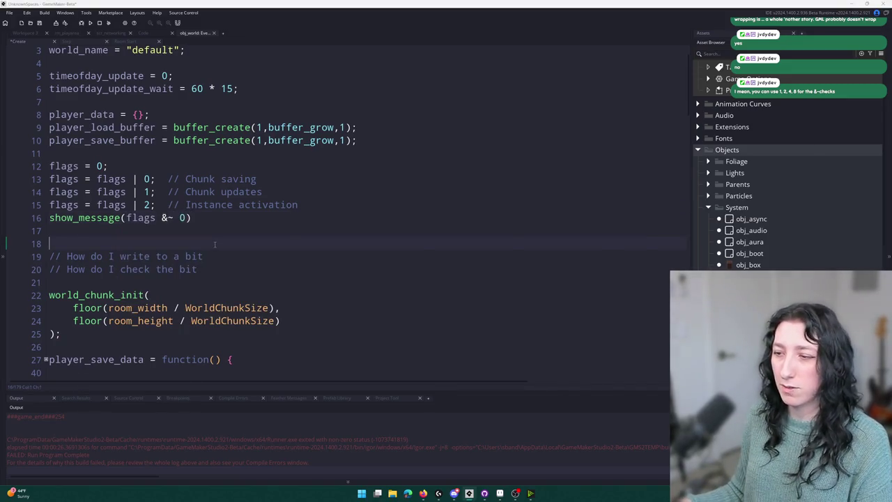
{"action": "key", "text": "alt+Tab"}
Step: Read the manual's example of clearing a flag with the NOT operator, then return to the code
{"action": "scroll", "coordinate": [282, 131], "scroll_direction": "down", "scroll_amount": 10}
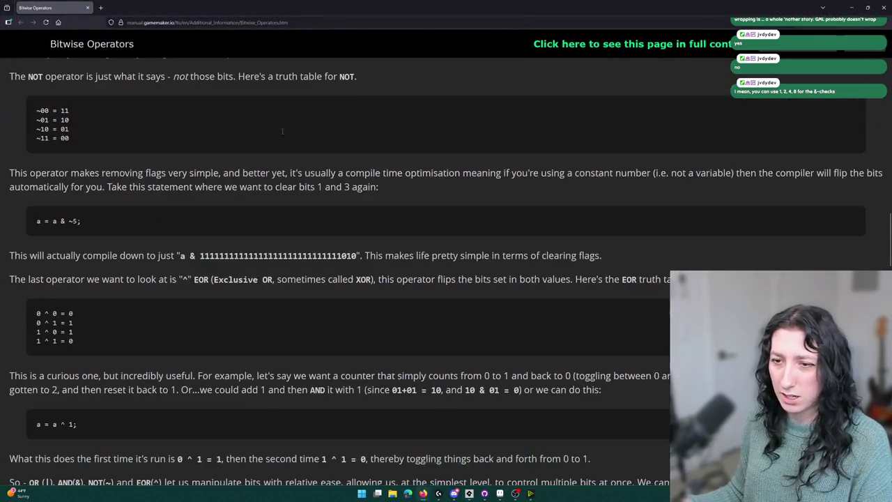
{"action": "scroll", "coordinate": [282, 131], "scroll_direction": "down", "scroll_amount": 10}
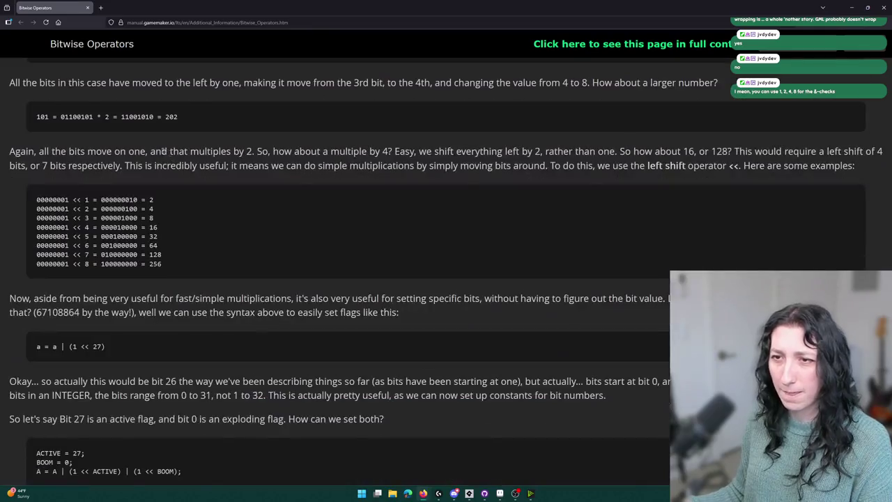
{"action": "scroll", "coordinate": [340, 184], "scroll_direction": "down", "scroll_amount": 3}
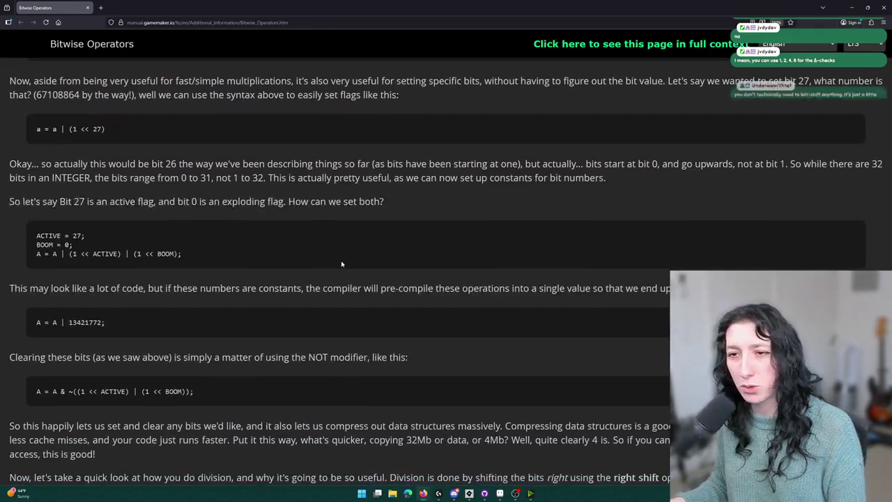
{"action": "scroll", "coordinate": [339, 183], "scroll_direction": "down", "scroll_amount": 3}
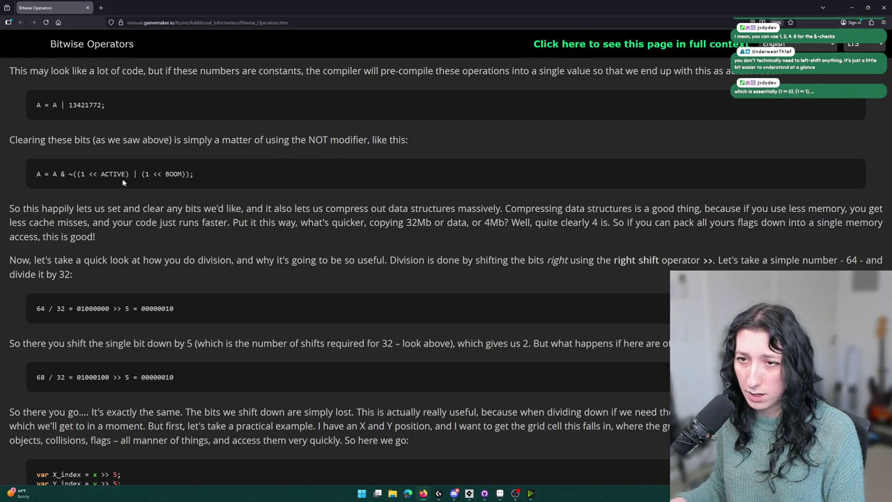
{"action": "left_click_drag", "start_coordinate": [68, 174], "coordinate": [74, 174]}
{"action": "left_click", "coordinate": [70, 174]}
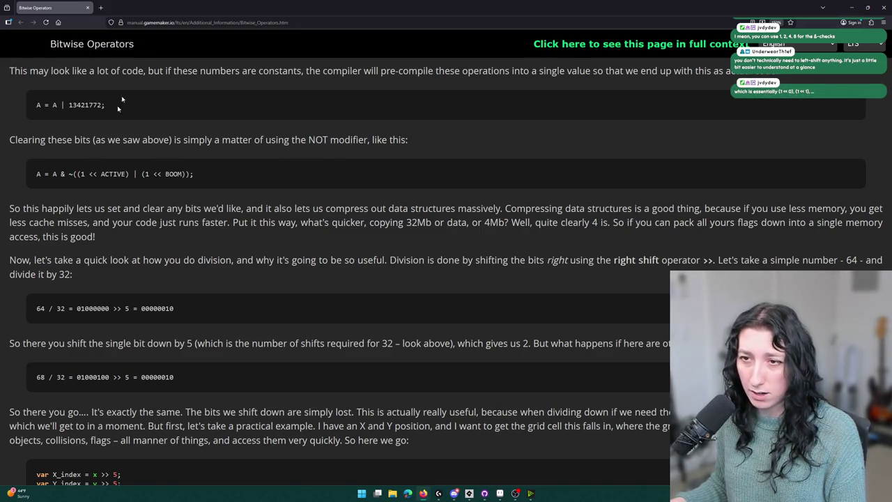
{"action": "scroll", "coordinate": [148, 298], "scroll_direction": "down", "scroll_amount": 3}
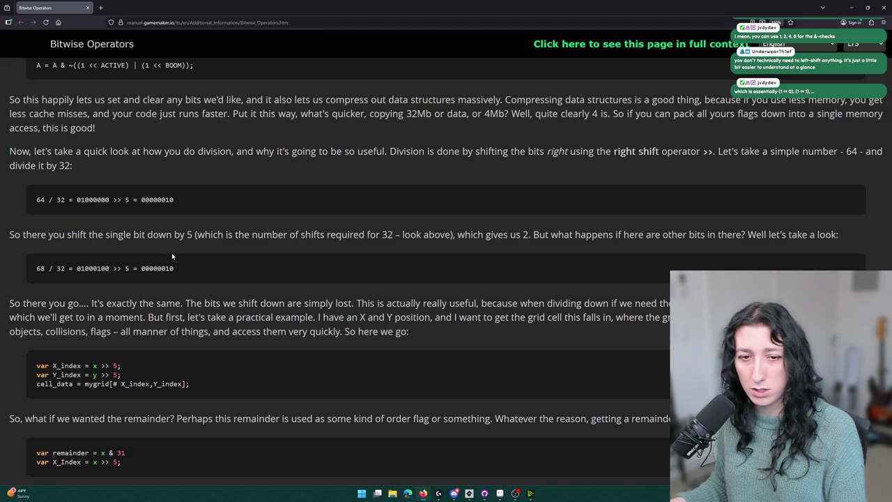
{"action": "scroll", "coordinate": [195, 234], "scroll_direction": "down", "scroll_amount": 8}
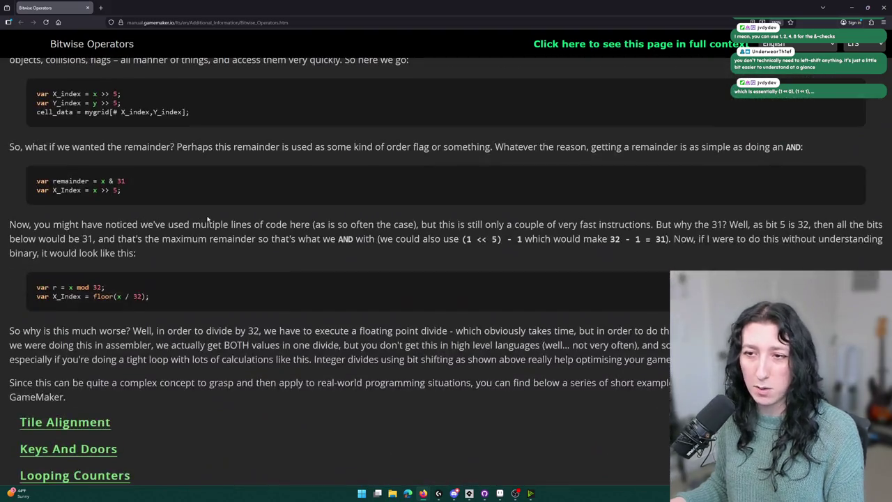
{"action": "scroll", "coordinate": [207, 219], "scroll_direction": "up", "scroll_amount": 9}
{"action": "scroll", "coordinate": [207, 219], "scroll_direction": "up", "scroll_amount": 20}
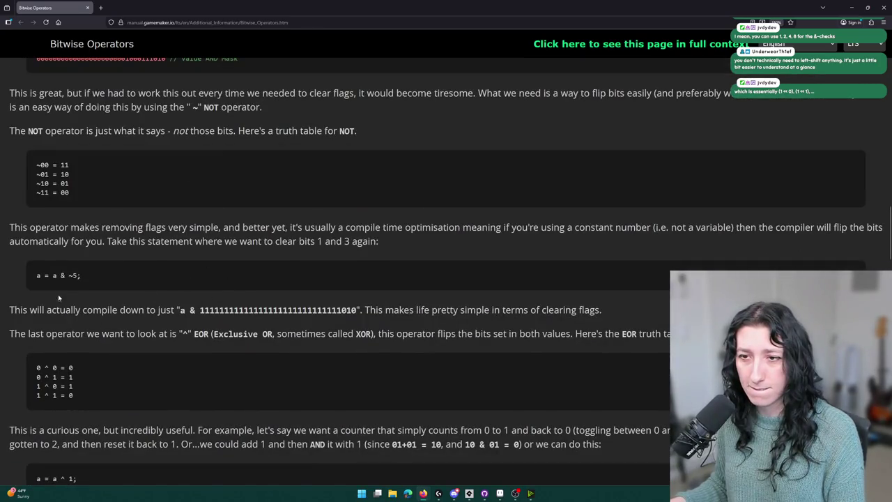
{"action": "key", "text": "alt+Tab"}
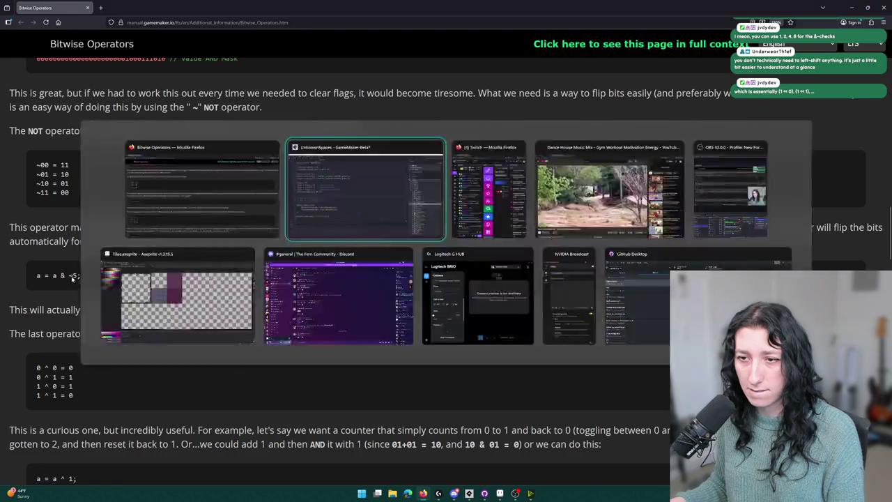
{"action": "key", "text": "alt+Tab"}
{"action": "key", "text": "alt+Tab"}
{"action": "left_click", "coordinate": [169, 217]}
Step: Drop the ~ and duplicate the message line so it shows flags & 0, 1, 2 and 3
{"action": "key", "text": "Delete"}
{"action": "left_click", "coordinate": [205, 219]}
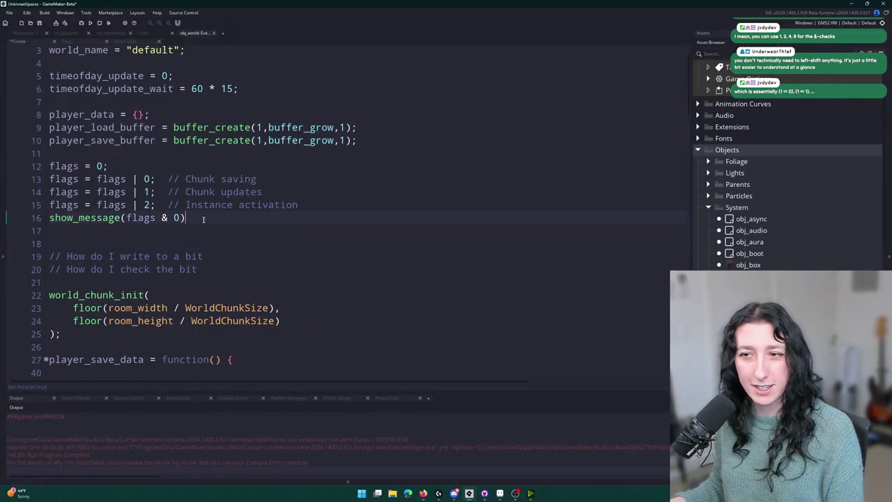
{"action": "key", "text": "ctrl+d"}
{"action": "key", "text": "ctrl+d"}
{"action": "double_click", "coordinate": [175, 230]}
{"action": "type", "text": "1"}
{"action": "double_click", "coordinate": [175, 243]}
{"action": "type", "text": "2"}
{"action": "key", "text": "ctrl+d"}
{"action": "double_click", "coordinate": [176, 257]}
{"action": "type", "text": "3"}
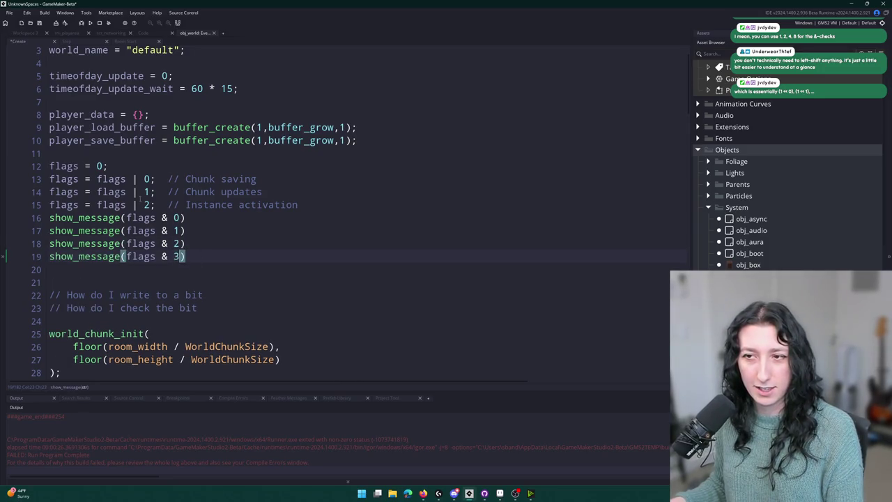
Step: Duplicate the Instance activation flag line as a &~ clear with the comment 'CLEAR THIS ONE'
{"action": "left_click", "coordinate": [325, 209]}
{"action": "key", "text": "ctrl+d"}
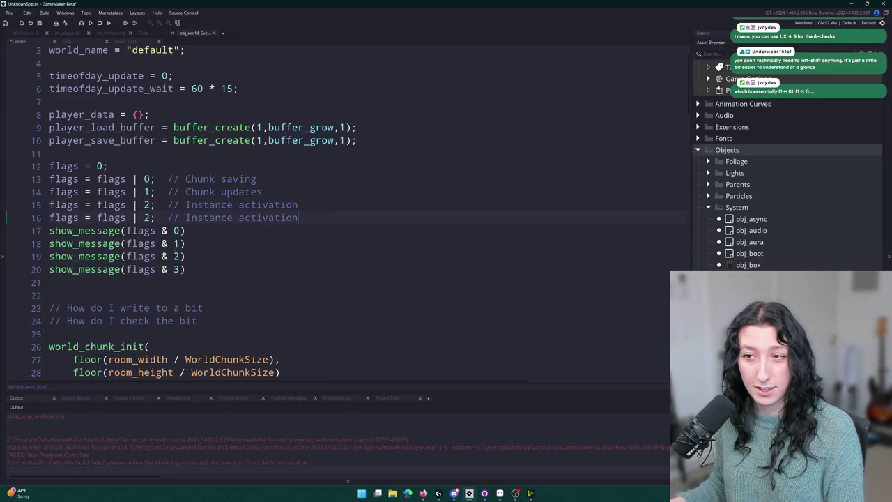
{"action": "left_click", "coordinate": [142, 217]}
{"action": "key", "text": "BackSpace"}
{"action": "type", "text": "&~"}
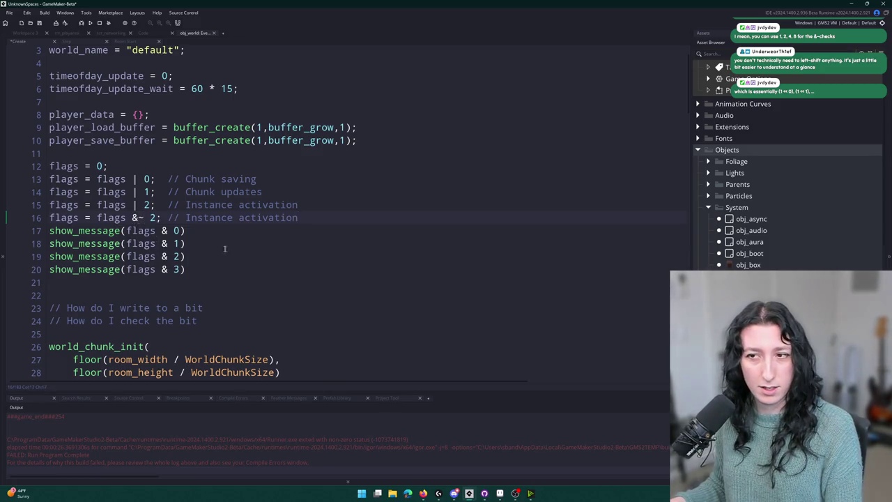
{"action": "left_click_drag", "start_coordinate": [186, 218], "coordinate": [352, 221]}
{"action": "type", "text": "CLEAR THIS ONE"}
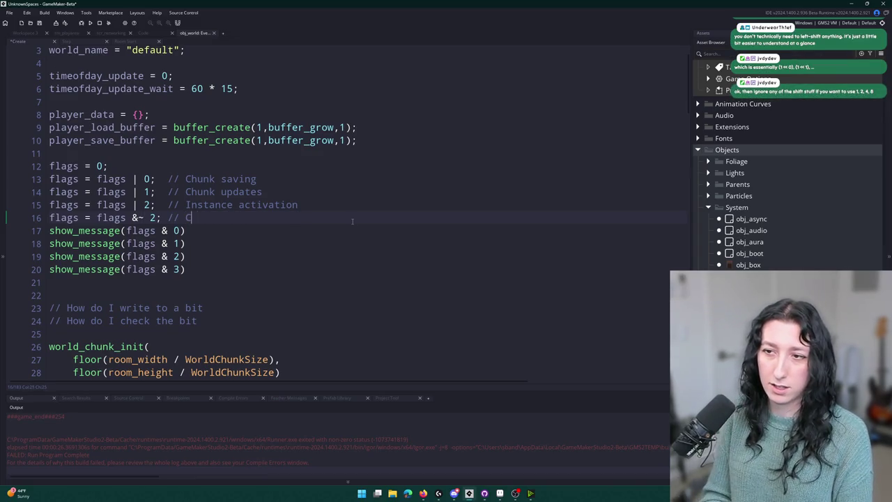
Step: Enter 10 into the starting flags value and run the game with F5
{"action": "left_click", "coordinate": [97, 166]}
{"action": "type", "text": "1"}
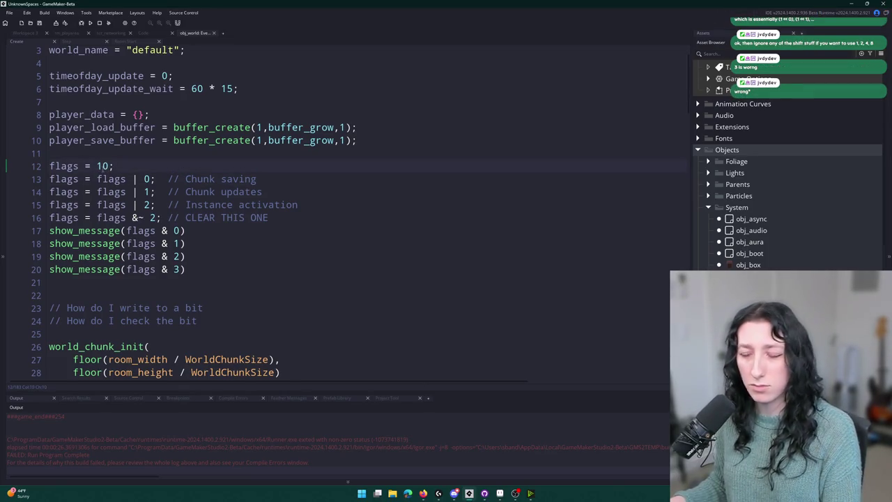
{"action": "type", "text": "0"}
{"action": "key", "text": "F5"}
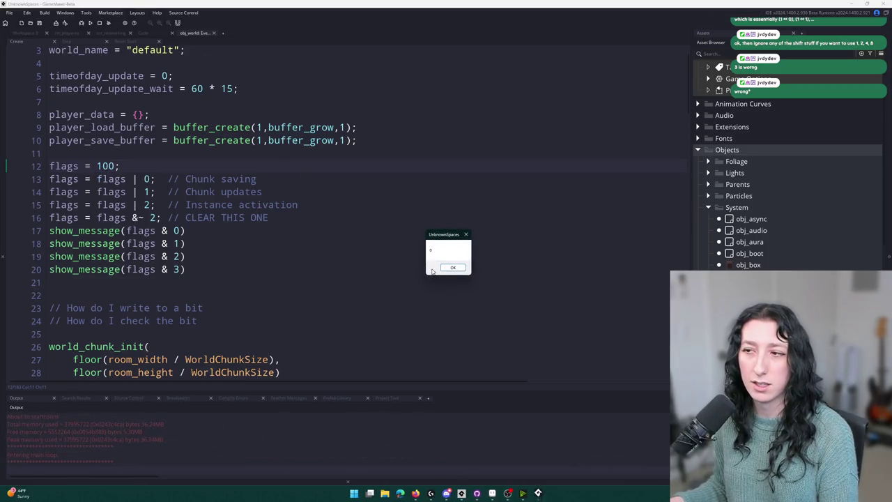
{"action": "left_click", "coordinate": [454, 268]}
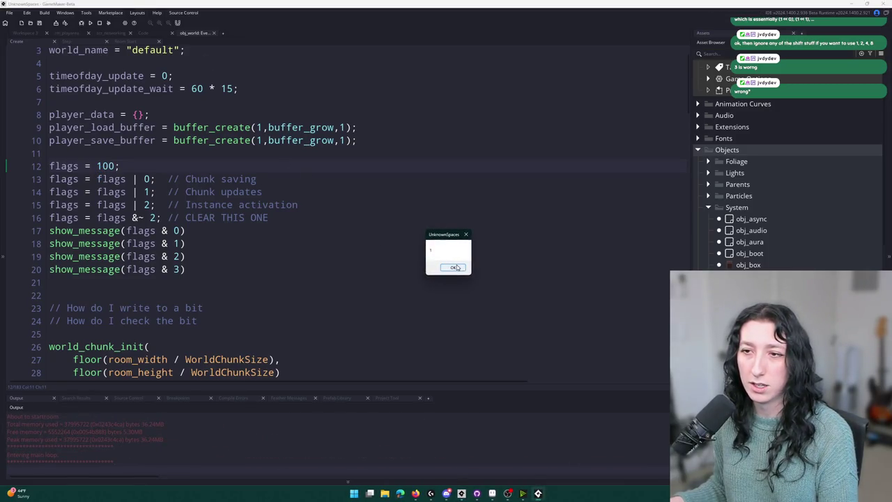
{"action": "left_click", "coordinate": [454, 269]}
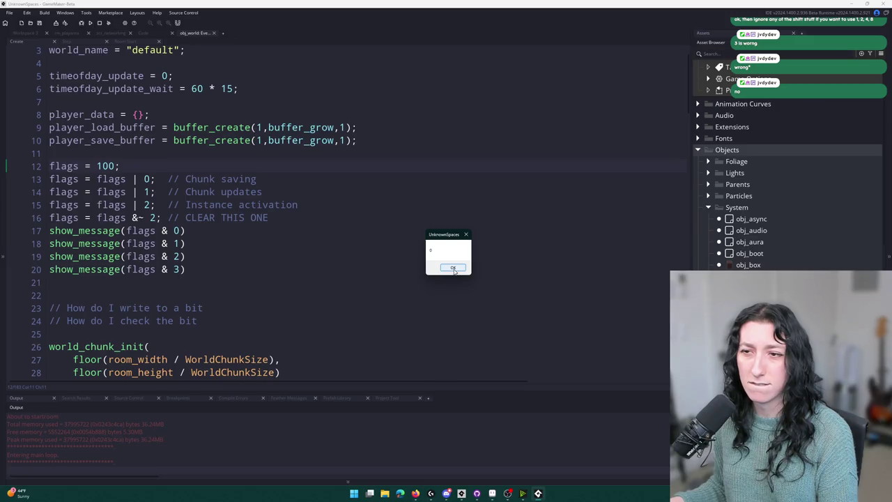
{"action": "left_click", "coordinate": [454, 269]}
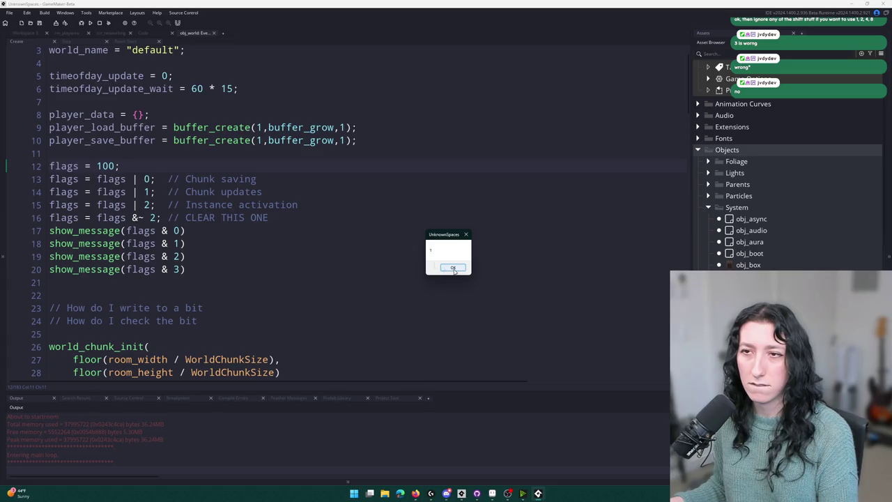
{"action": "left_click", "coordinate": [99, 23]}
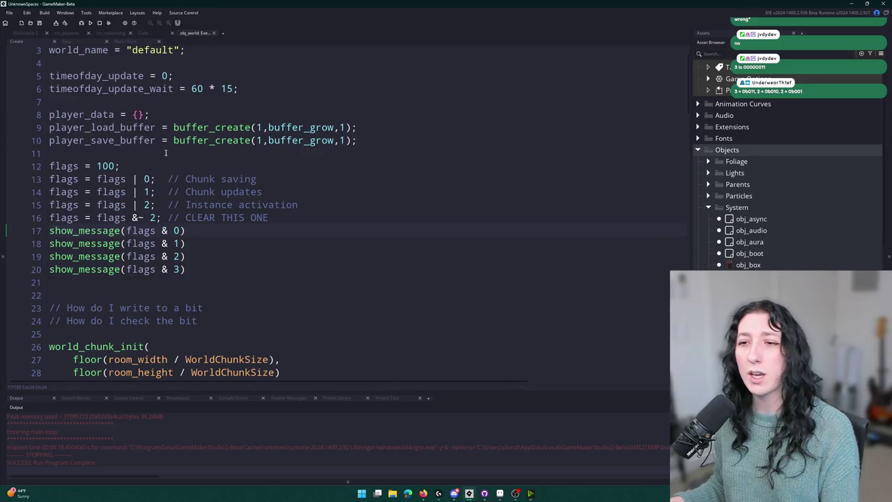
{"action": "left_click", "coordinate": [179, 269]}
{"action": "left_click", "coordinate": [145, 205]}
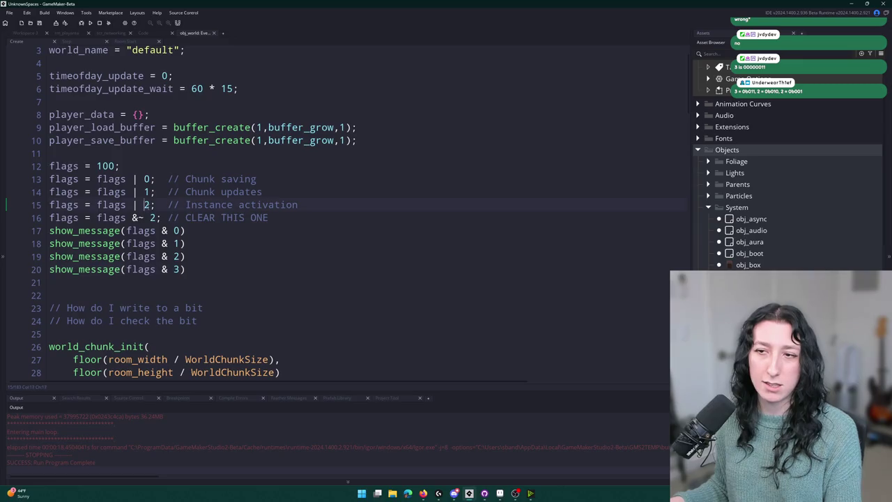
Step: Scroll through the Bitwise Operators manual page, then un-maximize Firefox to reveal the GameMaker code
{"action": "mouse_move", "coordinate": [438, 489]}
{"action": "left_click", "coordinate": [470, 435]}
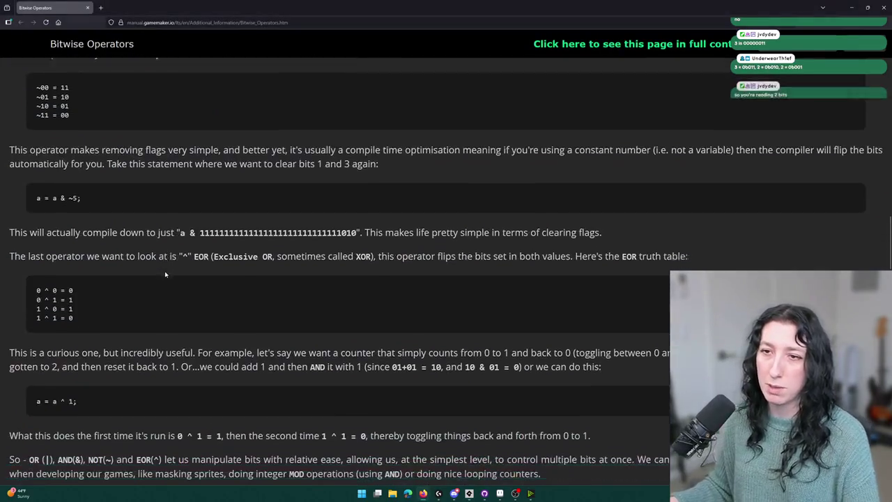
{"action": "scroll", "coordinate": [170, 265], "scroll_direction": "down", "scroll_amount": 7}
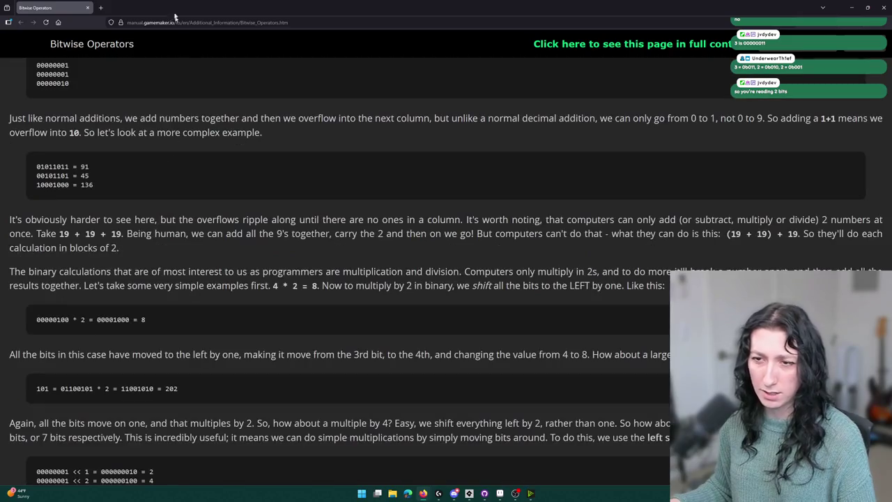
{"action": "scroll", "coordinate": [136, 216], "scroll_direction": "down", "scroll_amount": 15}
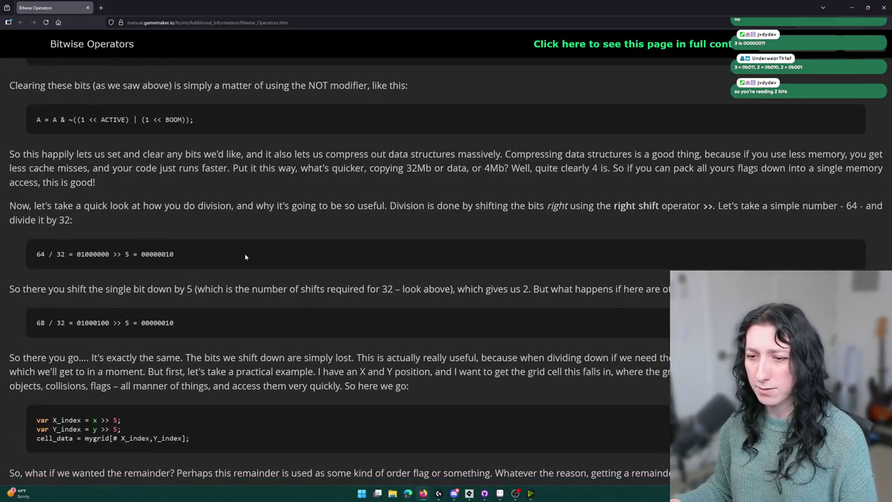
{"action": "scroll", "coordinate": [245, 256], "scroll_direction": "up", "scroll_amount": 20}
{"action": "scroll", "coordinate": [245, 256], "scroll_direction": "down", "scroll_amount": 4}
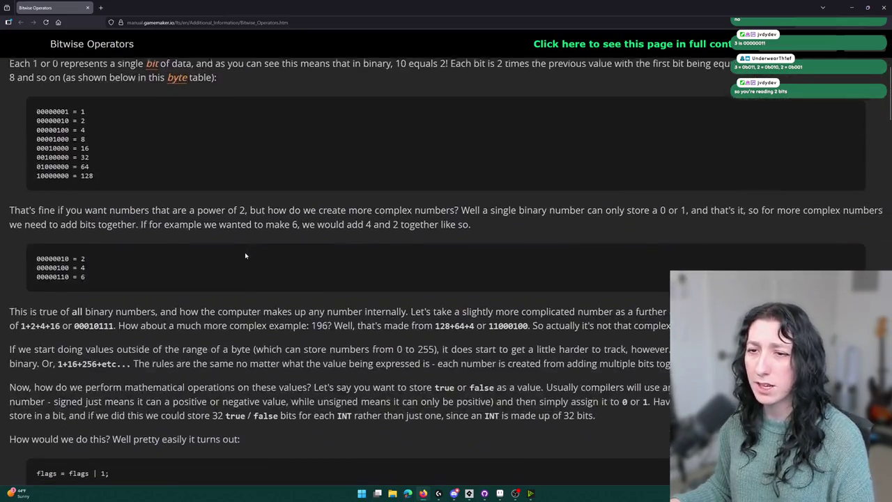
{"action": "scroll", "coordinate": [245, 256], "scroll_direction": "down", "scroll_amount": 7}
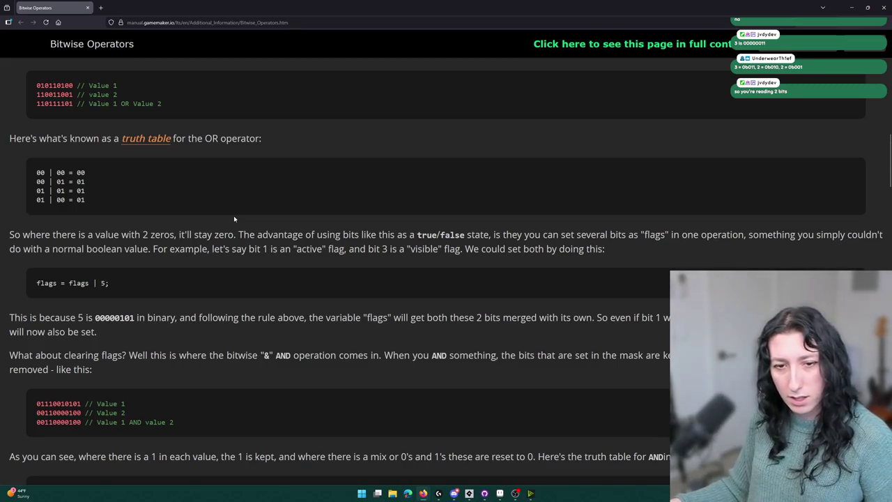
{"action": "scroll", "coordinate": [234, 219], "scroll_direction": "down", "scroll_amount": 3}
{"action": "scroll", "coordinate": [236, 220], "scroll_direction": "down", "scroll_amount": 10}
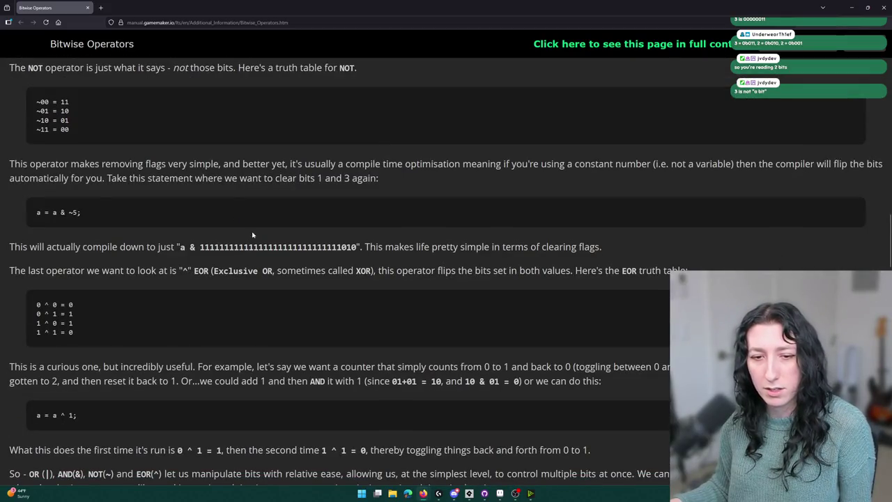
{"action": "scroll", "coordinate": [304, 171], "scroll_direction": "down", "scroll_amount": 9}
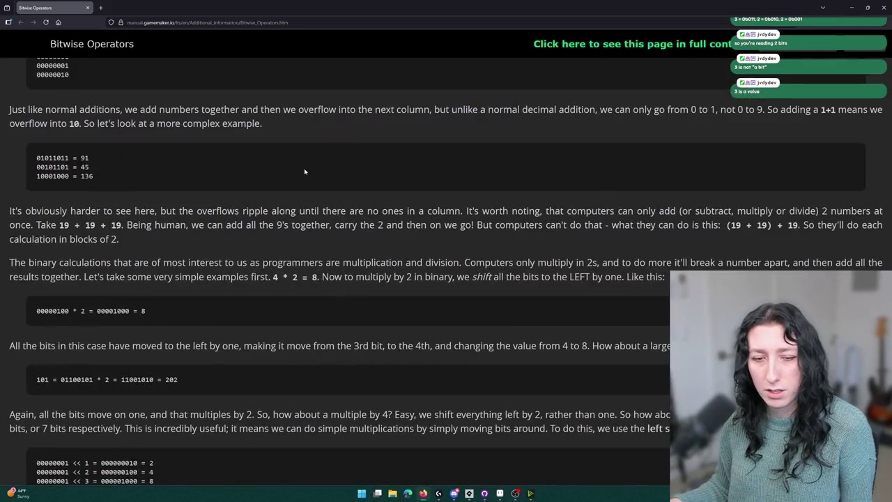
{"action": "mouse_move", "coordinate": [342, 9]}
{"action": "left_mouse_down"}
{"action": "mouse_move", "coordinate": [400, 87]}
{"action": "mouse_move", "coordinate": [610, 260]}
{"action": "mouse_move", "coordinate": [550, 229]}
{"action": "left_mouse_up"}
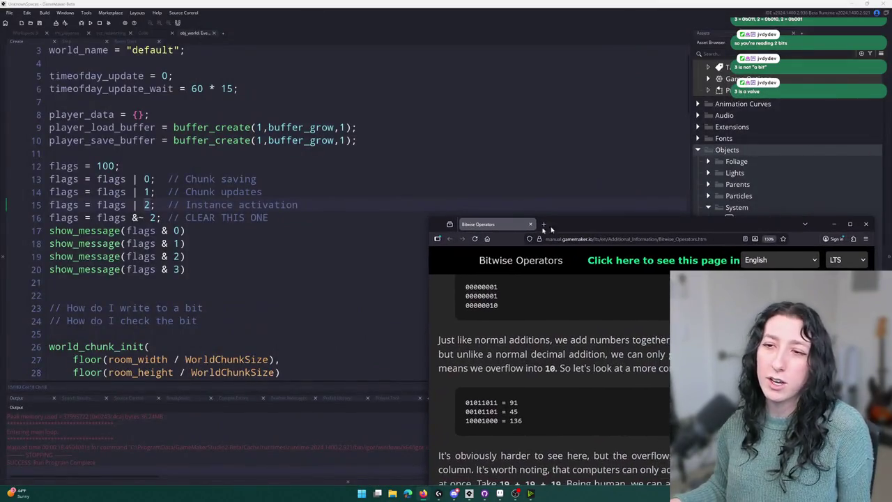
{"action": "left_click", "coordinate": [145, 180]}
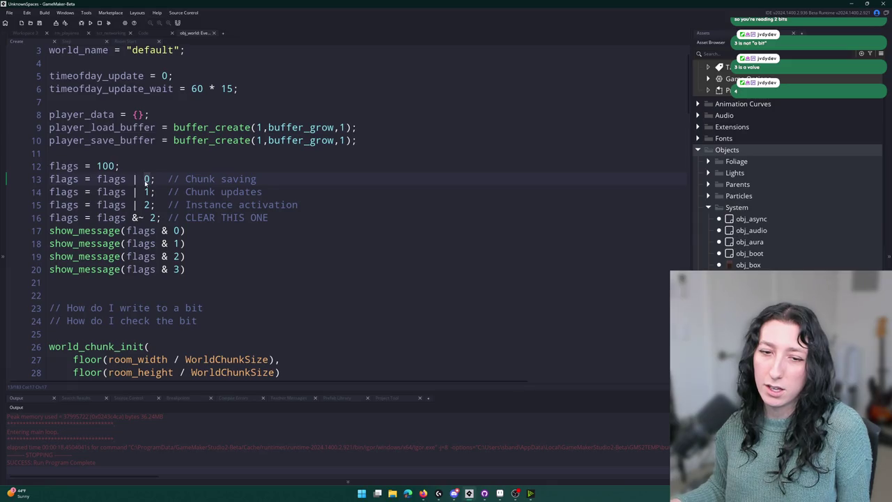
{"action": "left_click", "coordinate": [146, 192]}
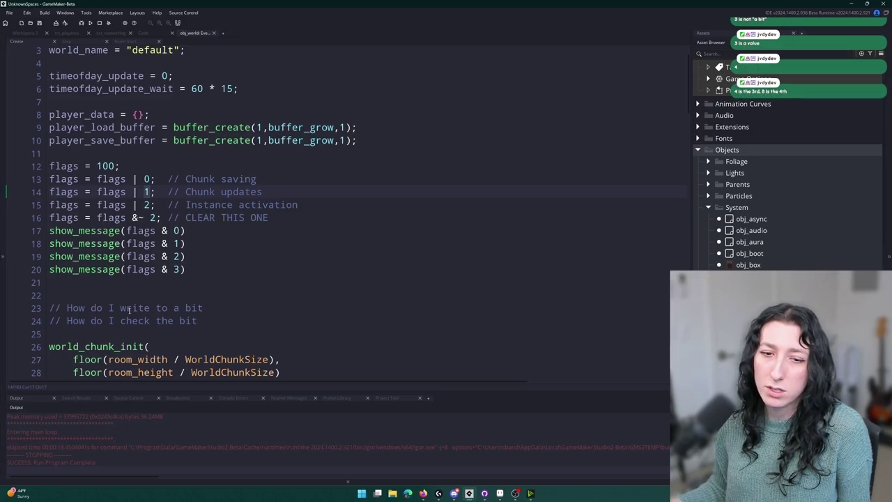
{"action": "scroll", "coordinate": [141, 295], "scroll_direction": "down", "scroll_amount": 1}
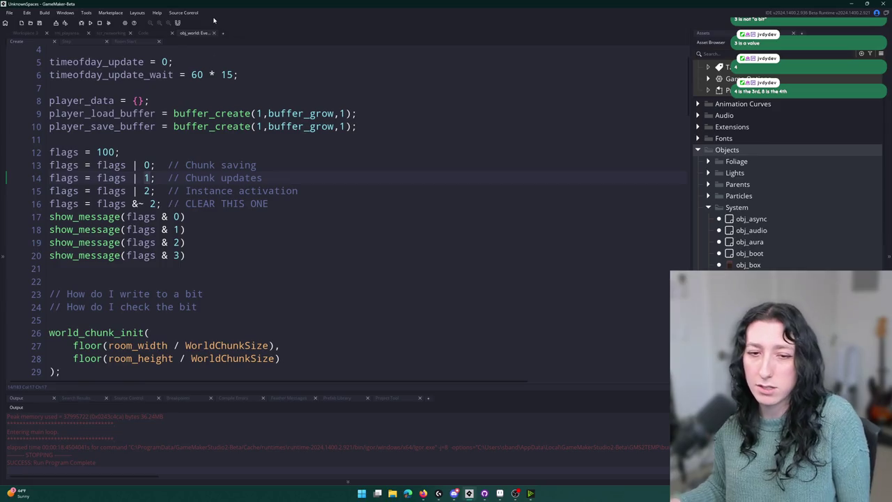
{"action": "key", "text": "alt+Tab"}
Step: Maximize the manual window and read the right-shift division examples, highlighting the shift amount 5
{"action": "mouse_move", "coordinate": [566, 216]}
{"action": "left_mouse_down"}
{"action": "mouse_move", "coordinate": [563, 139]}
{"action": "mouse_move", "coordinate": [453, 2]}
{"action": "left_mouse_up"}
{"action": "scroll", "coordinate": [274, 176], "scroll_direction": "down", "scroll_amount": 3}
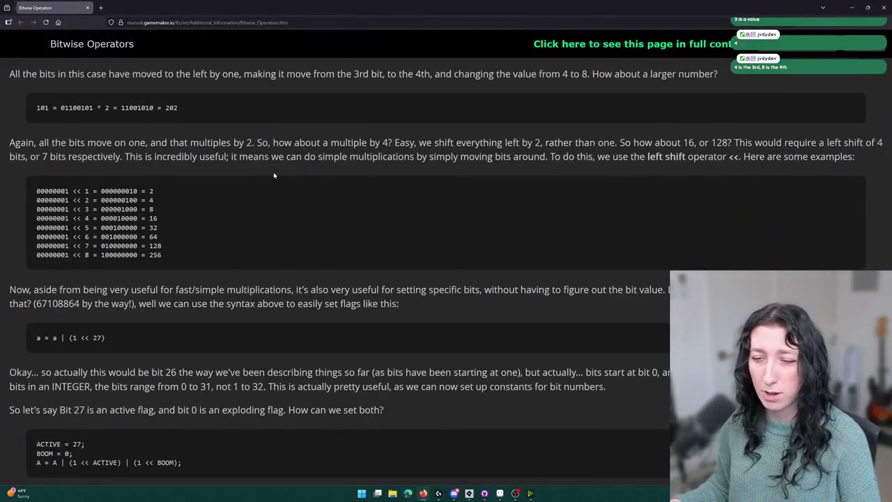
{"action": "scroll", "coordinate": [274, 176], "scroll_direction": "down", "scroll_amount": 3}
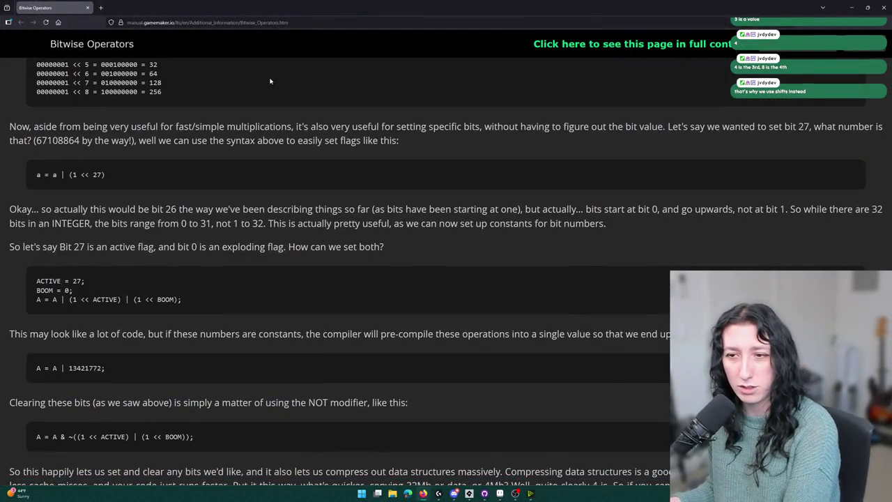
{"action": "scroll", "coordinate": [247, 139], "scroll_direction": "down", "scroll_amount": 3}
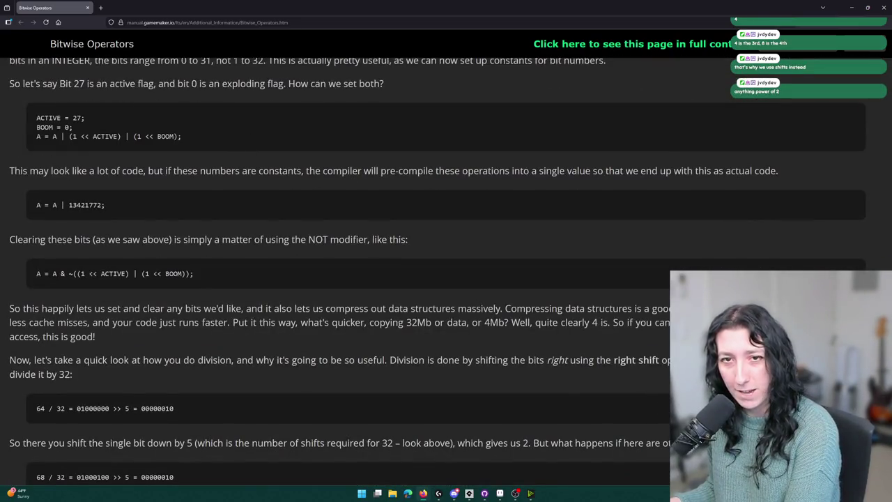
{"action": "scroll", "coordinate": [150, 355], "scroll_direction": "down", "scroll_amount": 5}
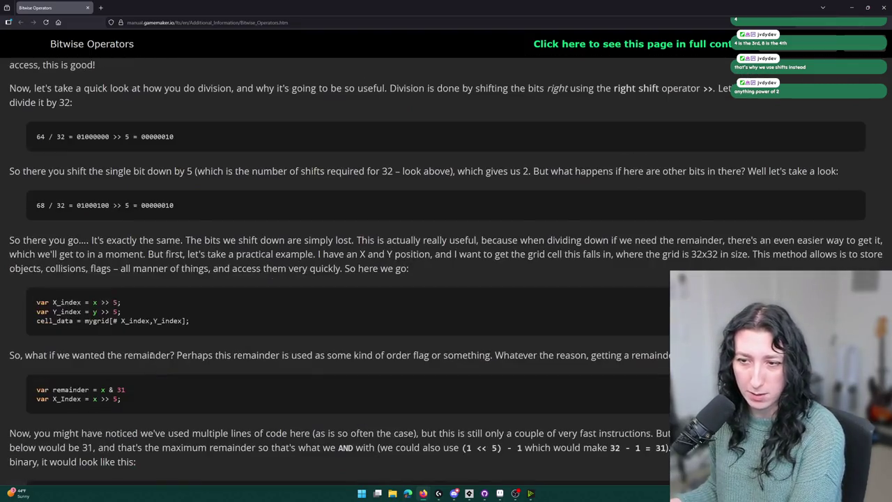
{"action": "double_click", "coordinate": [128, 136]}
{"action": "scroll", "coordinate": [128, 136], "scroll_direction": "up", "scroll_amount": 6}
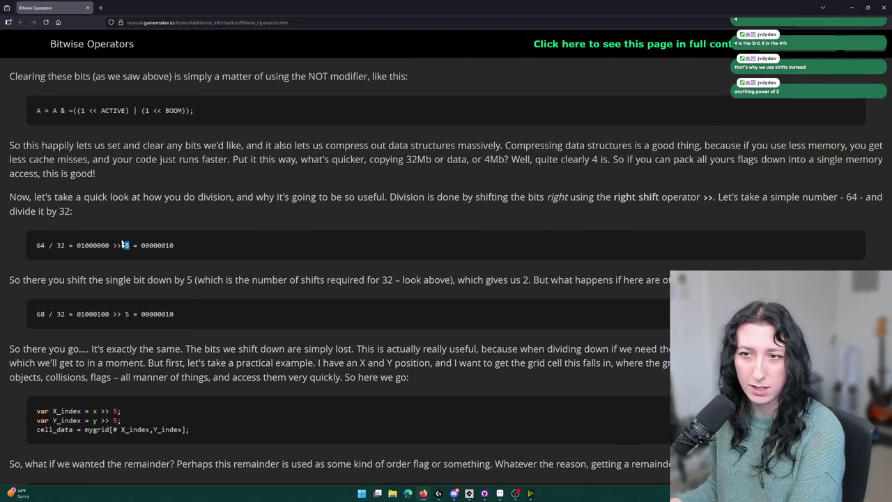
{"action": "scroll", "coordinate": [104, 233], "scroll_direction": "down", "scroll_amount": 3}
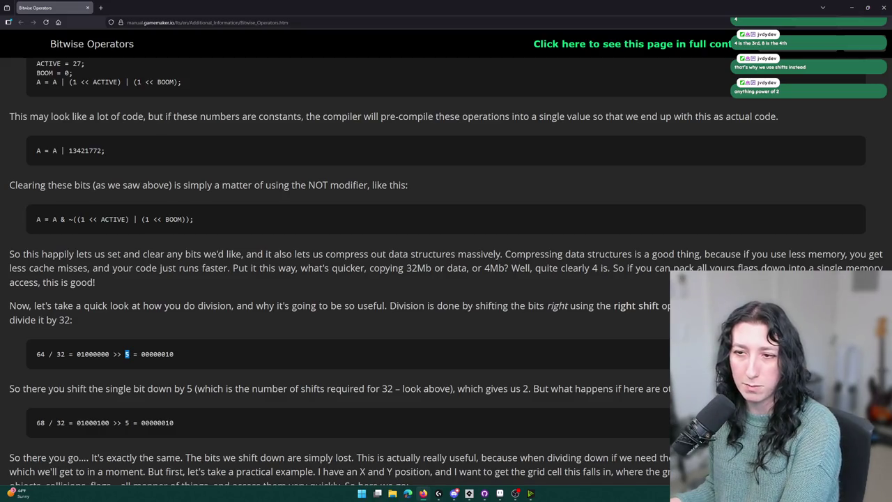
{"action": "scroll", "coordinate": [125, 230], "scroll_direction": "up", "scroll_amount": 16}
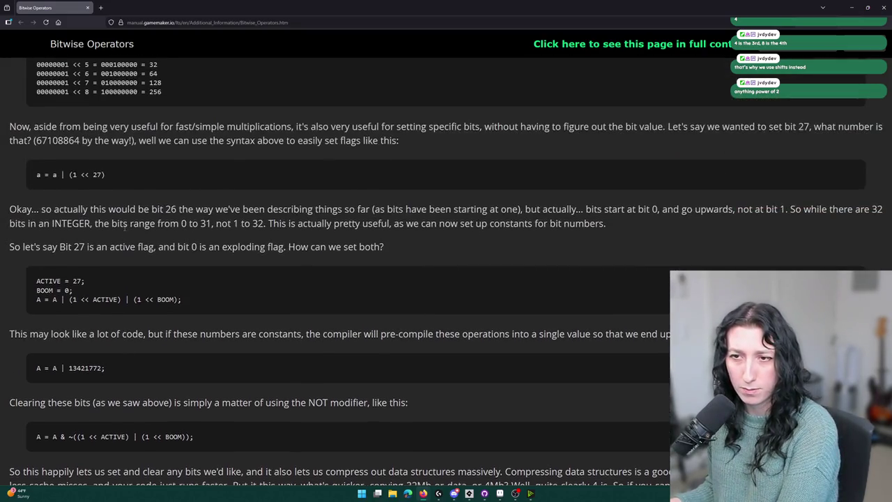
{"action": "scroll", "coordinate": [129, 230], "scroll_direction": "up", "scroll_amount": 1}
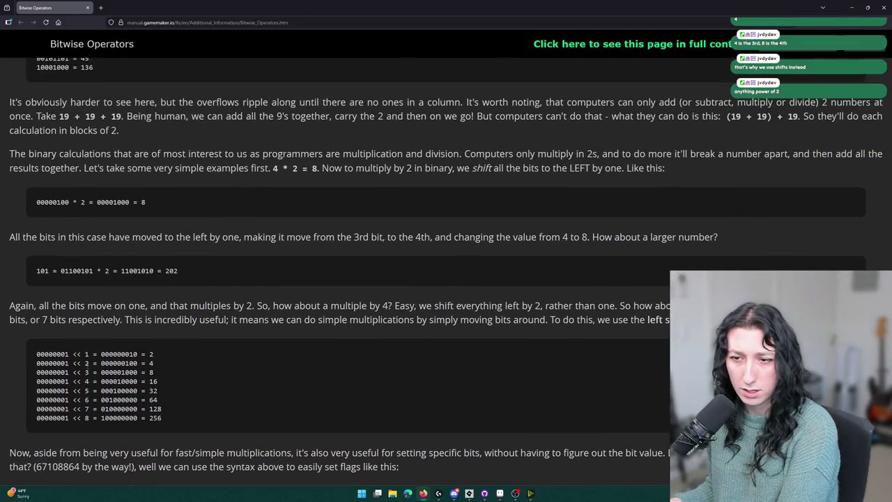
Step: Study the 00000001 << 3 = 8 left-shift example and the remainder section, then return to GameMaker
{"action": "double_click", "coordinate": [84, 372]}
{"action": "double_click", "coordinate": [87, 372]}
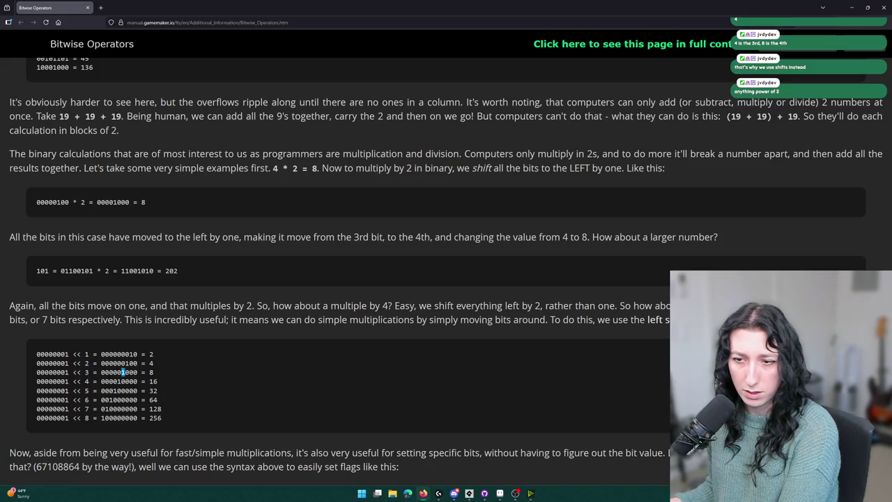
{"action": "double_click", "coordinate": [87, 372]}
{"action": "double_click", "coordinate": [151, 373]}
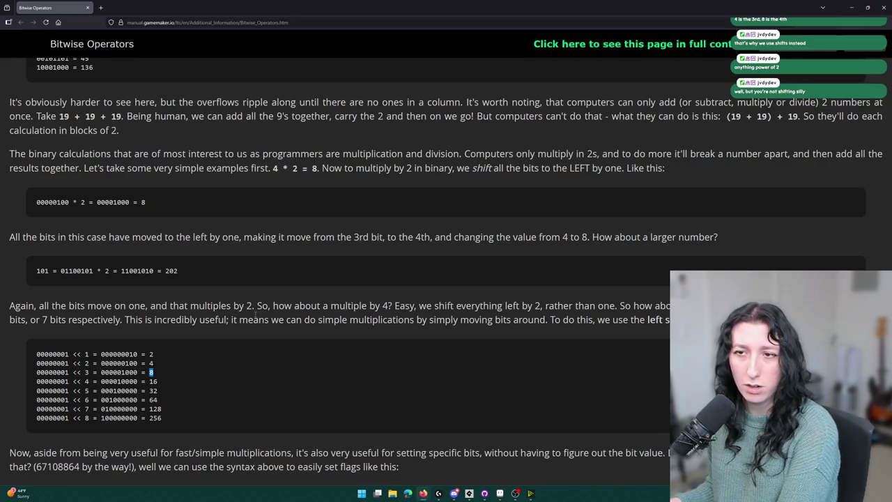
{"action": "scroll", "coordinate": [256, 318], "scroll_direction": "up", "scroll_amount": 1}
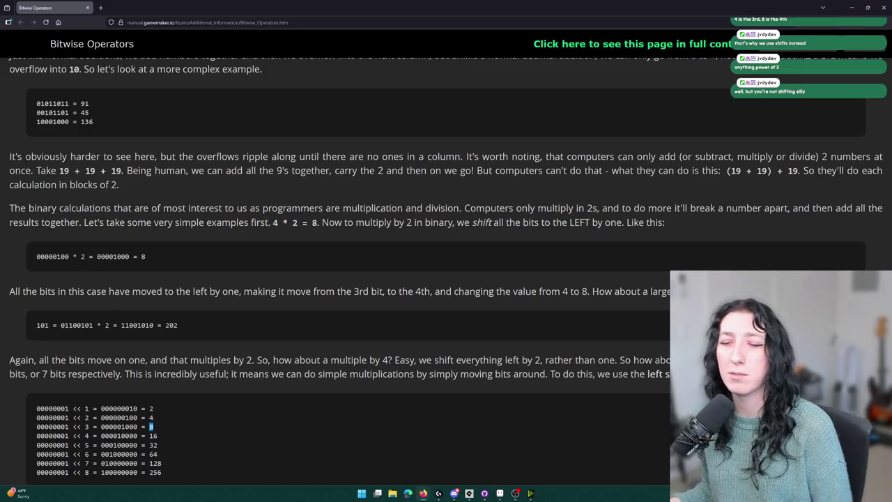
{"action": "scroll", "coordinate": [236, 235], "scroll_direction": "down", "scroll_amount": 7}
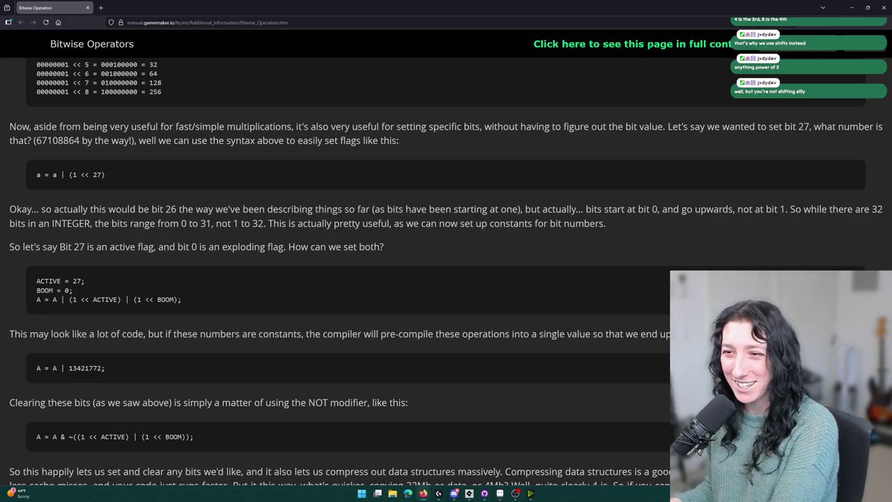
{"action": "scroll", "coordinate": [146, 301], "scroll_direction": "down", "scroll_amount": 4}
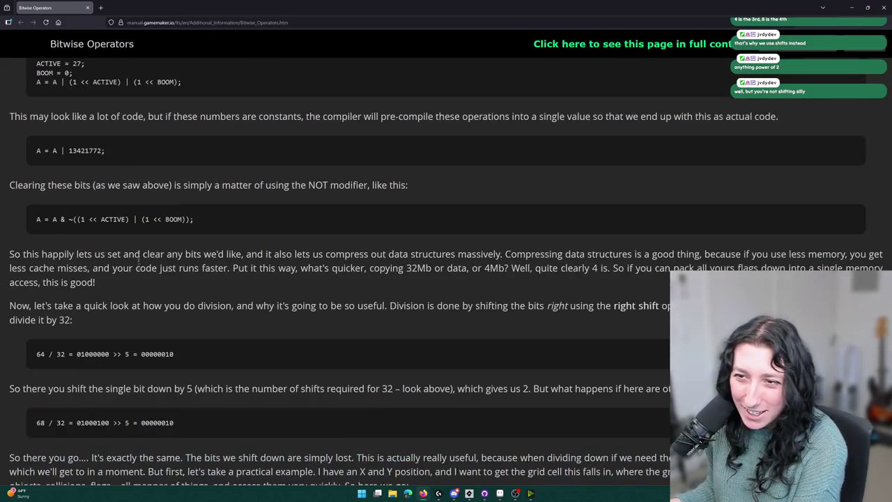
{"action": "scroll", "coordinate": [140, 254], "scroll_direction": "down", "scroll_amount": 3}
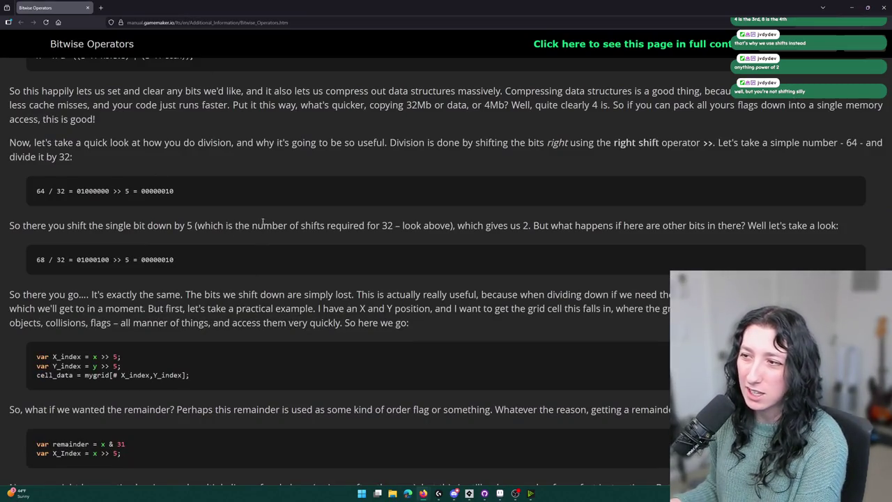
{"action": "scroll", "coordinate": [263, 221], "scroll_direction": "up", "scroll_amount": 9}
{"action": "scroll", "coordinate": [274, 176], "scroll_direction": "down", "scroll_amount": 7}
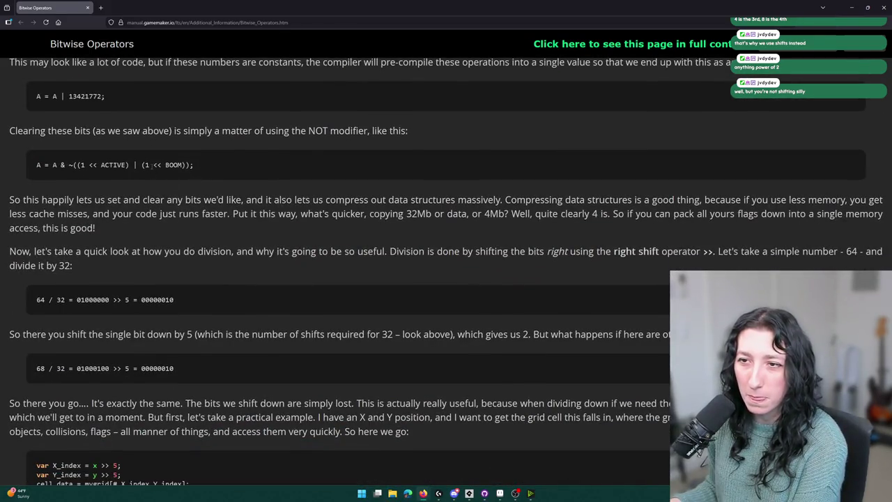
{"action": "scroll", "coordinate": [153, 165], "scroll_direction": "down", "scroll_amount": 2}
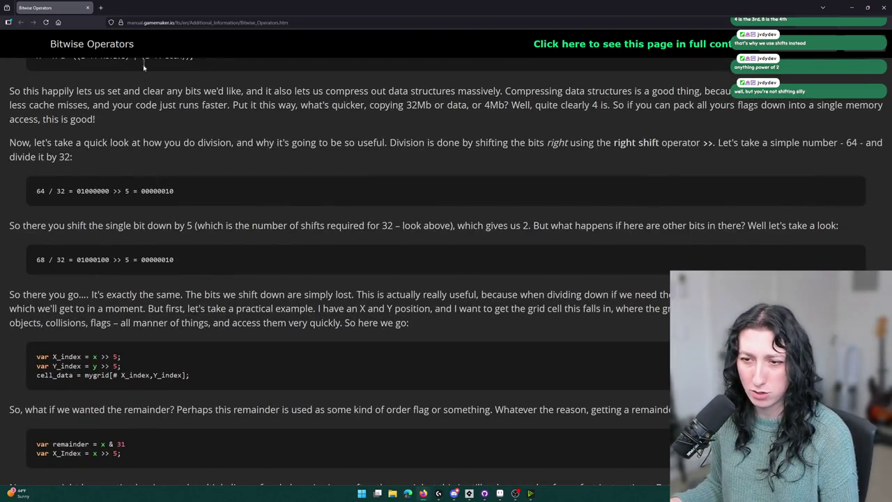
{"action": "scroll", "coordinate": [183, 196], "scroll_direction": "down", "scroll_amount": 3}
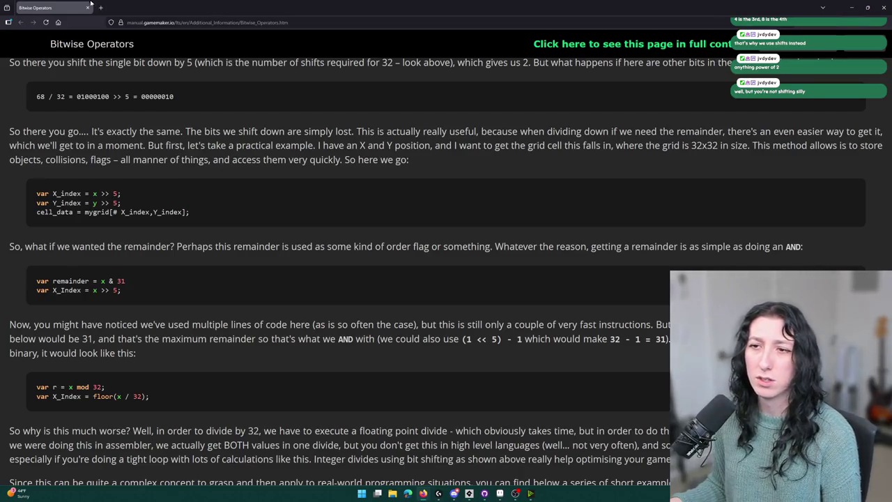
{"action": "key", "text": "alt+Tab"}
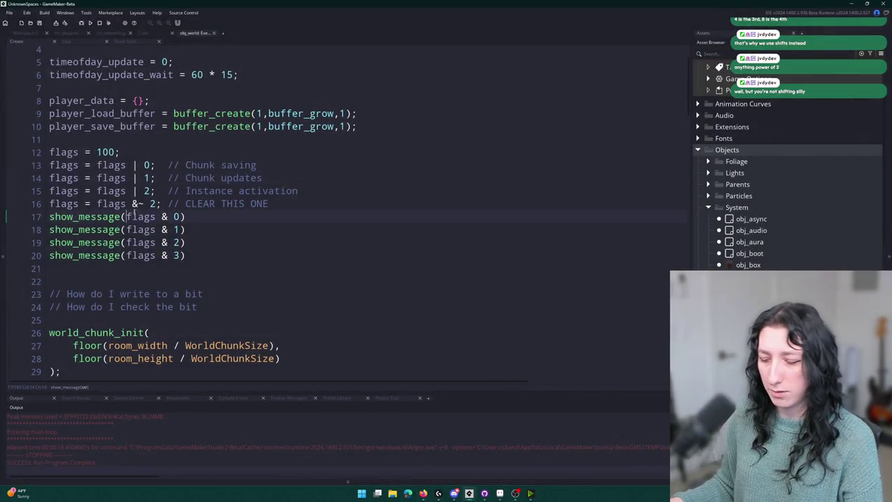
Step: Make line 17's show_message an array of flags & 0, 1, 2, 4, 8, 16 and delete lines 18–20
{"action": "left_click", "coordinate": [126, 217]}
{"action": "type", "text": "["}
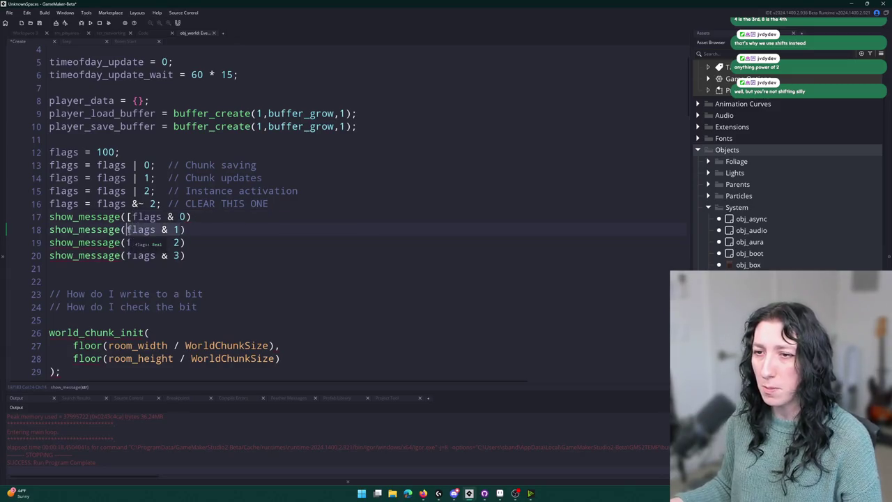
{"action": "left_click", "coordinate": [186, 217]}
{"action": "type", "text": ",flags & 1,flags & 2,"}
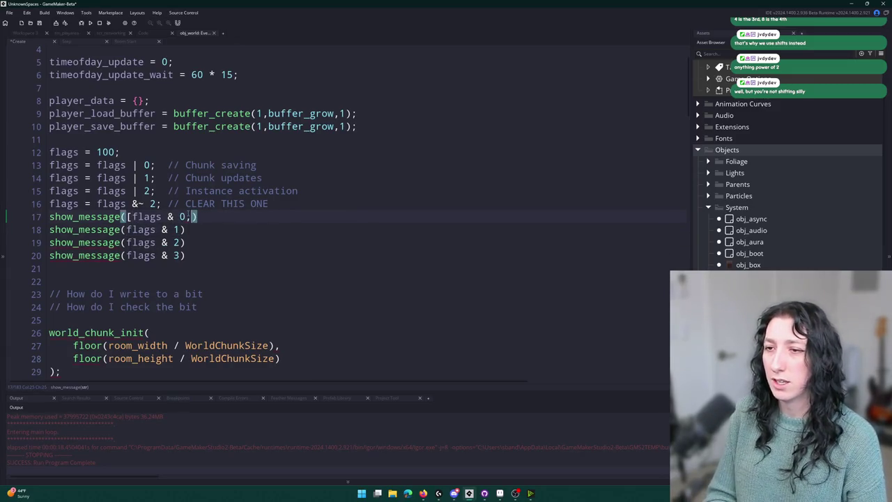
{"action": "type", "text": "flags & 4,flags & 8"}
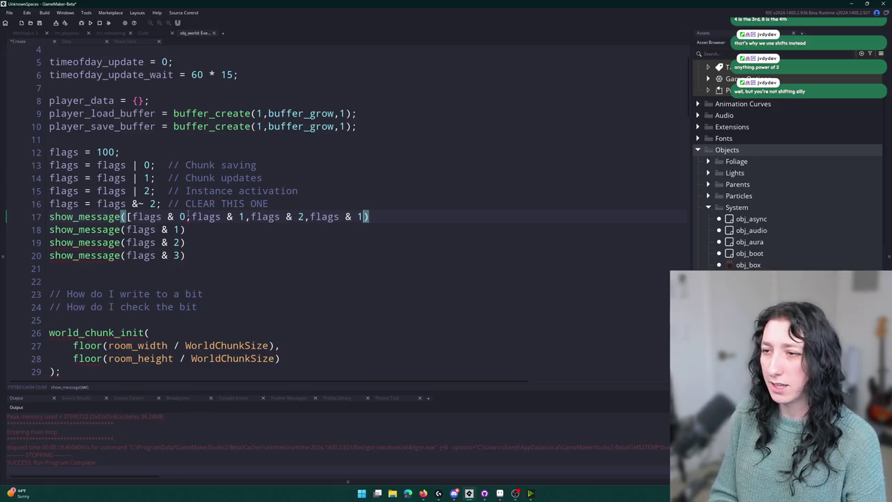
{"action": "type", "text": ",flags & 1"}
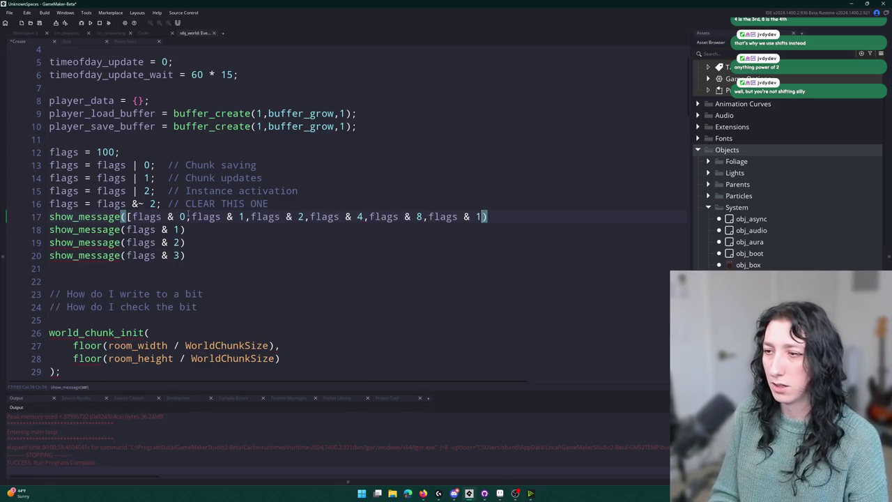
{"action": "type", "text": "6"}
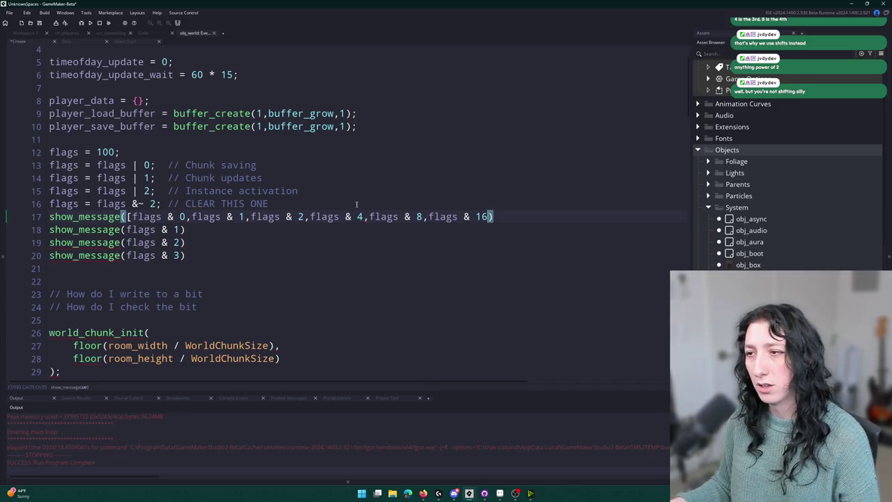
{"action": "type", "text": "]"}
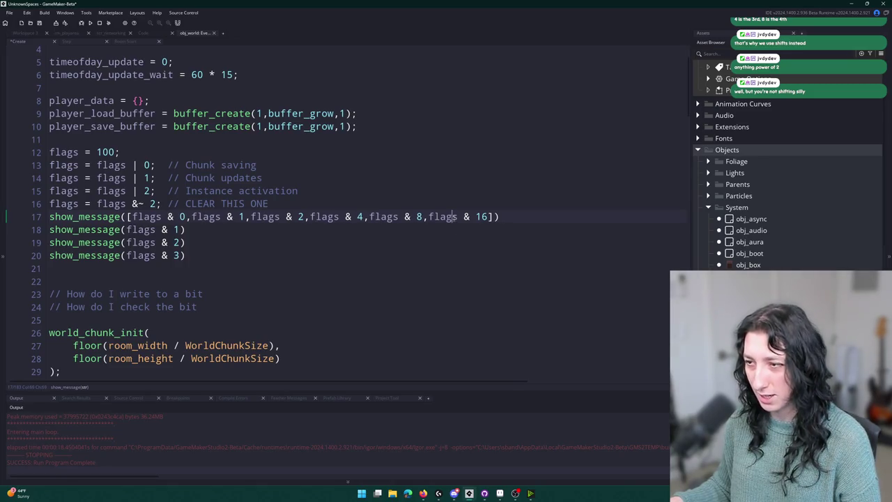
{"action": "left_click_drag", "start_coordinate": [185, 255], "coordinate": [49, 229]}
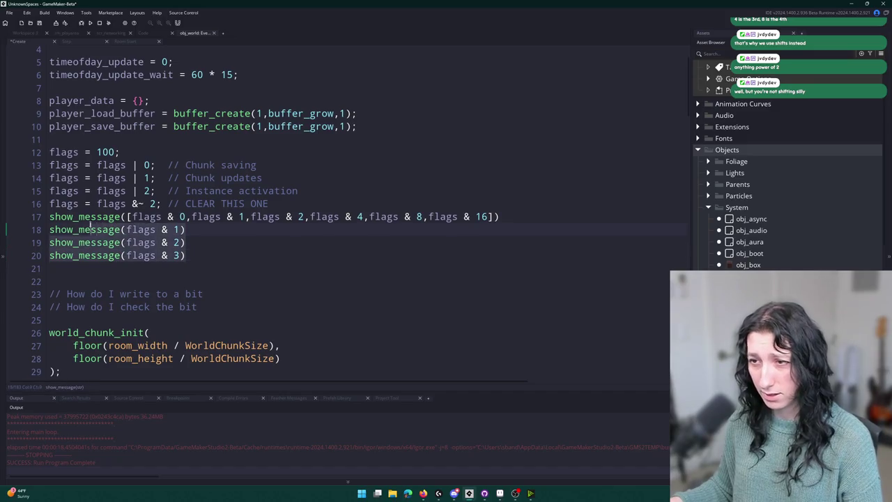
{"action": "key", "text": "BackSpace"}
{"action": "key", "text": "BackSpace"}
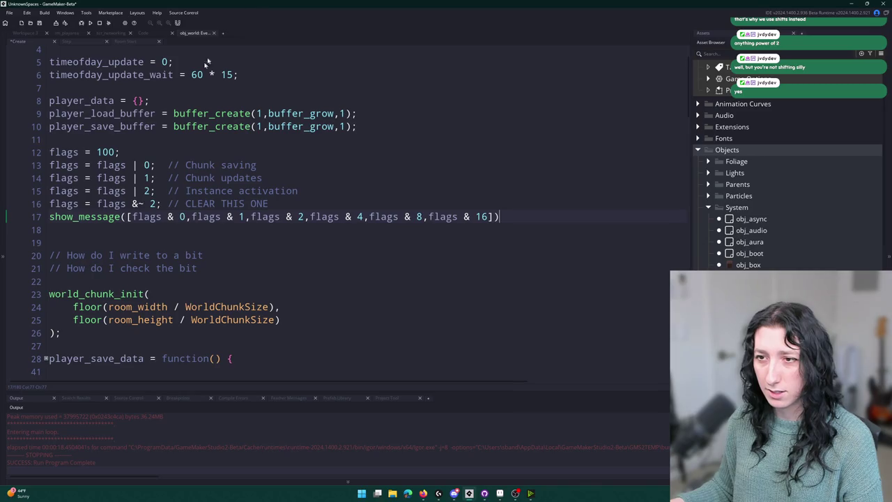
Step: Change the values OR'ed into flags on lines 13–15 to 1, 2 and 4
{"action": "left_click", "coordinate": [144, 165]}
{"action": "left_click", "coordinate": [137, 178]}
{"action": "left_click", "coordinate": [145, 191]}
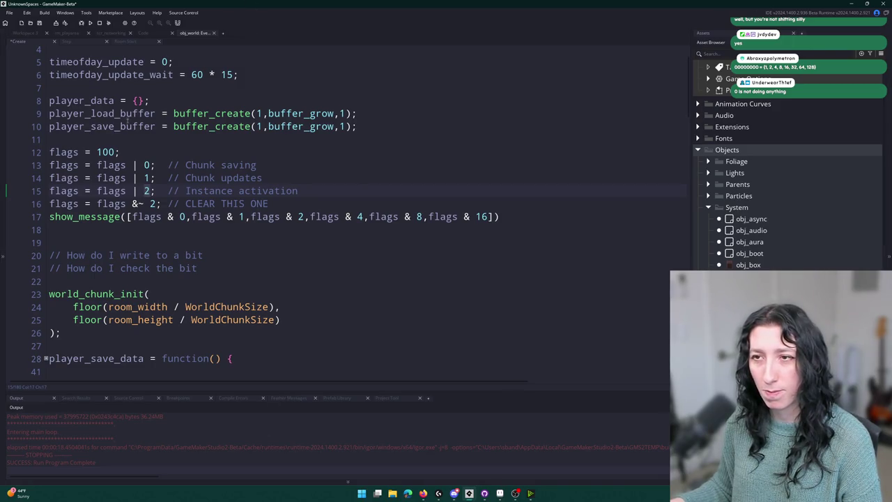
{"action": "left_click", "coordinate": [151, 165]}
{"action": "key", "text": "BackSpace"}
{"action": "type", "text": "1"}
{"action": "key", "text": "Down"}
{"action": "key", "text": "BackSpace"}
{"action": "type", "text": "2"}
{"action": "key", "text": "Down"}
{"action": "key", "text": "BackSpace"}
{"action": "type", "text": "4"}
{"action": "key", "text": "Down"}
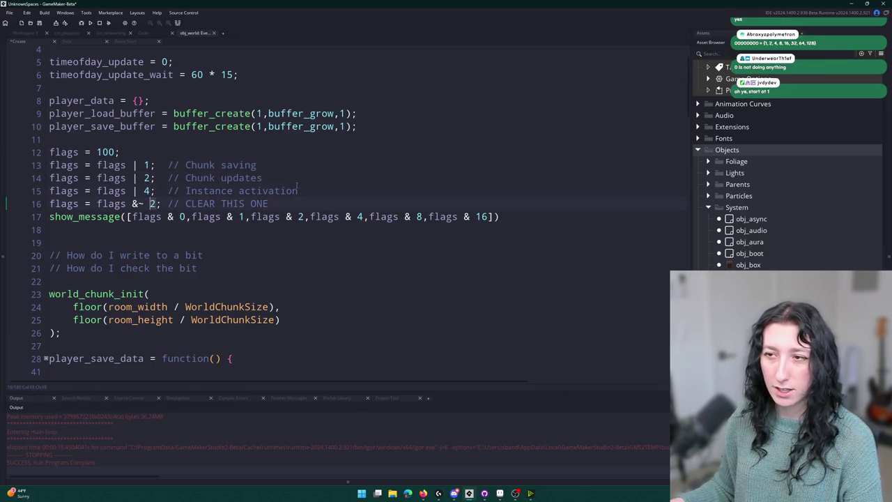
Step: Add two more OR lines by duplicating, for values 8 and 16
{"action": "left_click", "coordinate": [298, 191]}
{"action": "key", "text": "ctrl+d"}
{"action": "key", "text": "ctrl+Left"}
{"action": "key", "text": "ctrl+Left"}
{"action": "key", "text": "ctrl+Left"}
{"action": "key", "text": "Delete"}
{"action": "type", "text": "8"}
{"action": "left_click", "coordinate": [299, 204]}
{"action": "key", "text": "ctrl+d"}
{"action": "key", "text": "BackSpace"}
{"action": "type", "text": "16"}
Step: Comment out the clear line, start flags at 0 instead of 100, and run the game
{"action": "left_click", "coordinate": [47, 230]}
{"action": "type", "text": "//"}
{"action": "key", "text": "F5"}
{"action": "double_click", "coordinate": [108, 152]}
{"action": "type", "text": "0"}
{"action": "key", "text": "F5"}
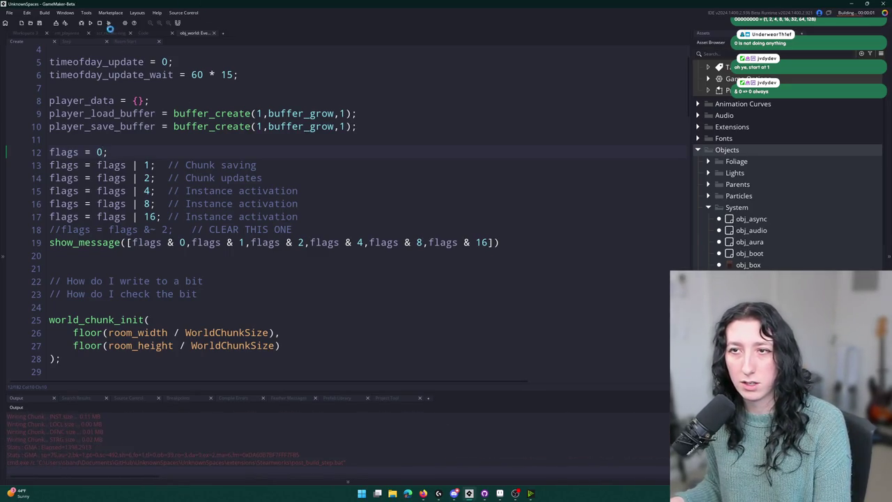
Step: Change the show_message masks to flags & 1, 2, 4, 8, 16 and remove the extra trailing entry
{"action": "left_click", "coordinate": [180, 242]}
{"action": "double_click", "coordinate": [182, 242]}
{"action": "type", "text": "1"}
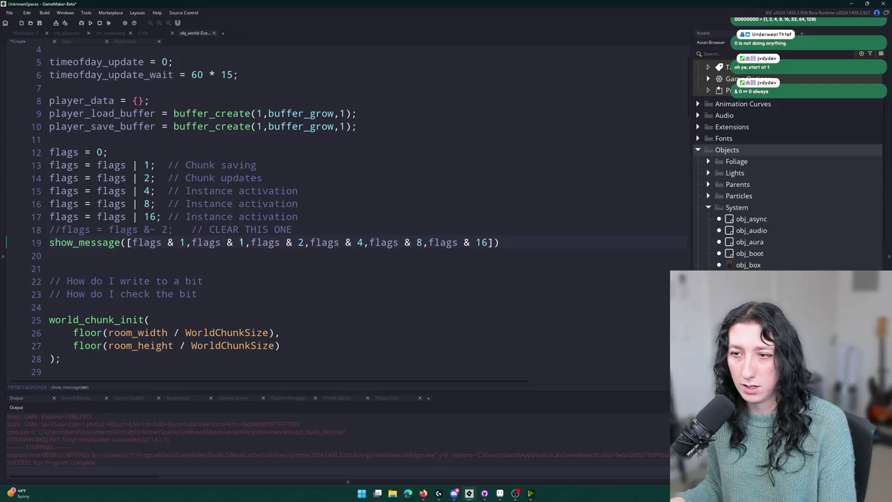
{"action": "double_click", "coordinate": [242, 242]}
{"action": "type", "text": "2"}
{"action": "double_click", "coordinate": [300, 243]}
{"action": "type", "text": "4"}
{"action": "double_click", "coordinate": [360, 242]}
{"action": "type", "text": "8"}
{"action": "double_click", "coordinate": [419, 242]}
{"action": "type", "text": "16"}
{"action": "key", "text": "shift+End"}
{"action": "key", "text": "shift+Left"}
{"action": "key", "text": "shift+Left"}
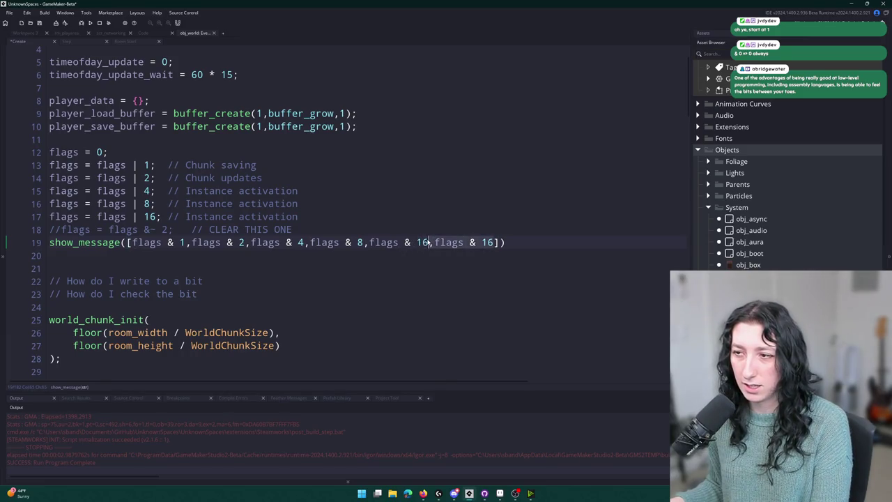
{"action": "key", "text": "BackSpace"}
Step: Run the game, dismiss the [1,2,4,8,16] message, and stop the program
{"action": "key", "text": "F5"}
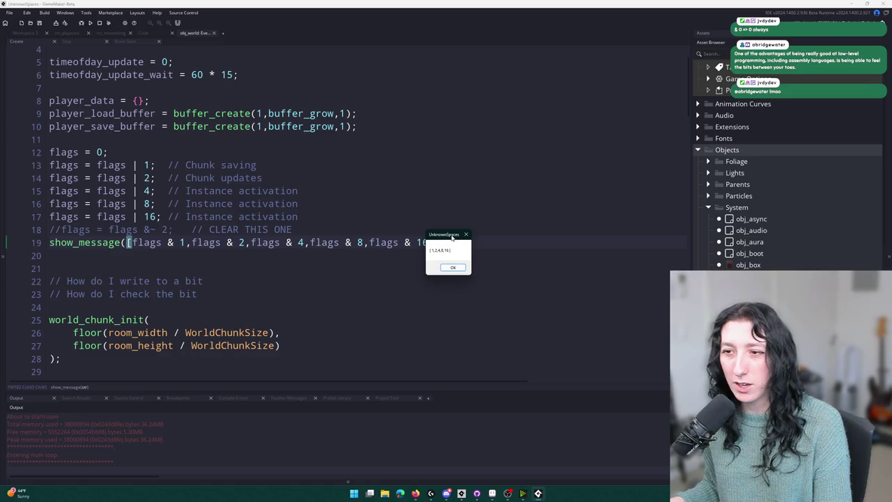
{"action": "left_click", "coordinate": [453, 269]}
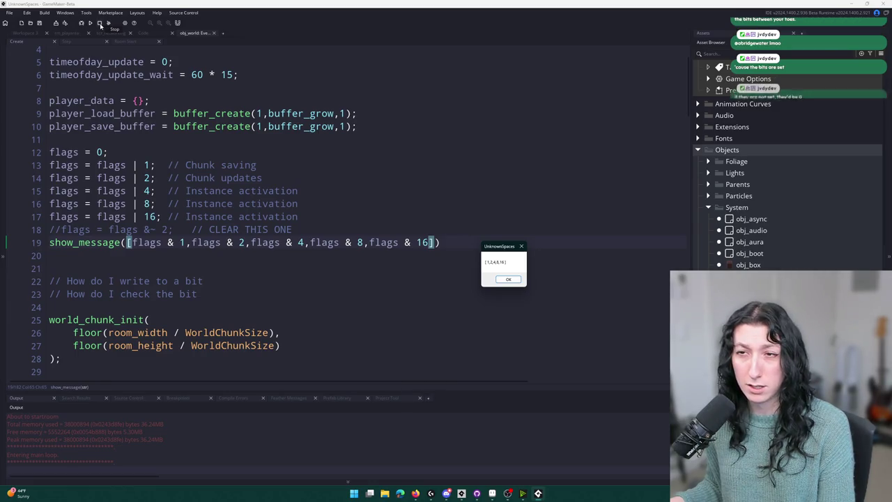
{"action": "left_click", "coordinate": [99, 25]}
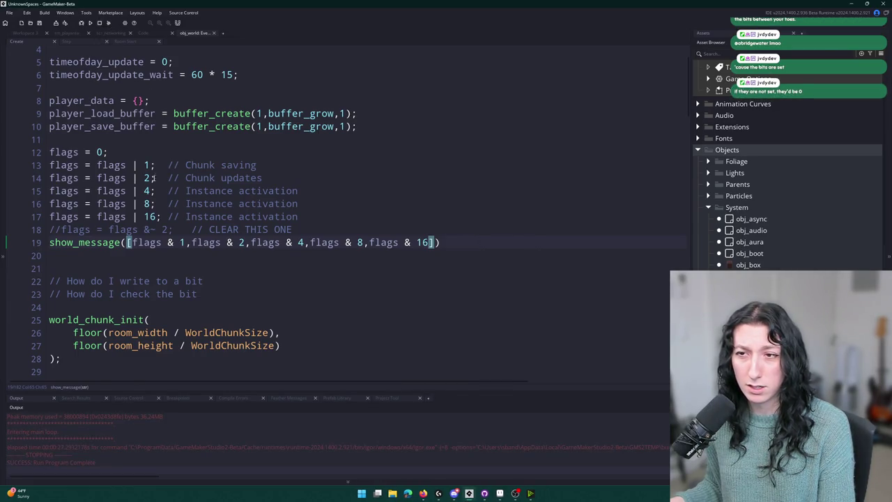
{"action": "left_click", "coordinate": [150, 165]}
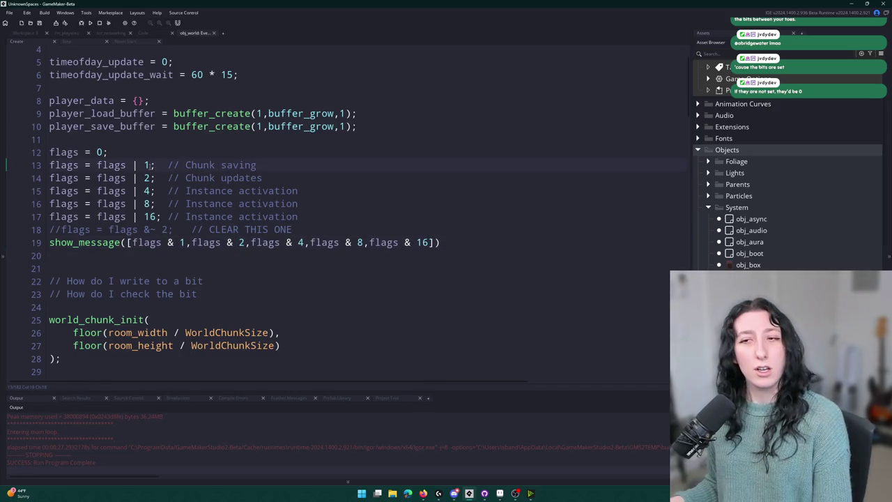
Step: Uncomment the flags &~ 2 line, add a copy clearing 16, and run to get [1,0,4,8,0]
{"action": "left_click", "coordinate": [126, 242]}
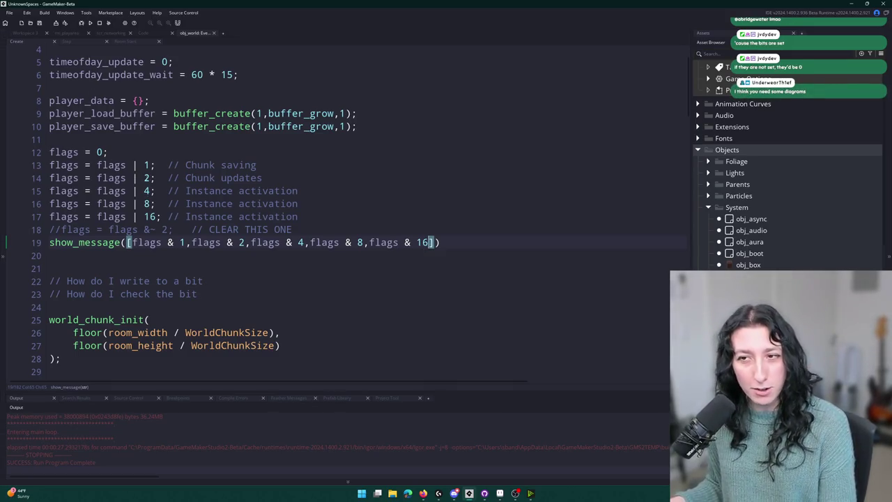
{"action": "left_click", "coordinate": [161, 233]}
{"action": "key", "text": "ctrl+shift+k"}
{"action": "double_click", "coordinate": [139, 230]}
{"action": "left_click", "coordinate": [157, 230]}
{"action": "key", "text": "ctrl+d"}
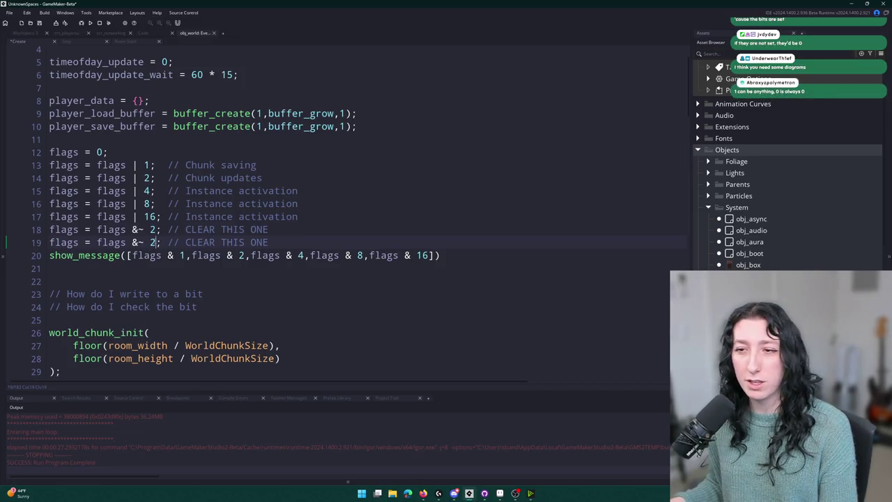
{"action": "key", "text": "BackSpace"}
{"action": "type", "text": "16"}
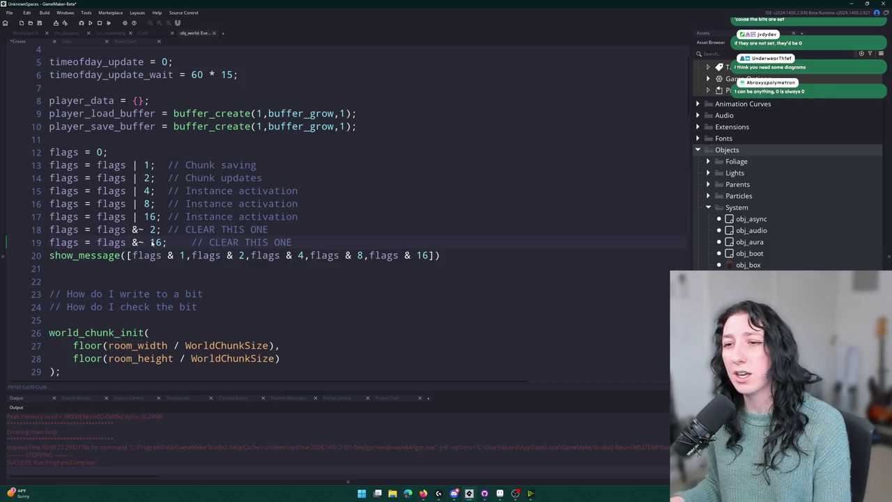
{"action": "key", "text": "Delete"}
{"action": "key", "text": "Delete"}
{"action": "key", "text": "Delete"}
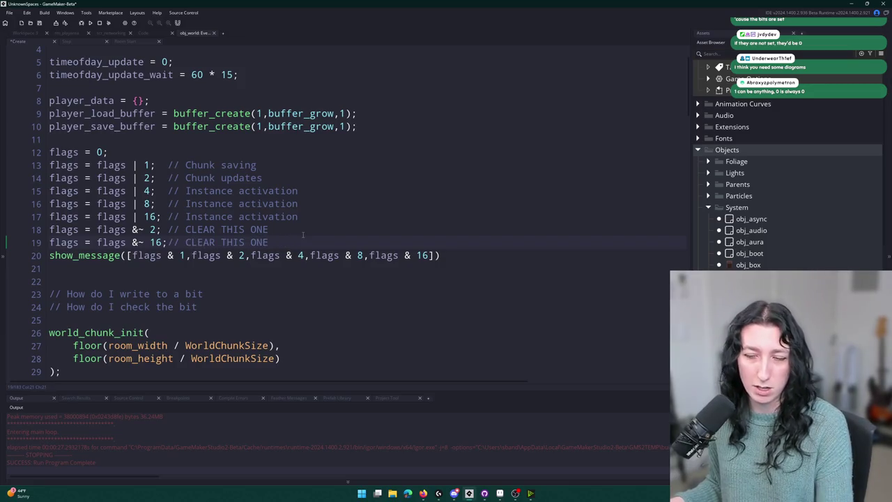
{"action": "key", "text": "F5"}
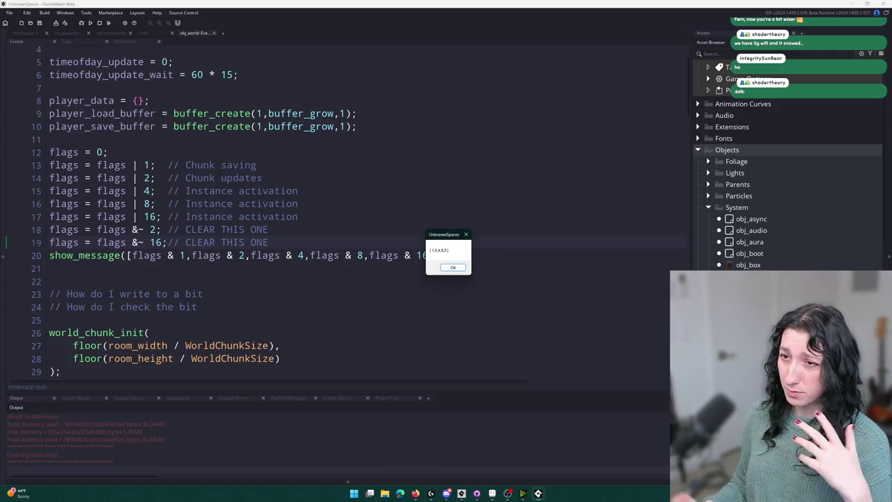
Step: Add a new line below show_message with the row [0,0,0,0,0,0,0,0,0]
{"action": "left_click", "coordinate": [96, 264]}
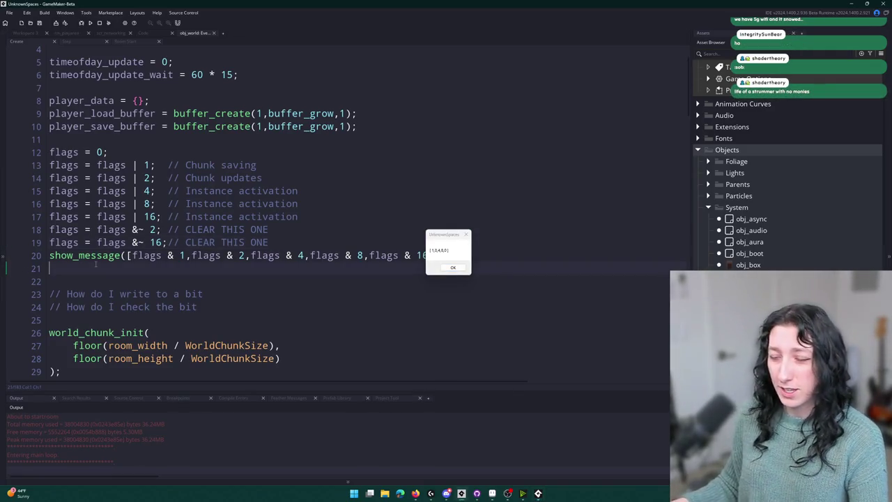
{"action": "key", "text": "Return"}
{"action": "type", "text": "[0,0,00"}
{"action": "key", "text": "BackSpace"}
{"action": "type", "text": ",0,0,0,0,0,0"}
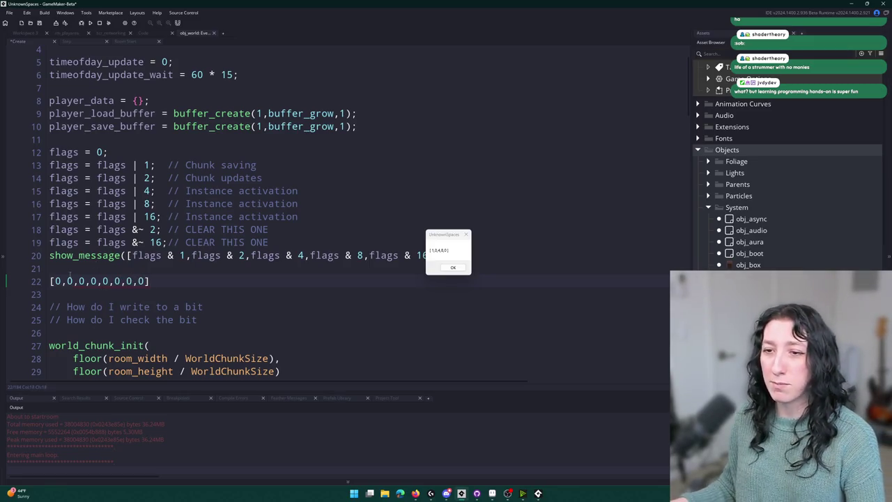
Step: Add a line a[0] = 1 beneath the zeros row
{"action": "left_click", "coordinate": [195, 283]}
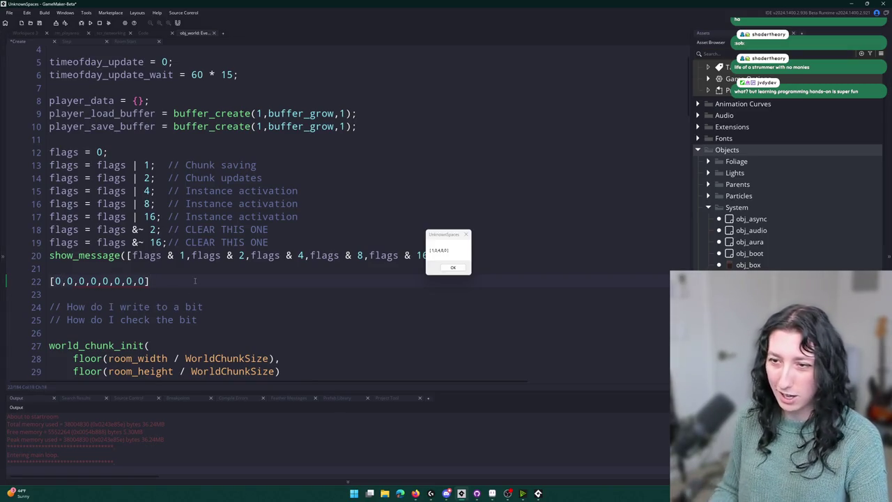
{"action": "key", "text": "Return"}
{"action": "type", "text": "1 = 0"}
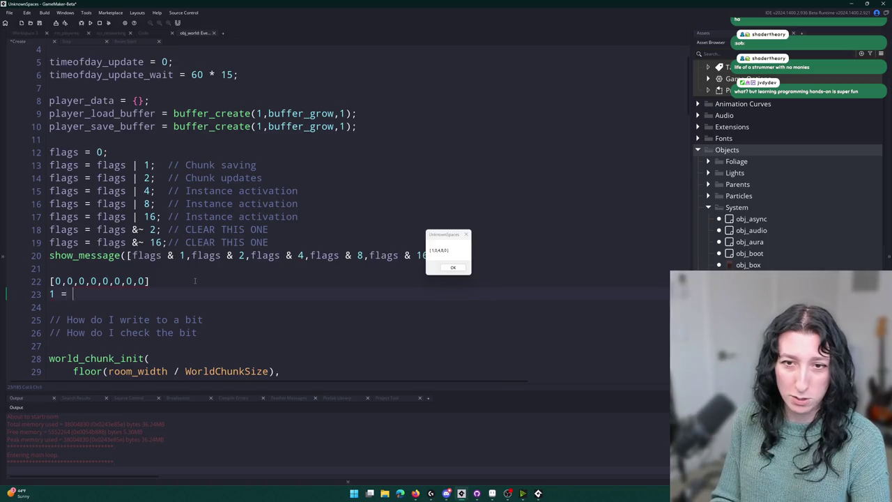
{"action": "key", "text": "BackSpace"}
{"action": "key", "text": "BackSpace"}
{"action": "key", "text": "BackSpace"}
{"action": "type", "text": "a"}
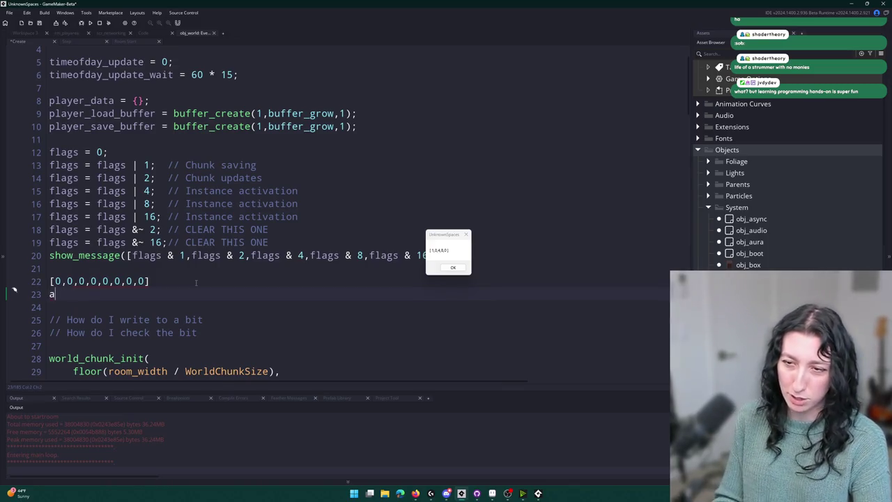
{"action": "type", "text": "[0] = "}
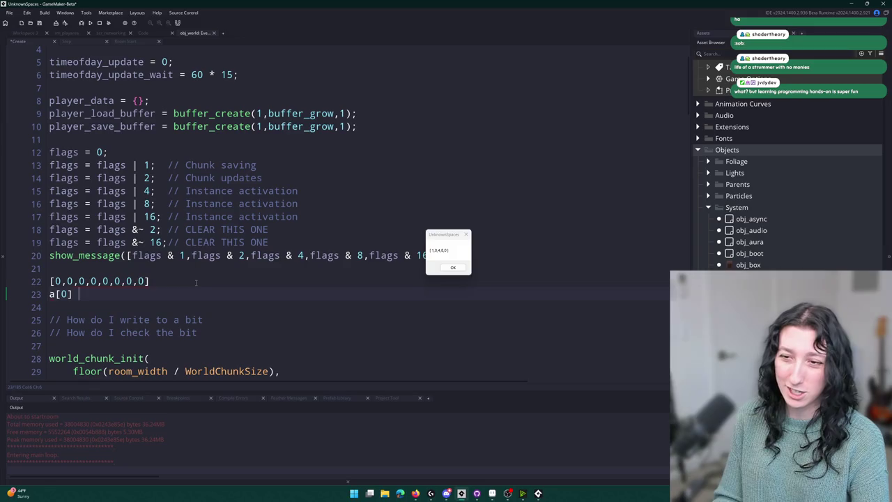
{"action": "type", "text": "1"}
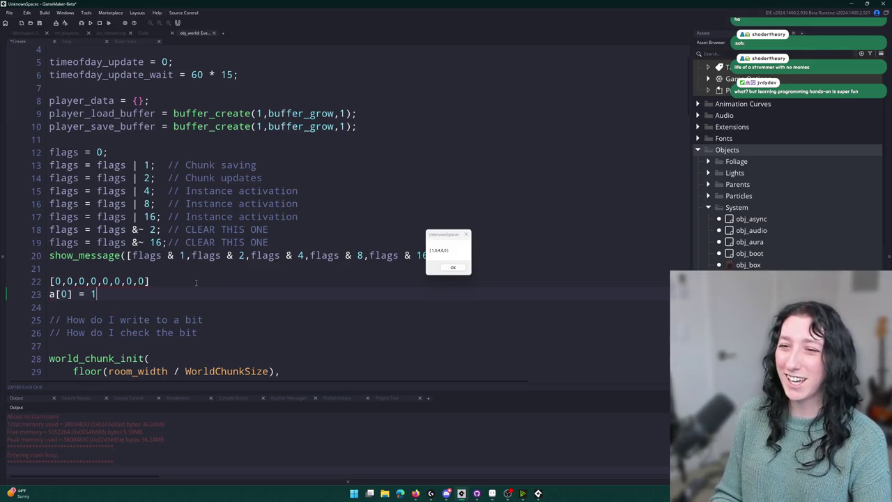